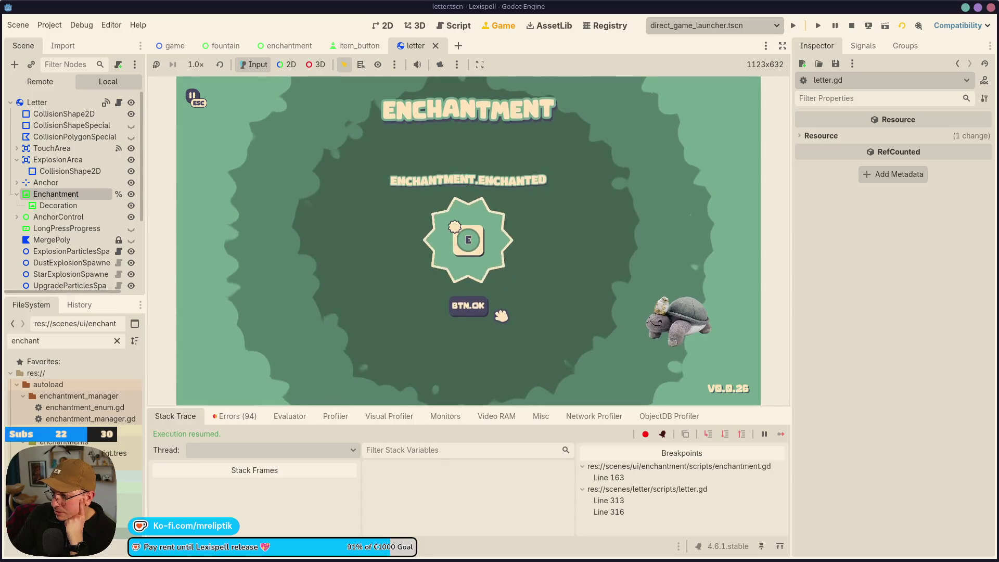
Dismiss the enchantment result, buy the Back To Start scroll, and continue past the Arcanery shop
{"action": "left_click", "coordinate": [468, 307]}
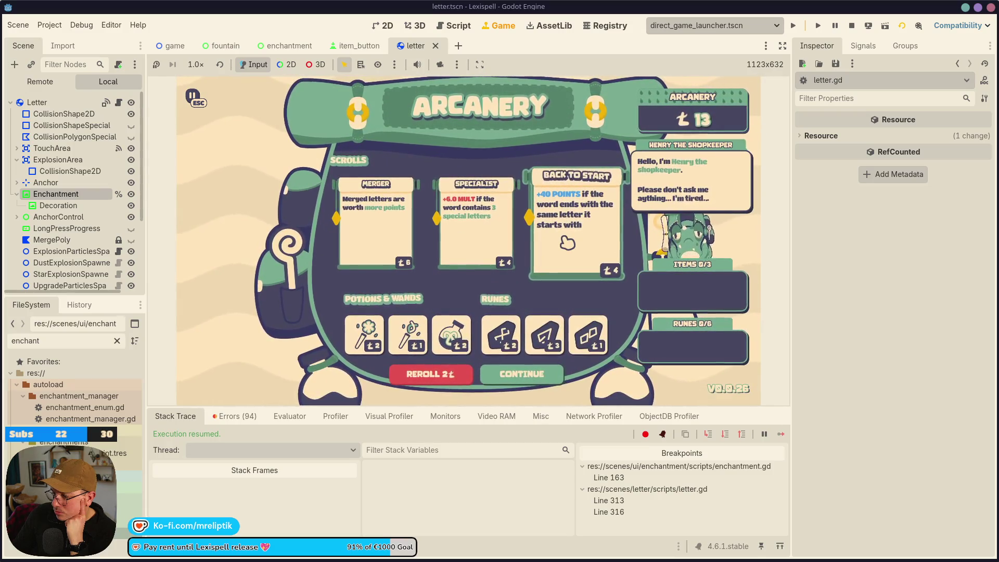
{"action": "left_click", "coordinate": [590, 244]}
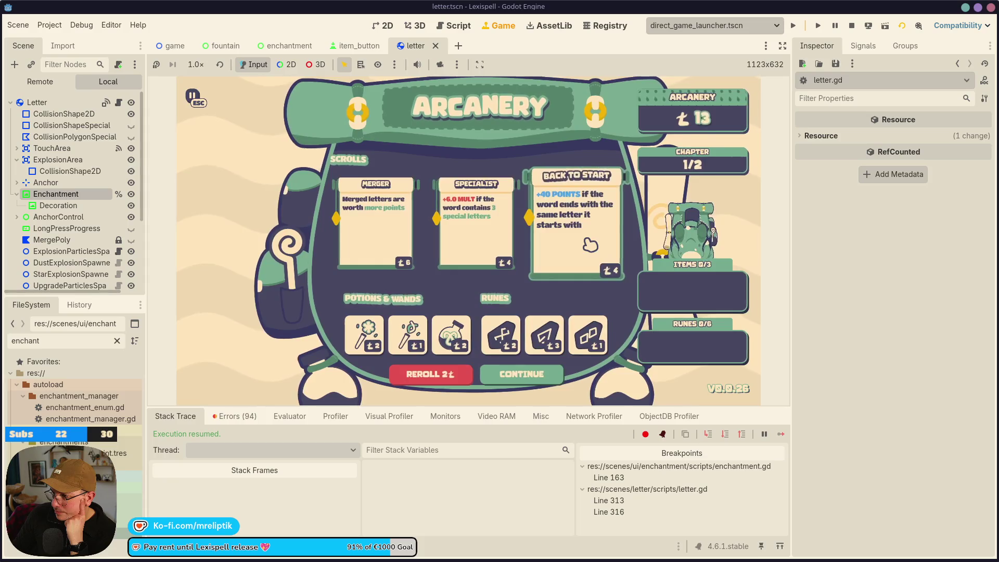
{"action": "left_click", "coordinate": [535, 375]}
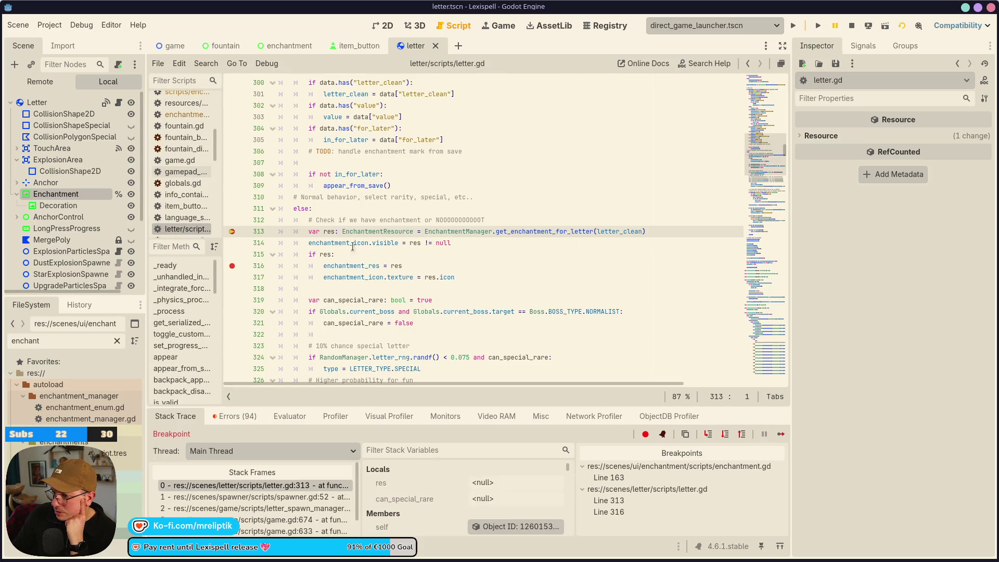
Step into get_enchantment_for_letter, inspect enchantments_active and its Stack Variables, then return to letter.gd:313
{"action": "left_click", "coordinate": [709, 437]}
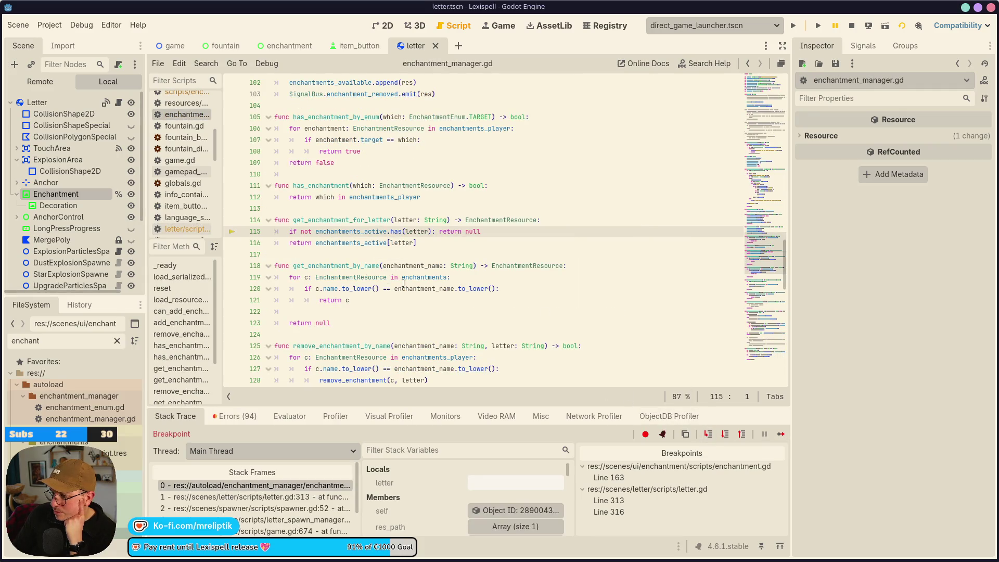
{"action": "mouse_move", "coordinate": [368, 232]}
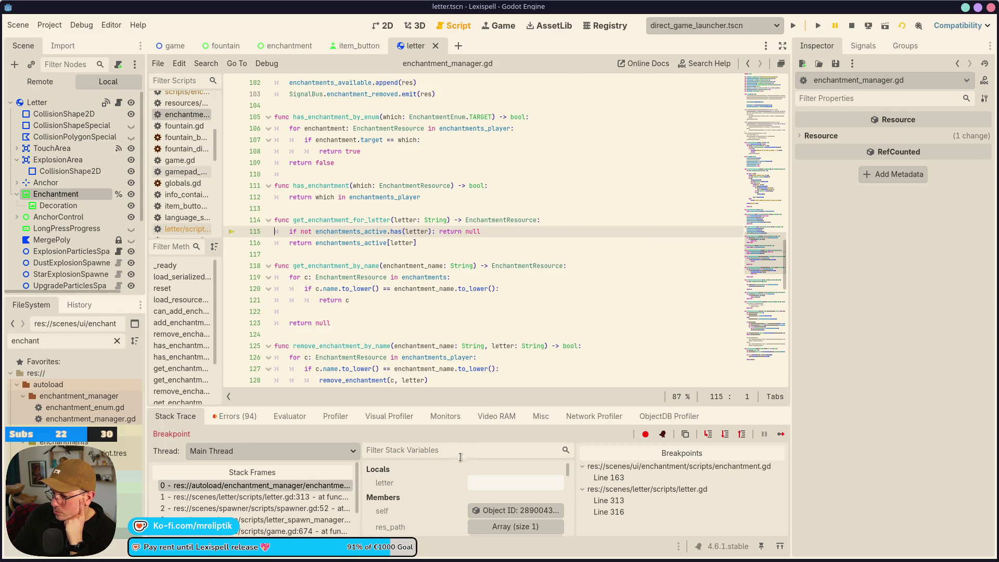
{"action": "scroll", "coordinate": [452, 476], "scroll_direction": "down", "scroll_amount": 5}
{"action": "scroll", "coordinate": [457, 473], "scroll_direction": "down", "scroll_amount": 8}
{"action": "scroll", "coordinate": [455, 479], "scroll_direction": "down", "scroll_amount": 3}
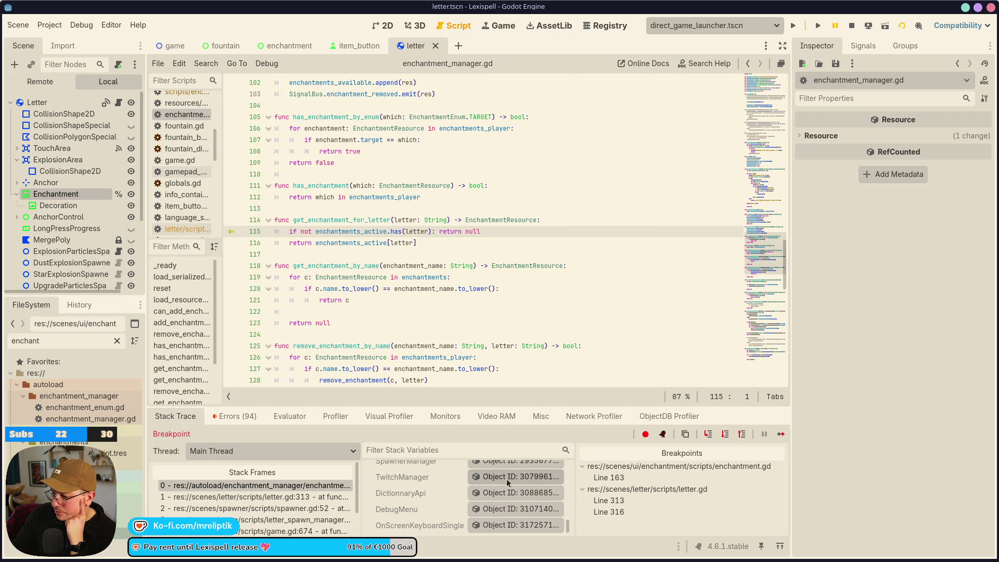
{"action": "left_click", "coordinate": [119, 103]}
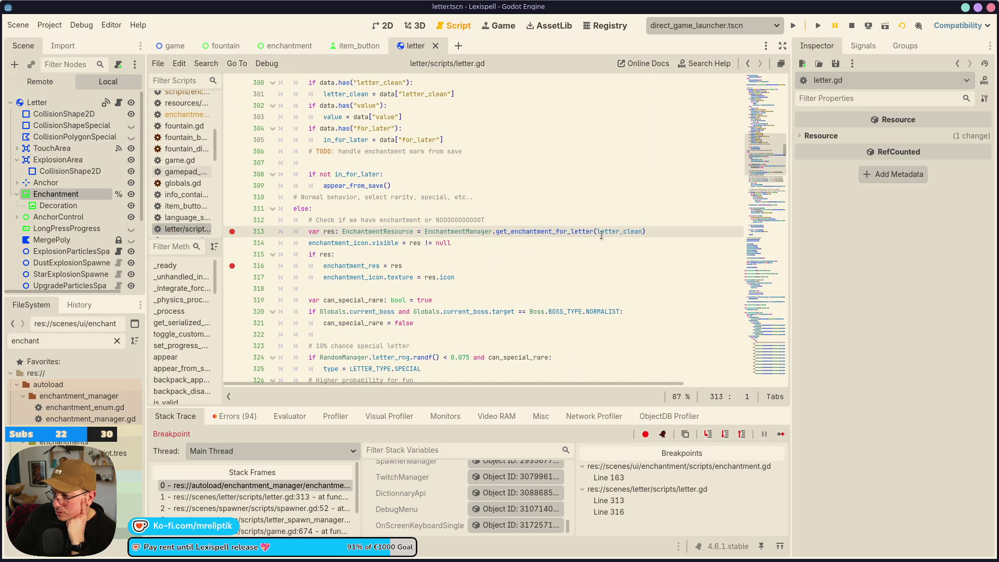
Step over letter.gd lines 313–320, checking the value of res along the way
{"action": "left_click", "coordinate": [708, 435]}
{"action": "left_click", "coordinate": [709, 435]}
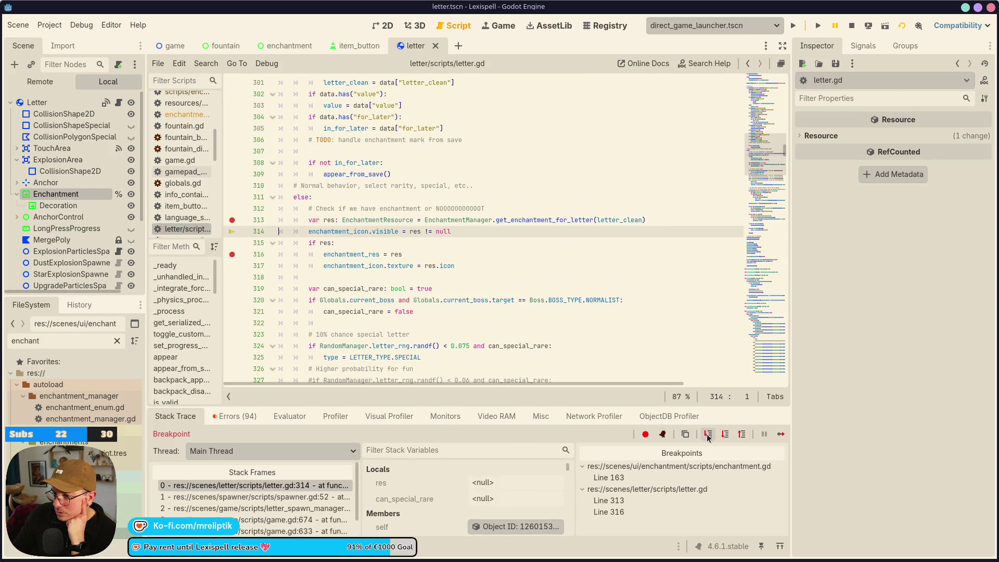
{"action": "left_click", "coordinate": [709, 436]}
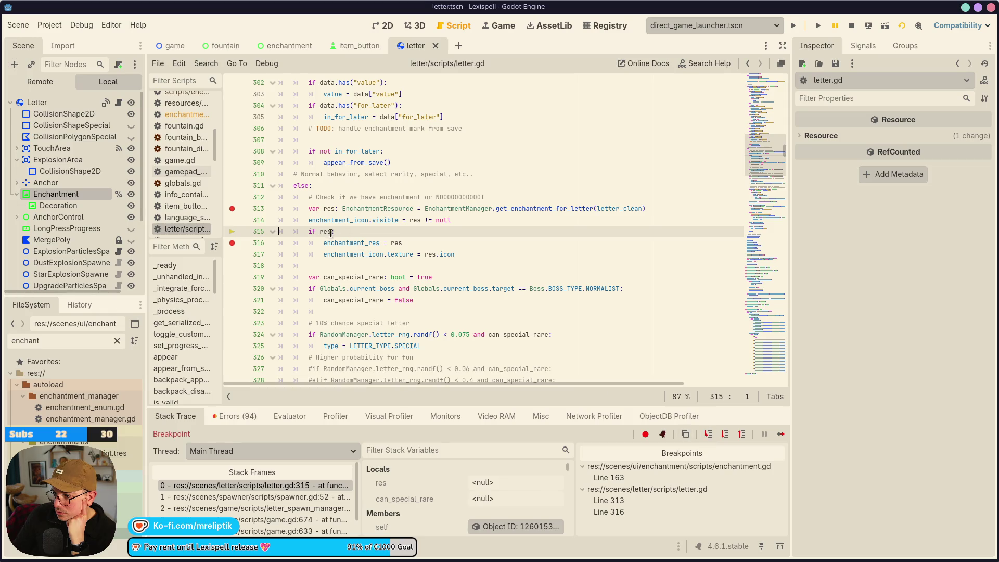
{"action": "mouse_move", "coordinate": [322, 233]}
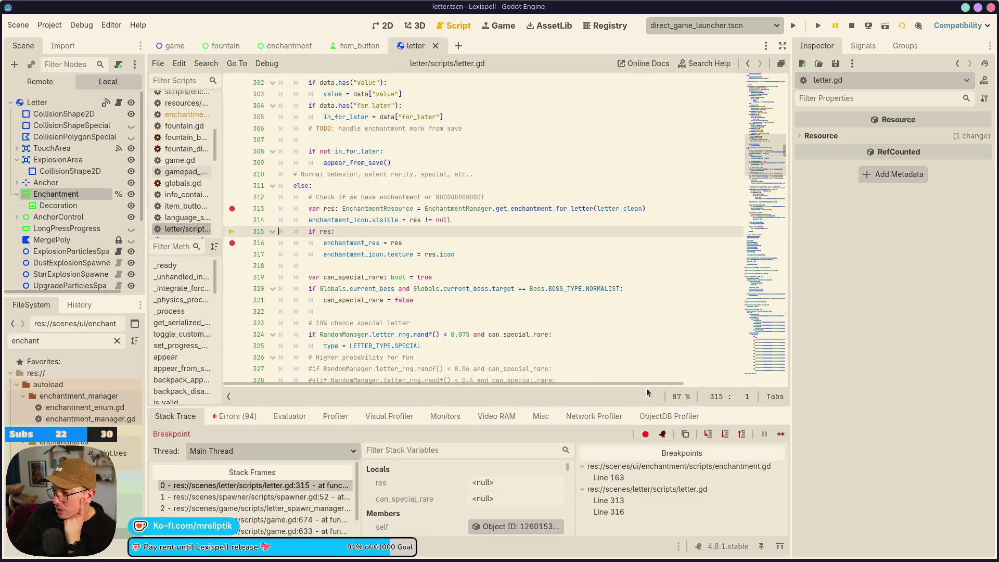
{"action": "left_click", "coordinate": [712, 435]}
{"action": "left_click", "coordinate": [711, 435]}
Resume past the repeated letter breakpoints until The Separator chapter 2/2 is running
{"action": "left_click", "coordinate": [780, 435]}
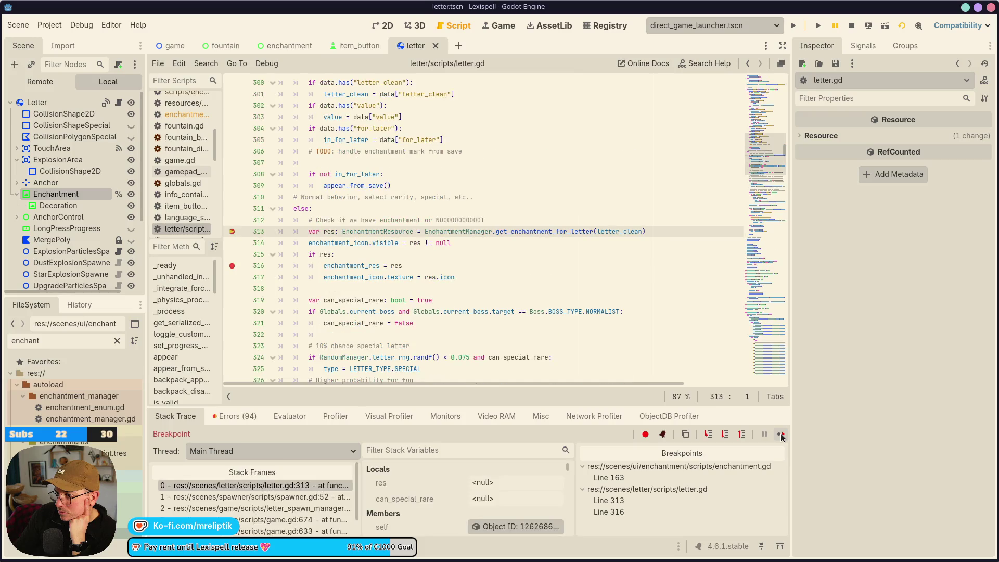
{"action": "left_click", "coordinate": [781, 437]}
{"action": "left_click", "coordinate": [782, 436]}
{"action": "left_click", "coordinate": [781, 436]}
{"action": "left_click", "coordinate": [781, 436]}
{"action": "left_click", "coordinate": [782, 436]}
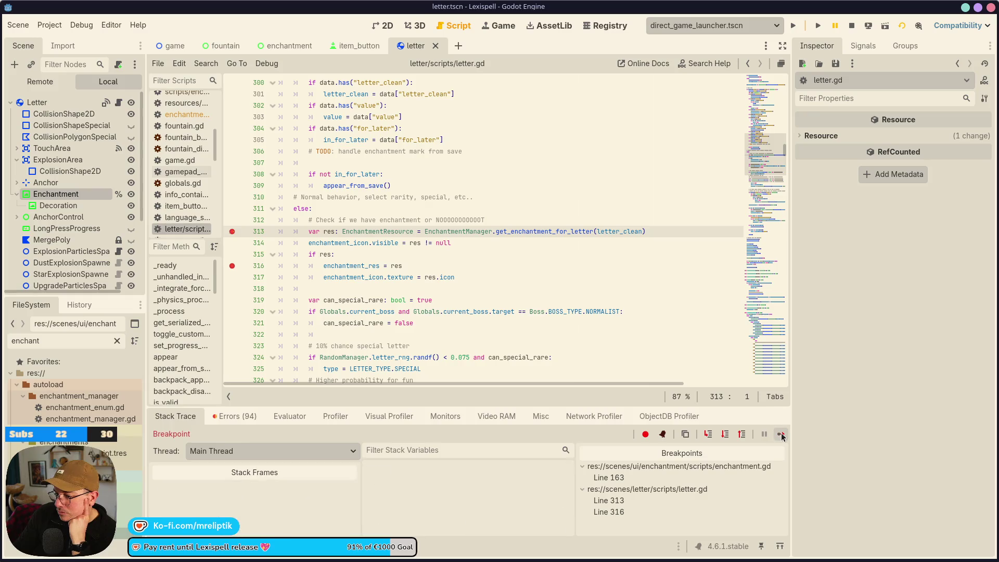
{"action": "left_click", "coordinate": [782, 436]}
{"action": "left_click", "coordinate": [781, 436]}
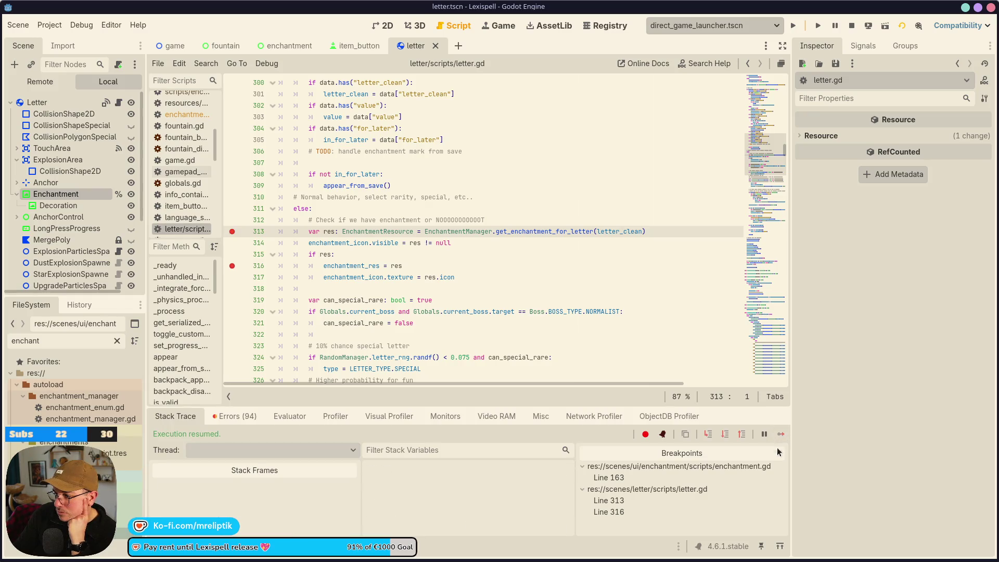
{"action": "left_click", "coordinate": [502, 26]}
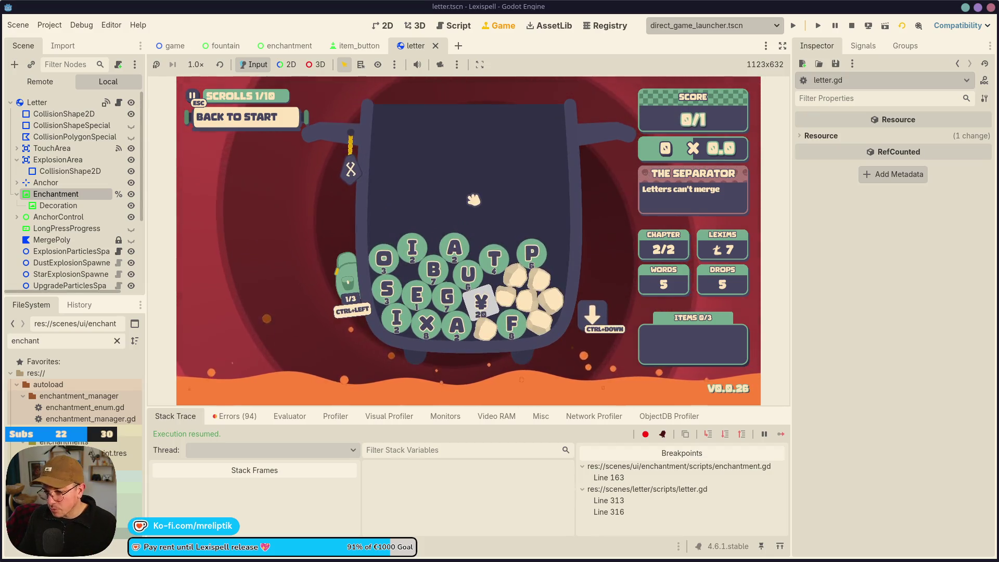
Run the 'letter' command in the game's development console to hit letter.gd:313 again
{"action": "key", "text": "grave"}
{"action": "type", "text": "letter"}
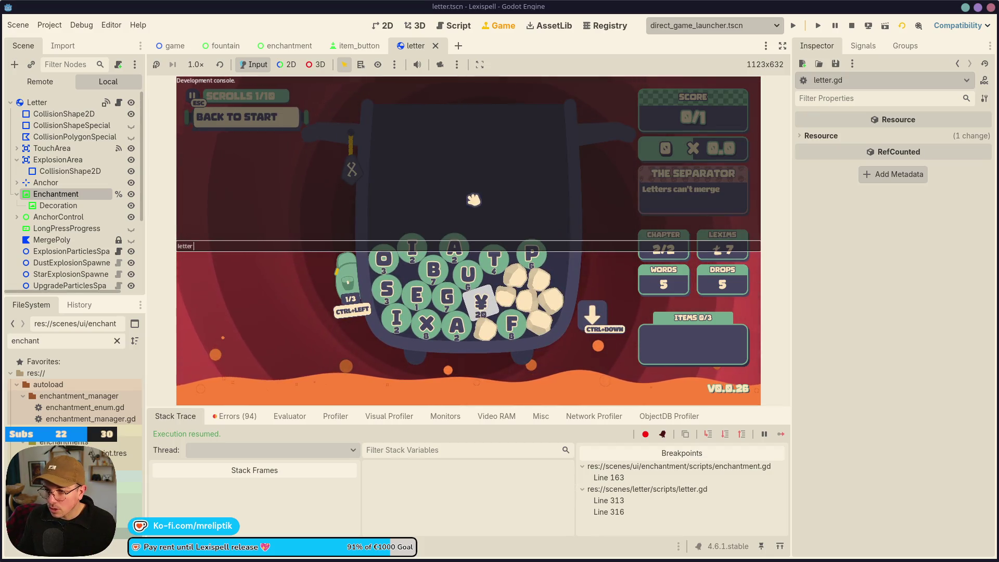
{"action": "key", "text": "Return"}
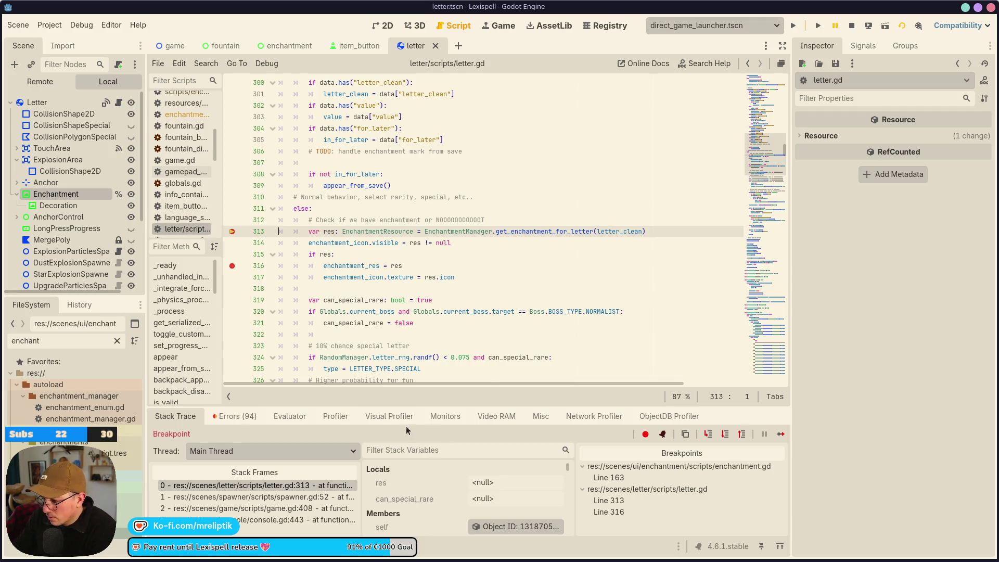
{"action": "left_click", "coordinate": [456, 527]}
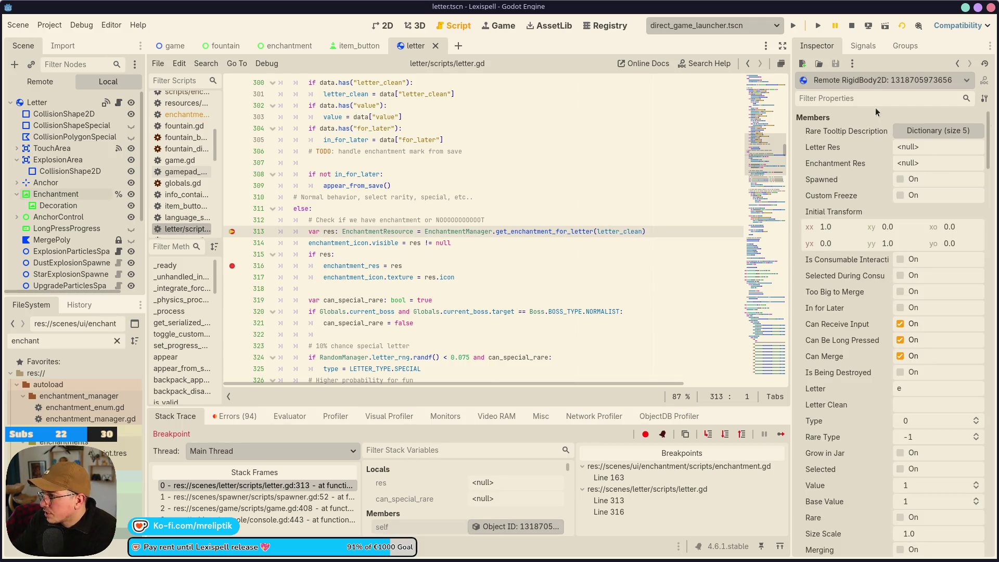
Filter the paused letter's properties by 'letter' and select the enchantment check at lines 312–317
{"action": "left_click", "coordinate": [870, 99]}
{"action": "type", "text": "letter"}
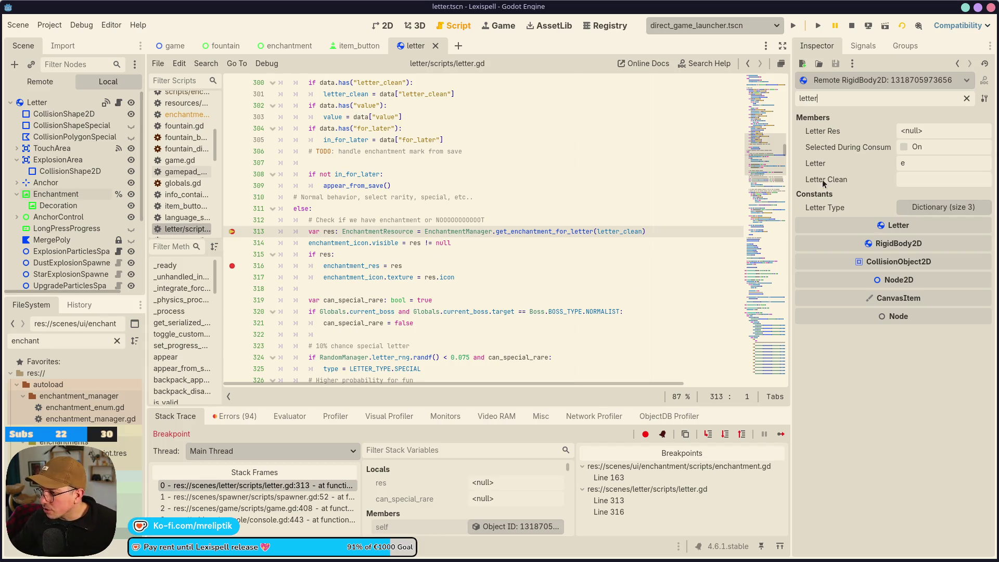
{"action": "scroll", "coordinate": [344, 281], "scroll_direction": "down", "scroll_amount": 4}
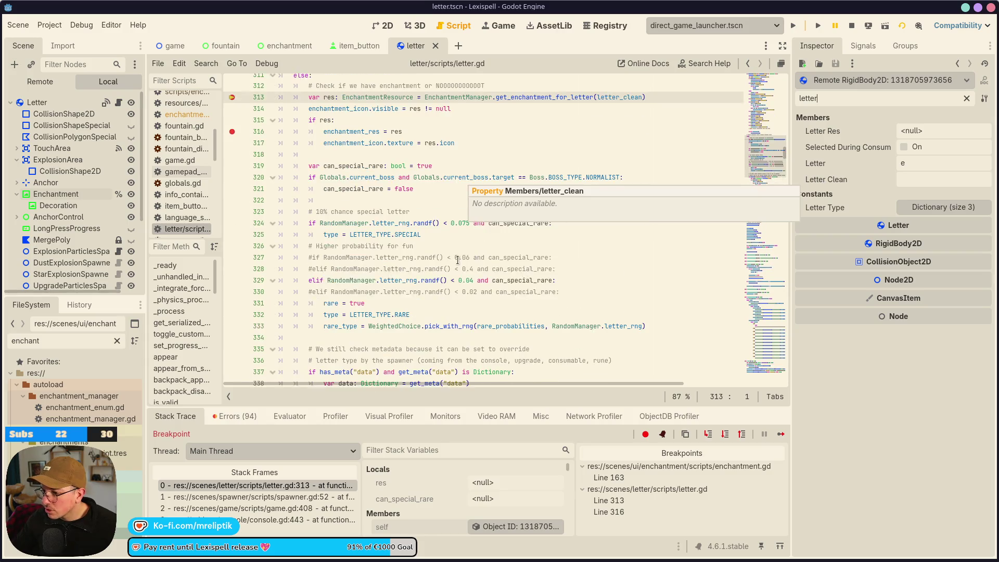
{"action": "scroll", "coordinate": [333, 234], "scroll_direction": "up", "scroll_amount": 4}
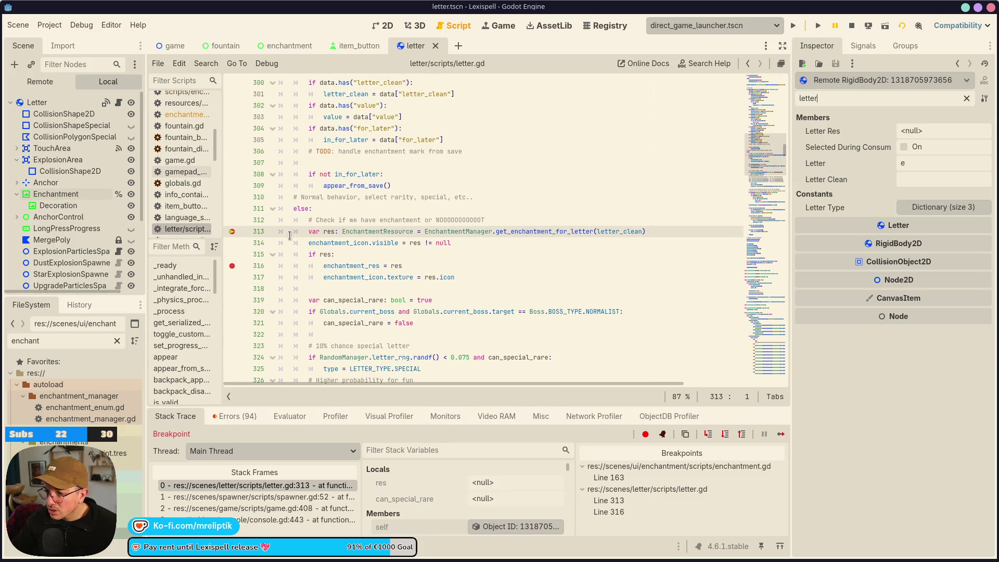
{"action": "left_click", "coordinate": [304, 233]}
{"action": "mouse_move", "coordinate": [309, 219]}
{"action": "left_mouse_down"}
{"action": "mouse_move", "coordinate": [453, 243]}
{"action": "mouse_move", "coordinate": [468, 277]}
{"action": "left_mouse_up"}
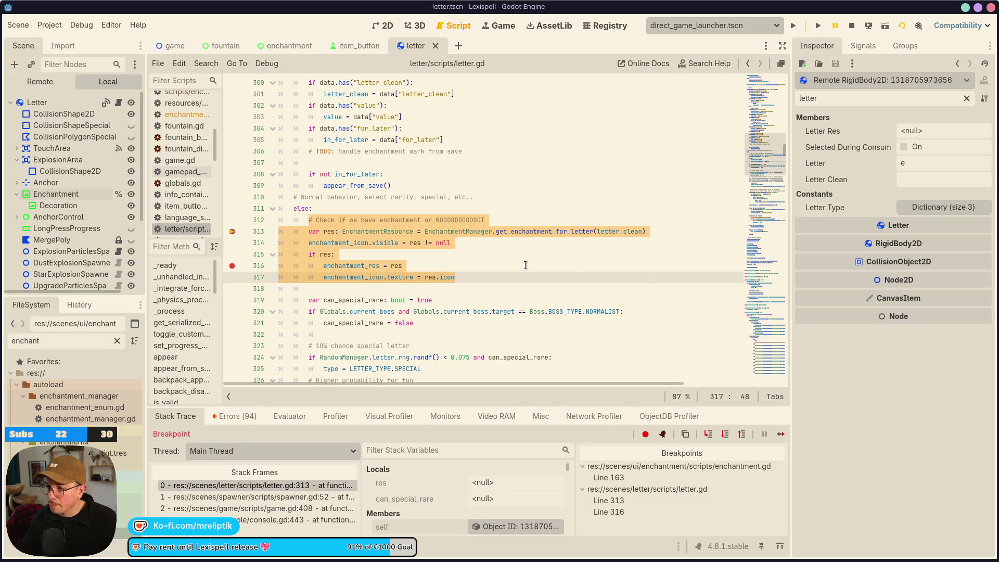
Cut the enchantment check block out of the else branch and remove the leftover blank lines
{"action": "key", "text": "BackSpace"}
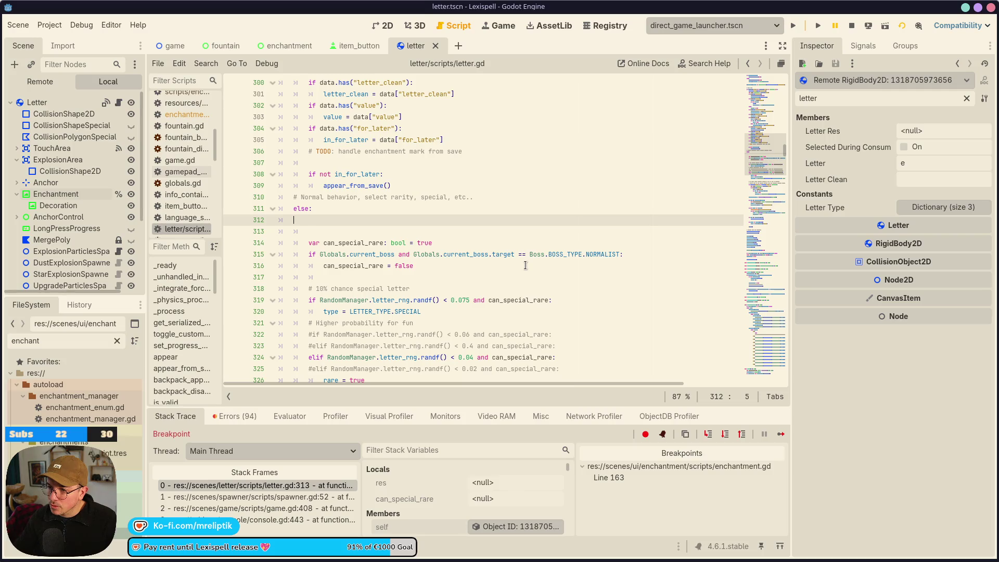
{"action": "key", "text": "Down"}
{"action": "key", "text": "BackSpace"}
{"action": "key", "text": "BackSpace"}
{"action": "key", "text": "BackSpace"}
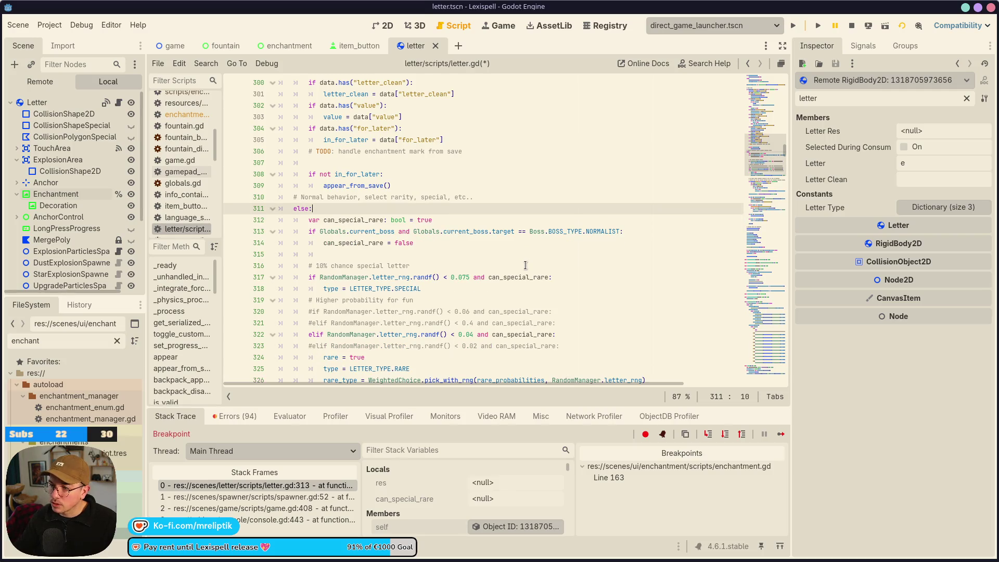
{"action": "scroll", "coordinate": [515, 265], "scroll_direction": "down", "scroll_amount": 5}
{"action": "scroll", "coordinate": [409, 289], "scroll_direction": "down", "scroll_amount": 8}
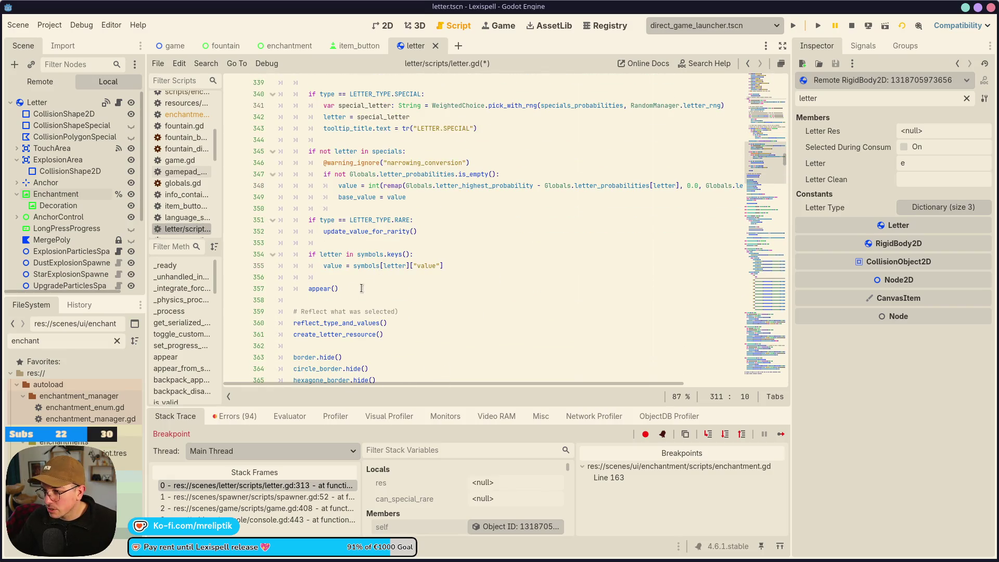
{"action": "scroll", "coordinate": [359, 290], "scroll_direction": "down", "scroll_amount": 4}
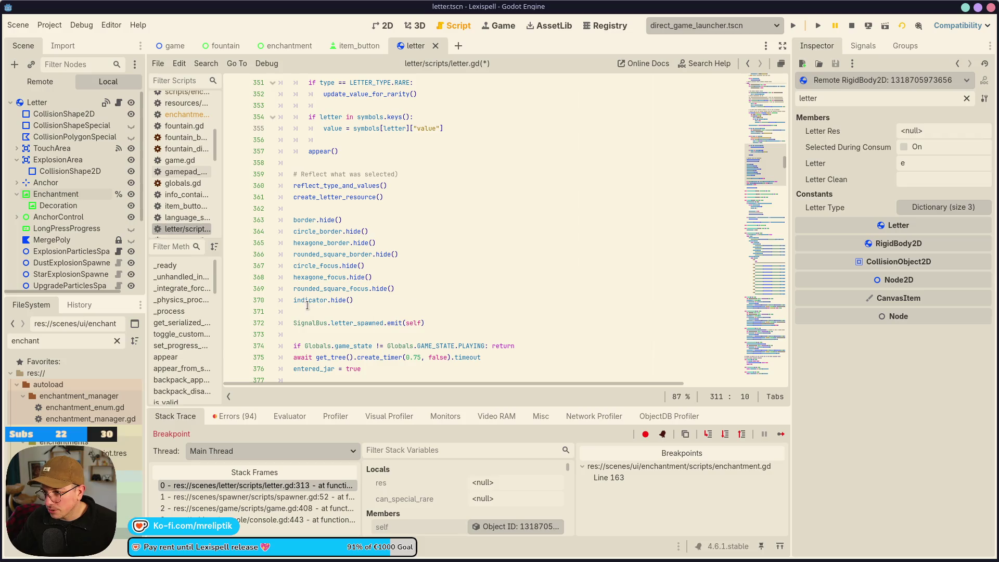
Paste the block after create_letter_resource(), outdent lines 364–368, and save letter.gd
{"action": "left_click", "coordinate": [406, 201]}
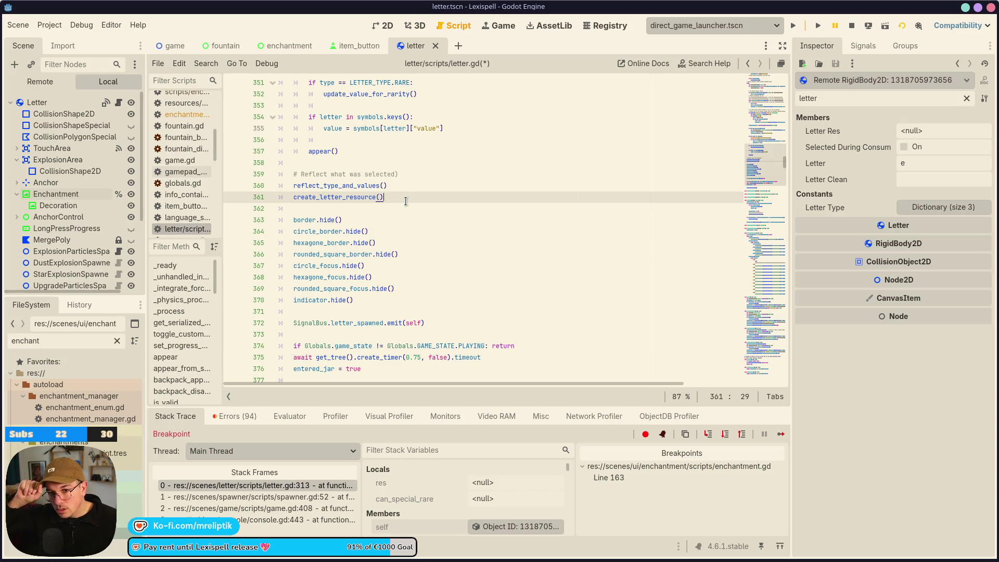
{"action": "key", "text": "Return"}
{"action": "key", "text": "Return"}
{"action": "key", "text": "ctrl+v"}
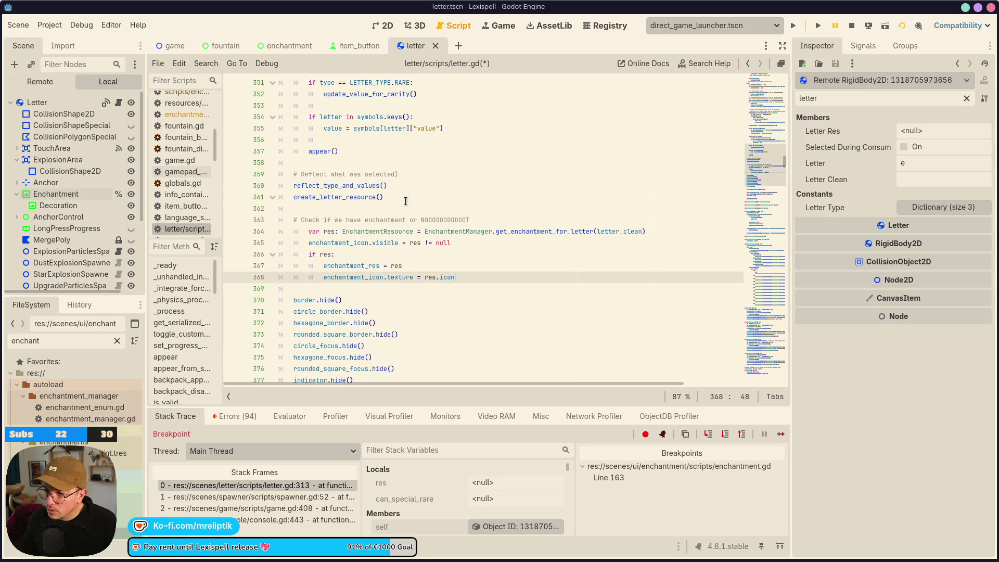
{"action": "left_click_drag", "start_coordinate": [307, 230], "coordinate": [458, 277]}
{"action": "left_click", "coordinate": [458, 277]}
{"action": "key", "text": "shift+Tab"}
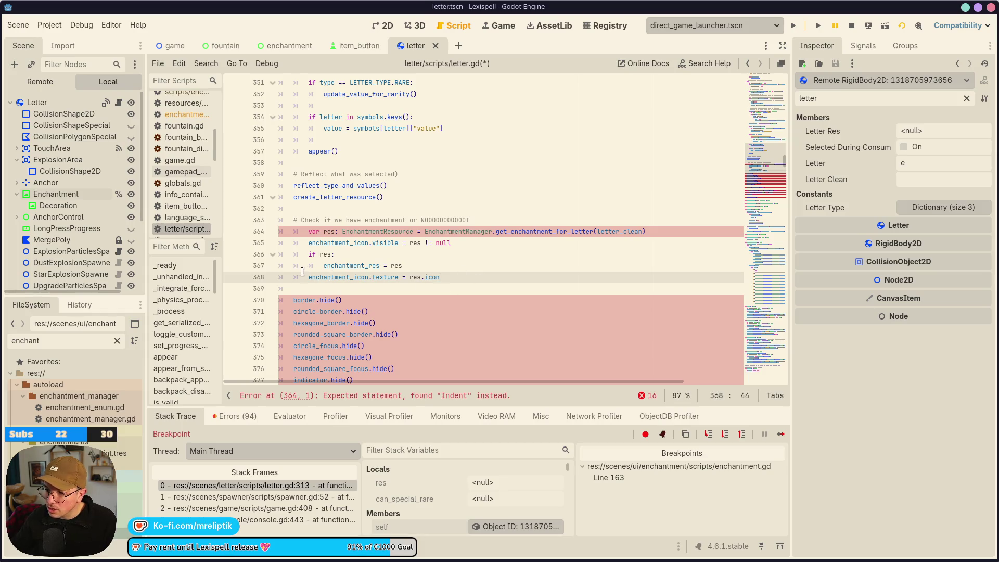
{"action": "left_click_drag", "start_coordinate": [440, 277], "coordinate": [421, 231]}
{"action": "key", "text": "shift+Tab"}
{"action": "key", "text": "ctrl+s"}
{"action": "left_click", "coordinate": [852, 26]}
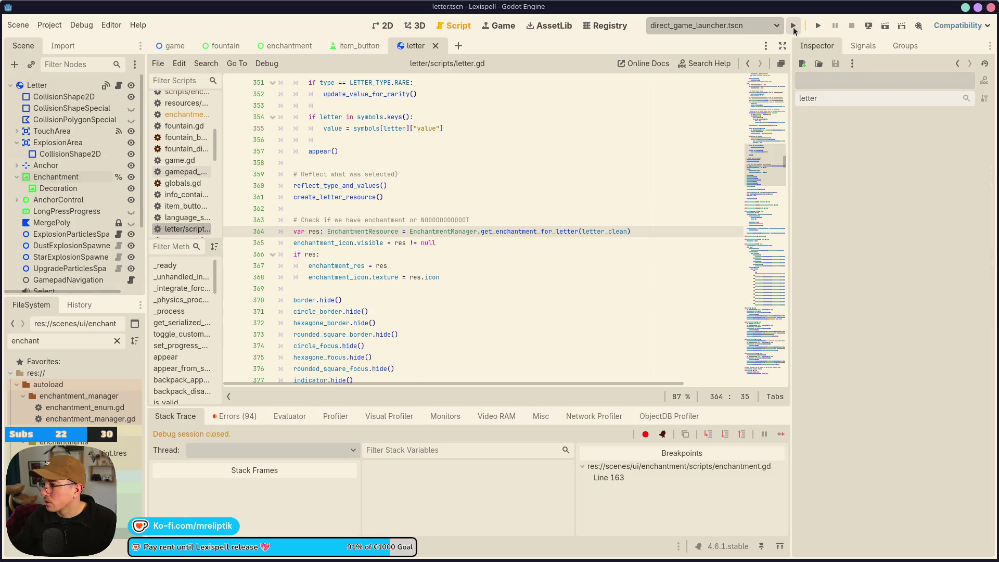
Run the project and view the enchantment scene in the 2D editor
{"action": "left_click", "coordinate": [793, 27]}
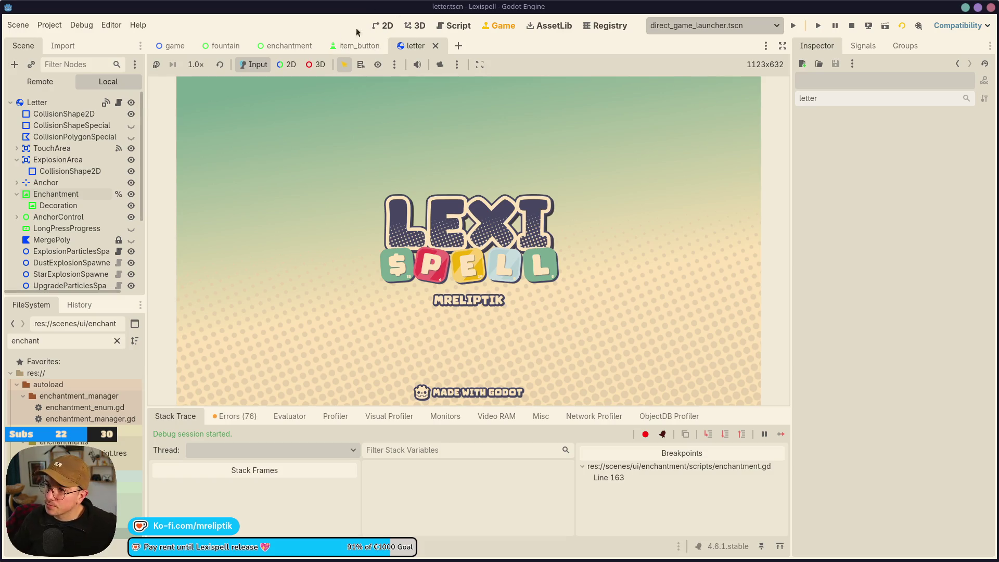
{"action": "left_click", "coordinate": [385, 26]}
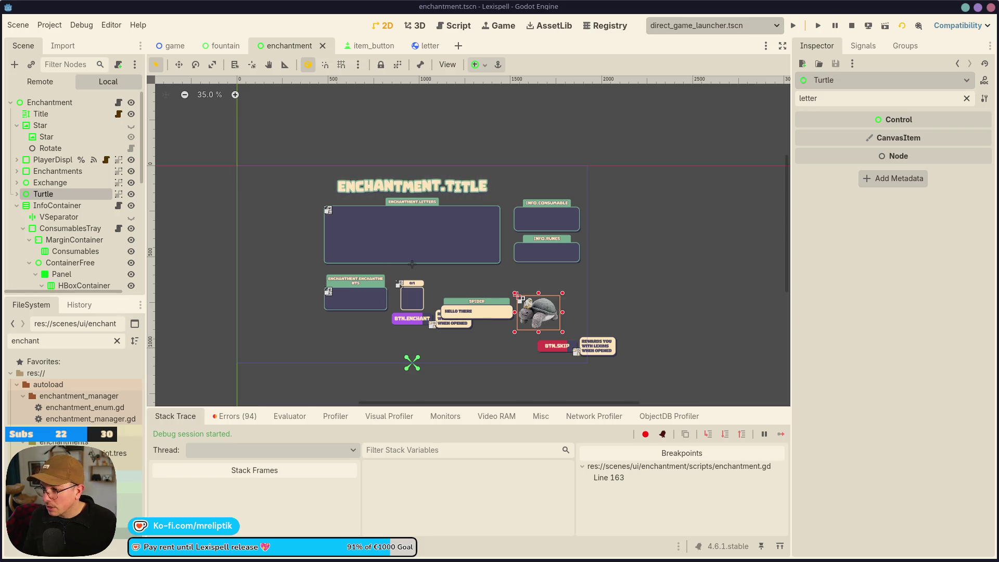
Start Chapter 1, submit the word MU$T, continue past the results, and pick letter E
{"action": "left_click", "coordinate": [498, 25]}
{"action": "left_click", "coordinate": [475, 271]}
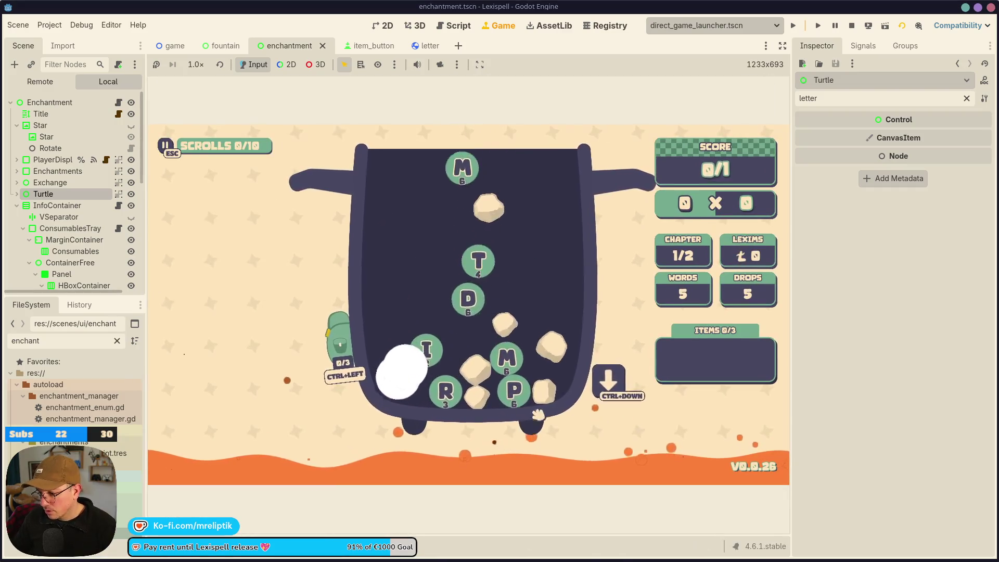
{"action": "left_click", "coordinate": [604, 388]}
{"action": "type", "text": "mu"}
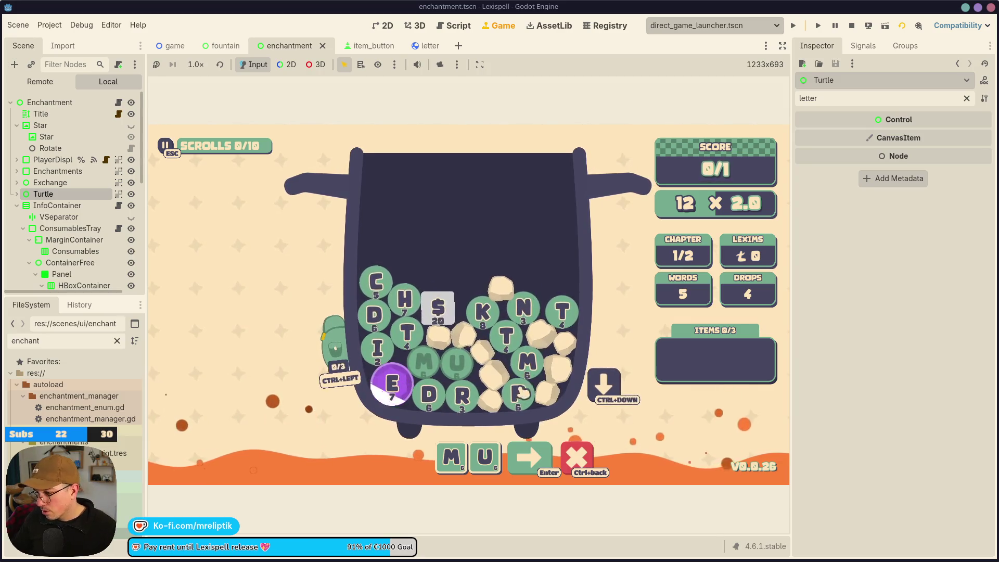
{"action": "left_click", "coordinate": [430, 319]}
{"action": "left_click", "coordinate": [408, 331]}
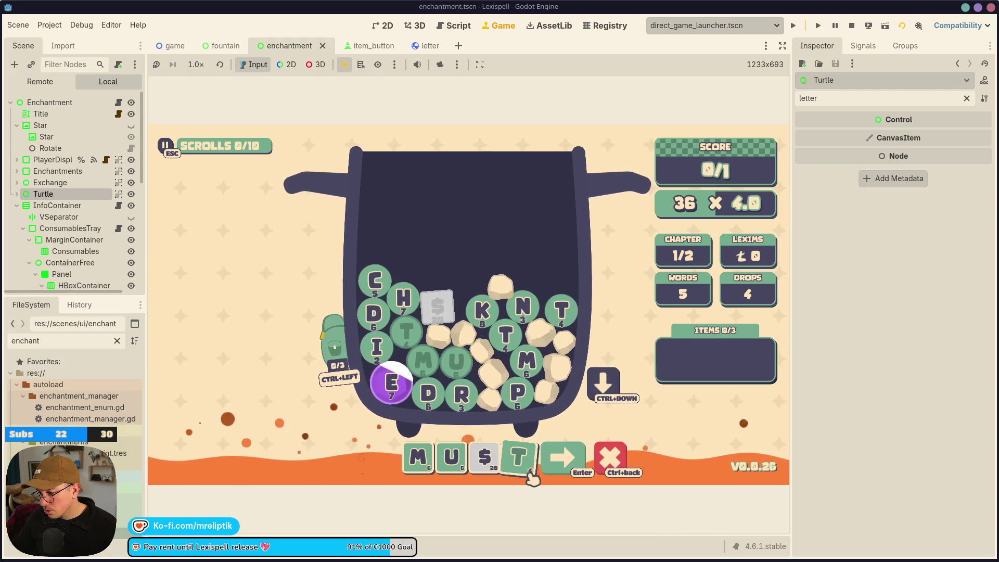
{"action": "left_click", "coordinate": [562, 457]}
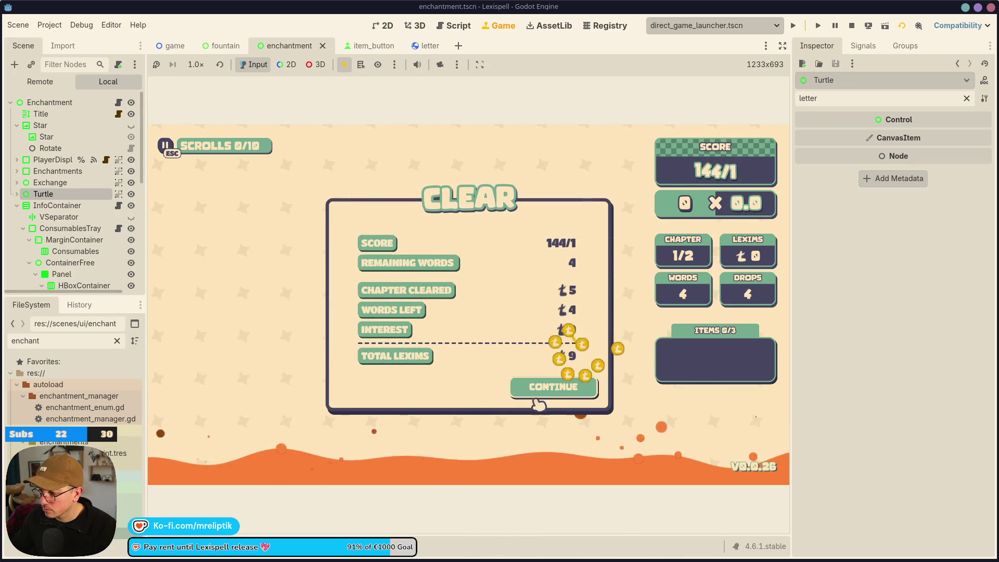
{"action": "left_click", "coordinate": [560, 389]}
{"action": "left_click", "coordinate": [444, 223]}
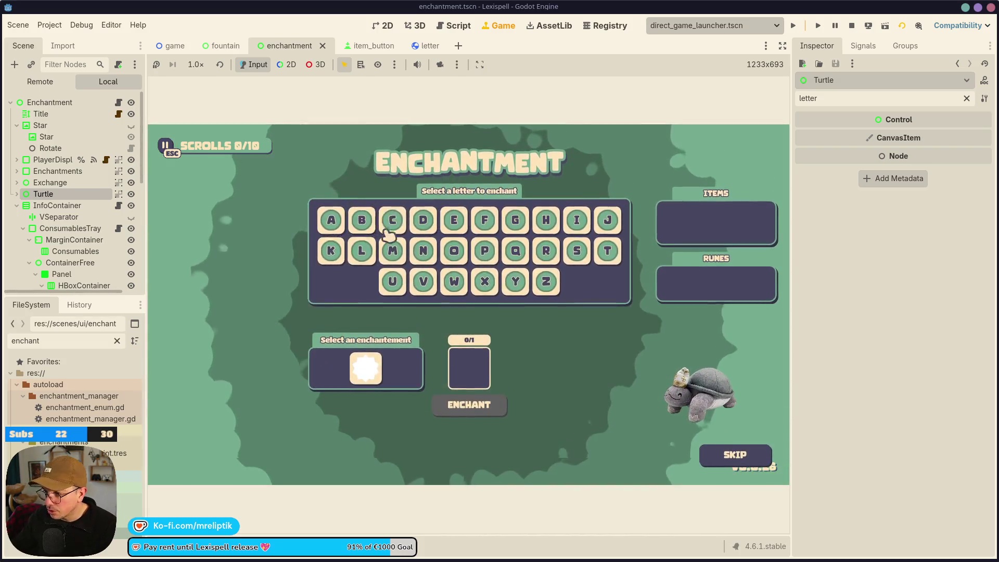
Hold ENCHANT on letter E, resume past the enchantment.gd:163 breakpoint, and return to the game
{"action": "mouse_move", "coordinate": [362, 371]}
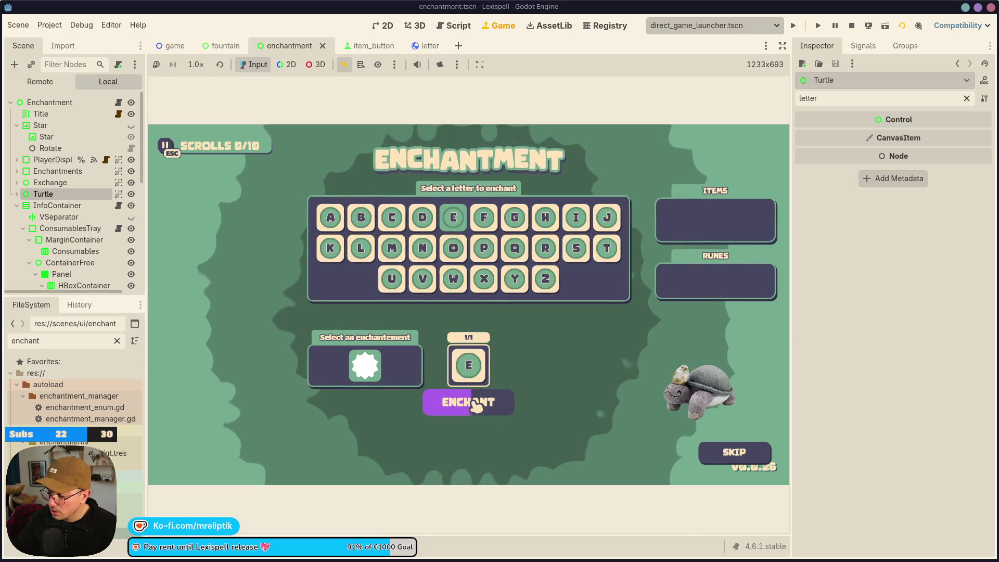
{"action": "left_click_drag", "start_coordinate": [475, 406], "coordinate": [496, 413]}
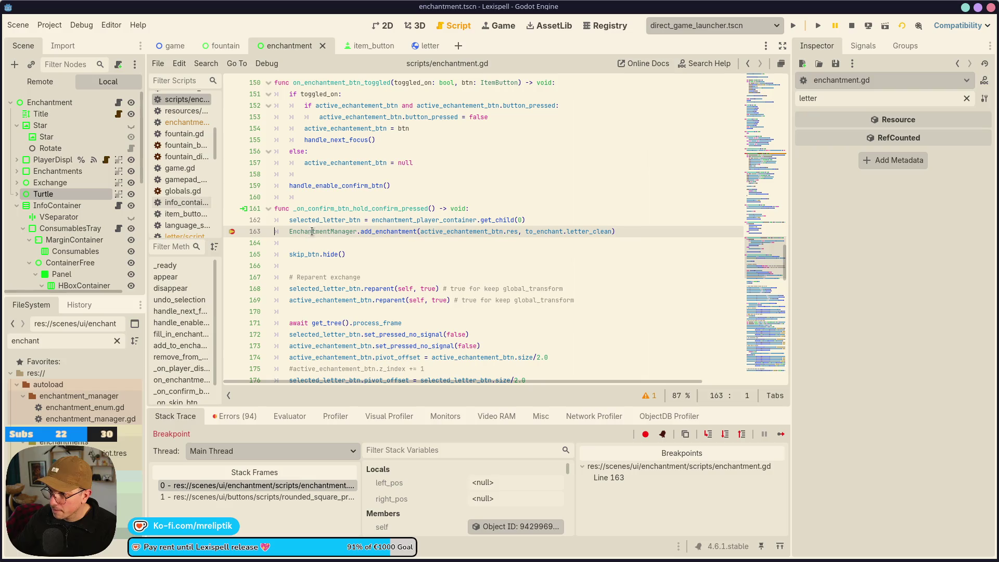
{"action": "left_click", "coordinate": [782, 435]}
{"action": "left_click", "coordinate": [498, 25]}
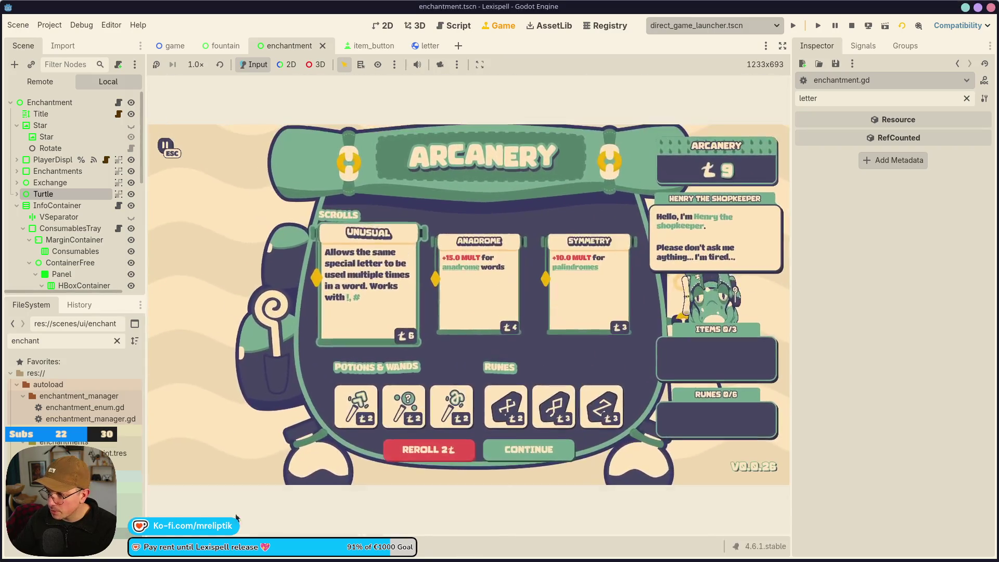
Buy the Unusual scroll and the Z rune, then start chapter 2
{"action": "left_click", "coordinate": [414, 318]}
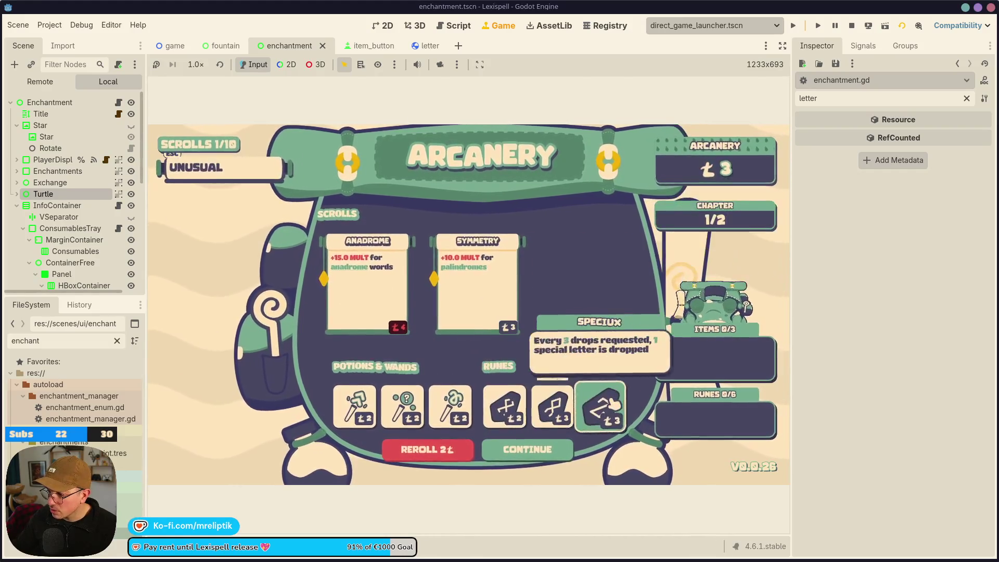
{"action": "left_click", "coordinate": [598, 407]}
{"action": "left_click", "coordinate": [554, 446]}
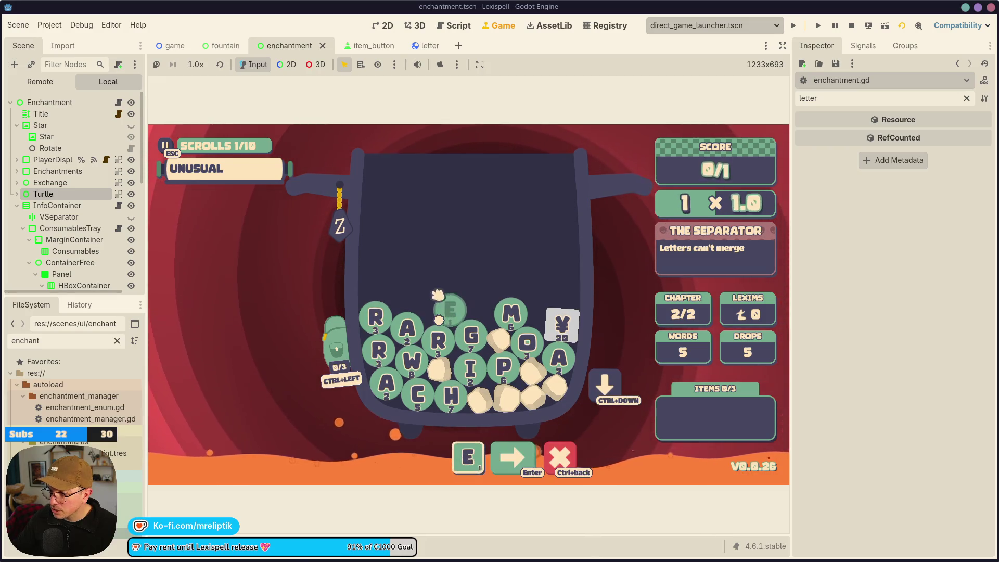
Toggle the E tile in and out of the word several times, then open letter.tscn in 2D
{"action": "left_click", "coordinate": [450, 316]}
{"action": "left_click", "coordinate": [451, 315]}
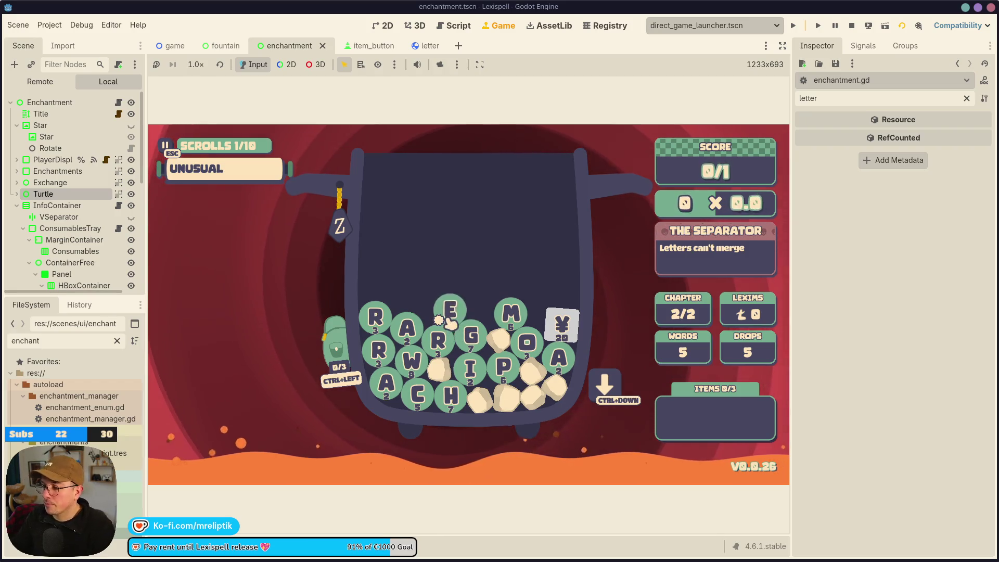
{"action": "left_click", "coordinate": [450, 316]}
{"action": "left_click", "coordinate": [450, 315]}
{"action": "left_click", "coordinate": [450, 315]}
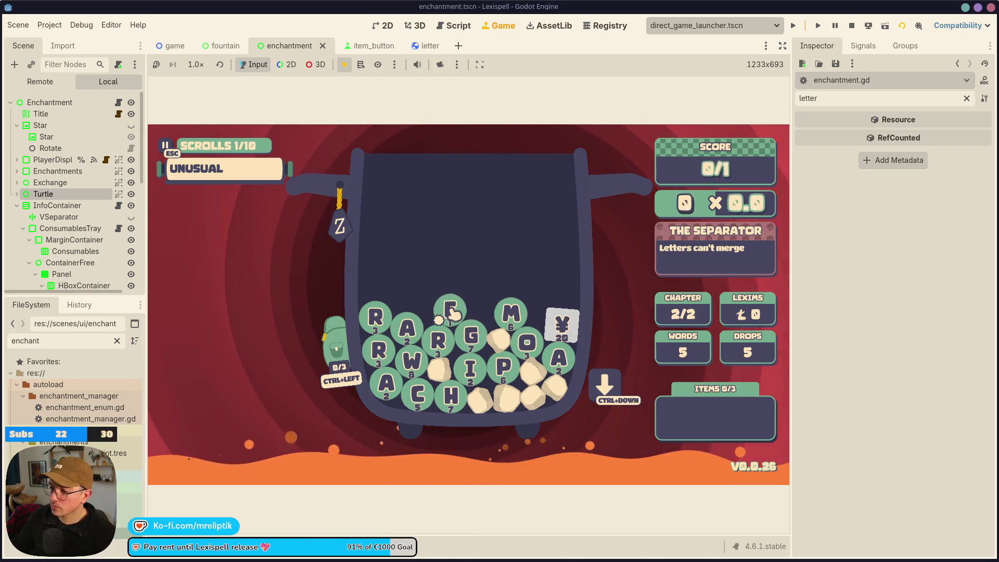
{"action": "left_click", "coordinate": [451, 315]}
{"action": "left_click", "coordinate": [451, 315]}
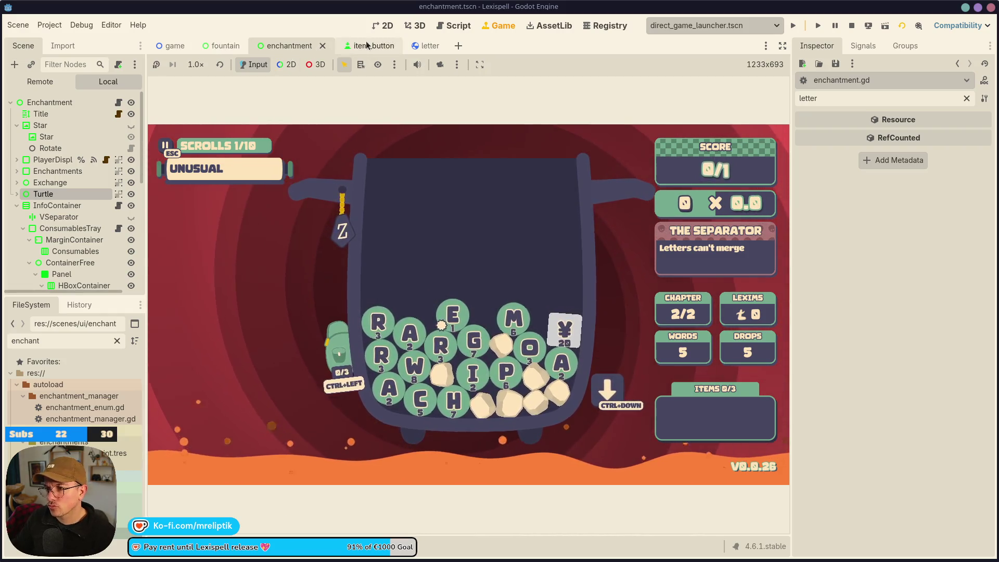
{"action": "left_click", "coordinate": [428, 46]}
{"action": "left_click", "coordinate": [388, 30]}
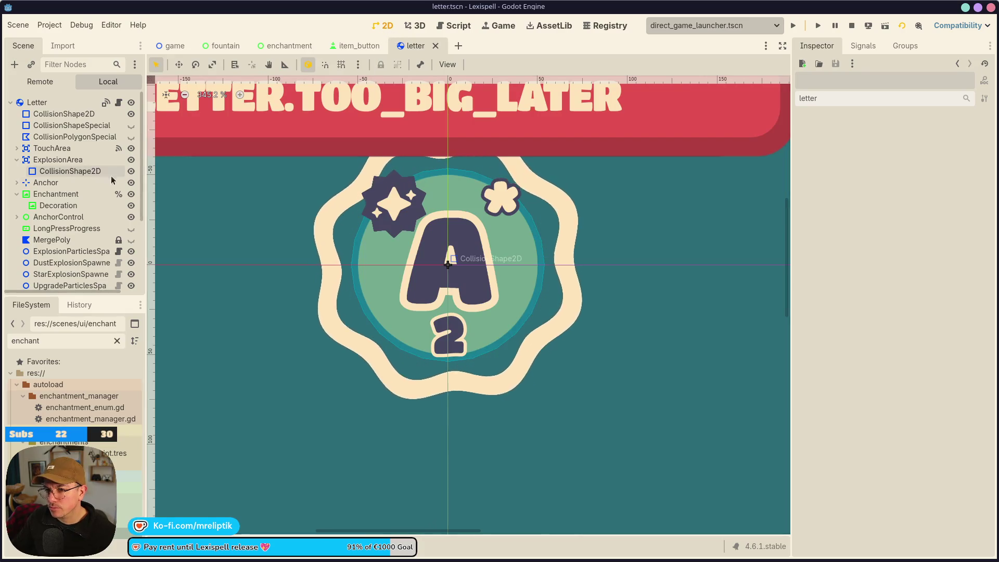
Inspect the AnchorControl and Anchor branches, then select the letter Label on the canvas
{"action": "left_click", "coordinate": [16, 217]}
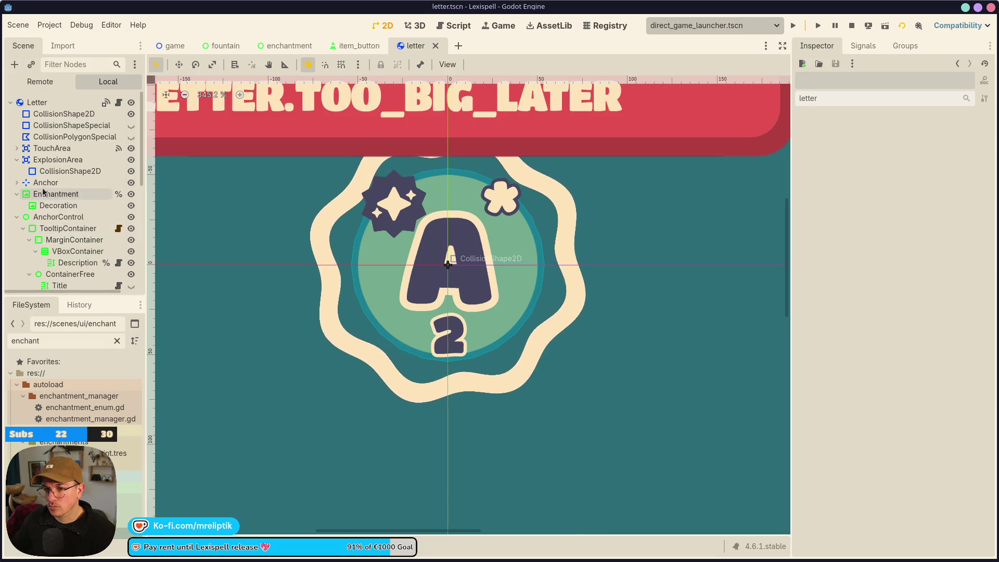
{"action": "left_click", "coordinate": [16, 216]}
{"action": "left_click", "coordinate": [15, 183]}
{"action": "left_click", "coordinate": [15, 183]}
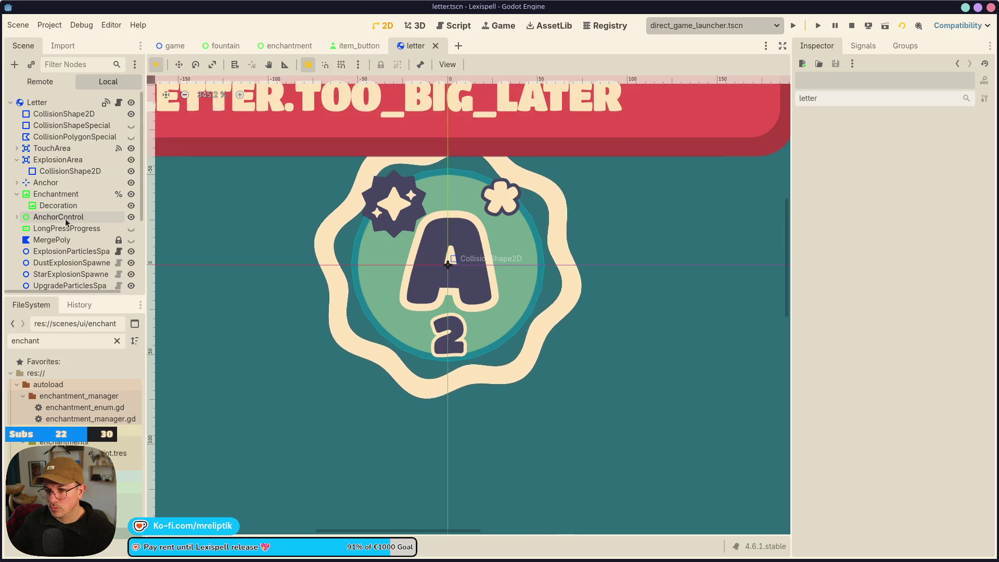
{"action": "left_click", "coordinate": [16, 217]}
{"action": "left_click", "coordinate": [15, 219]}
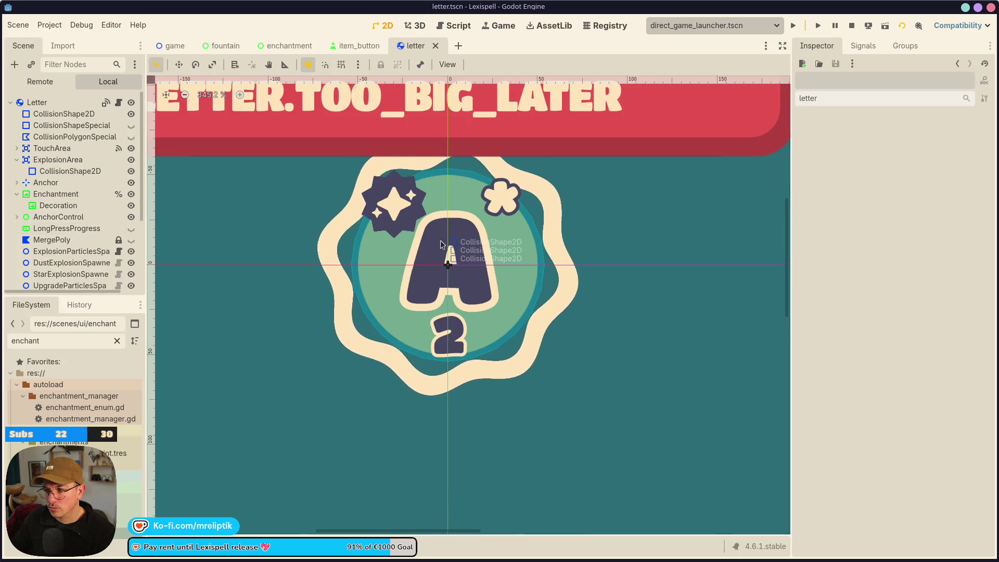
{"action": "left_click", "coordinate": [447, 242]}
Reparent the Enchantment node under Label after Indicator and return to the running game
{"action": "scroll", "coordinate": [61, 244], "scroll_direction": "down", "scroll_amount": 2}
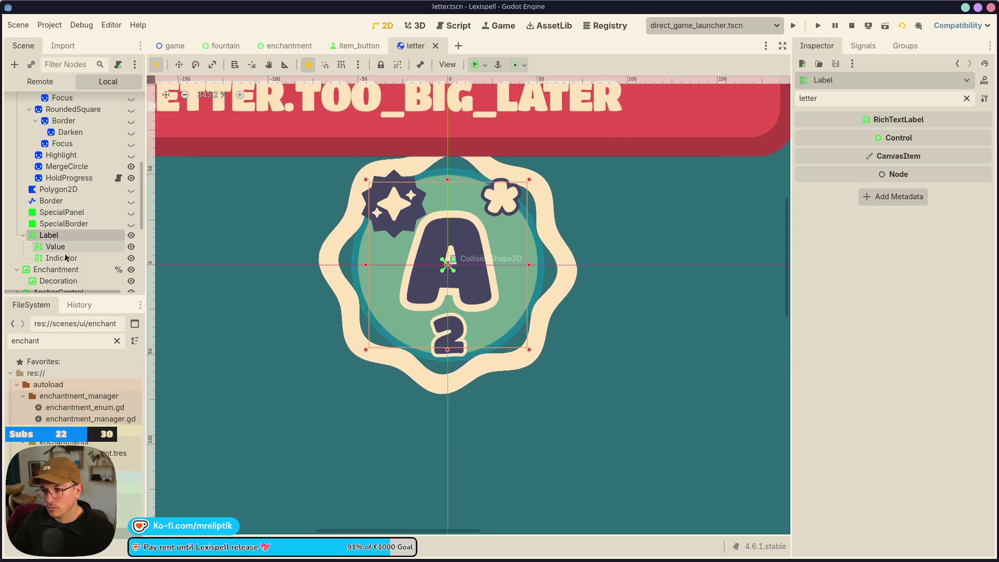
{"action": "scroll", "coordinate": [74, 239], "scroll_direction": "up", "scroll_amount": 5}
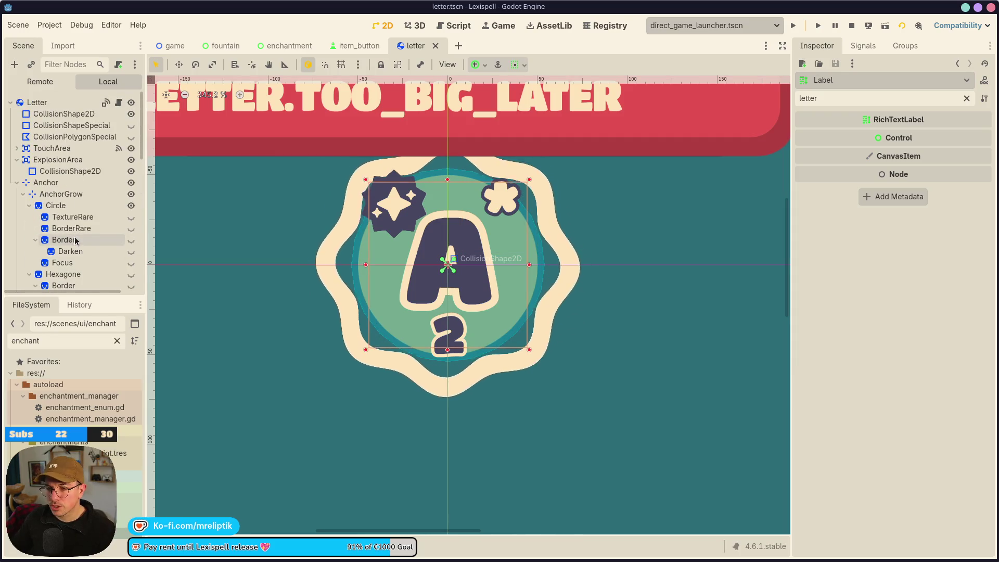
{"action": "scroll", "coordinate": [75, 218], "scroll_direction": "down", "scroll_amount": 5}
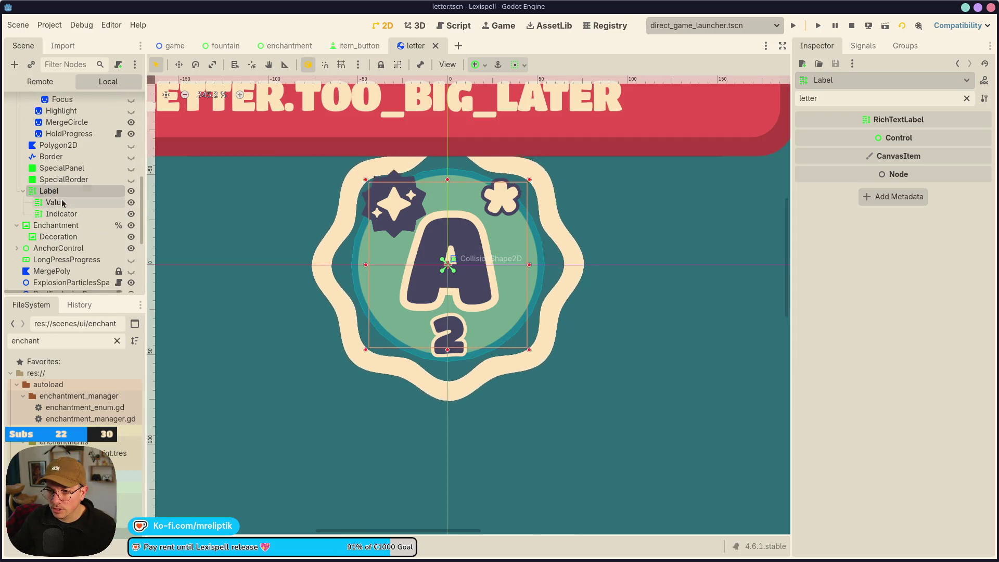
{"action": "left_click", "coordinate": [72, 227]}
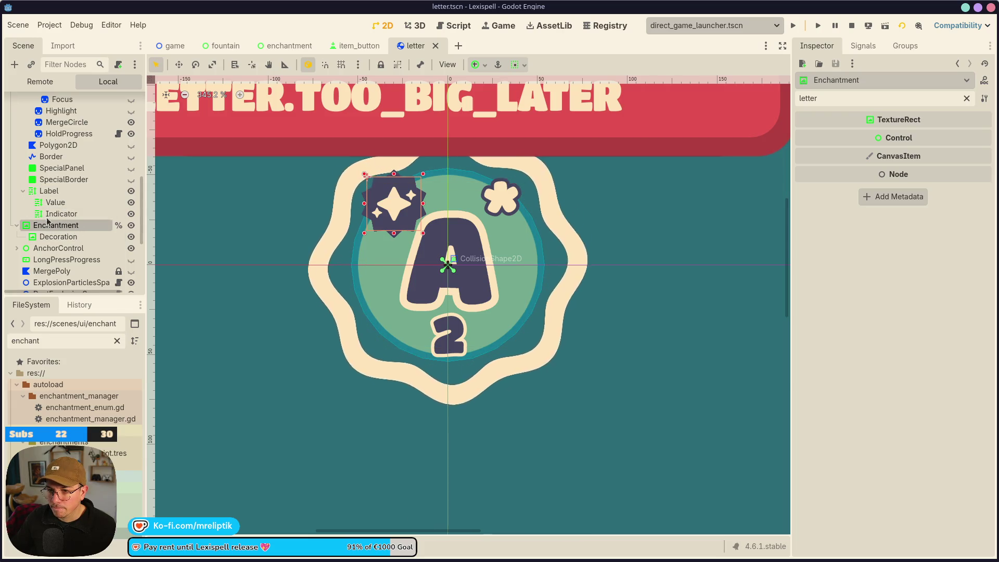
{"action": "left_click_drag", "start_coordinate": [48, 191], "coordinate": [69, 219]}
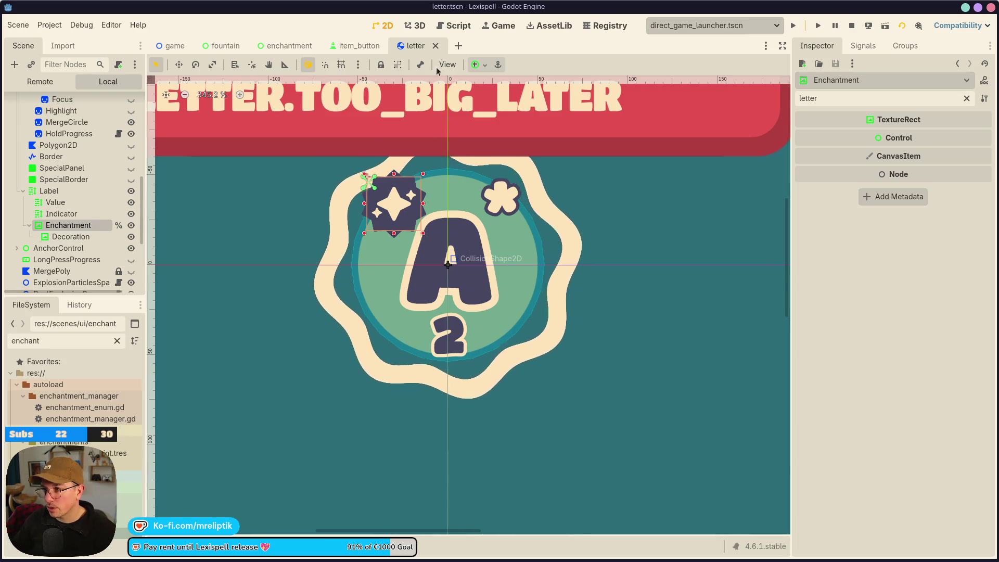
{"action": "left_click", "coordinate": [502, 28]}
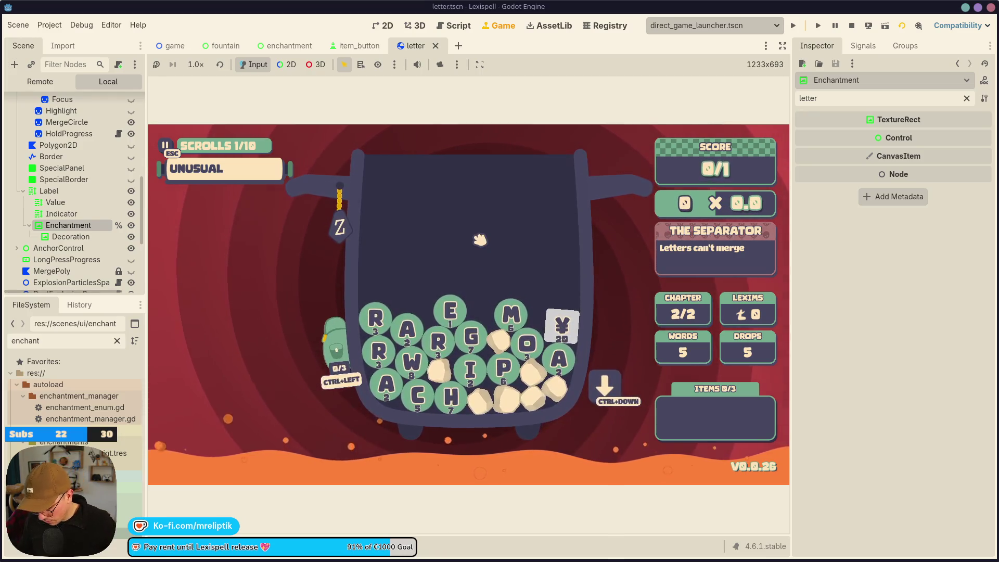
Spawn an extra E tile via the in-game console, then select Decoration in letter.tscn's 2D editor
{"action": "key", "text": "grave"}
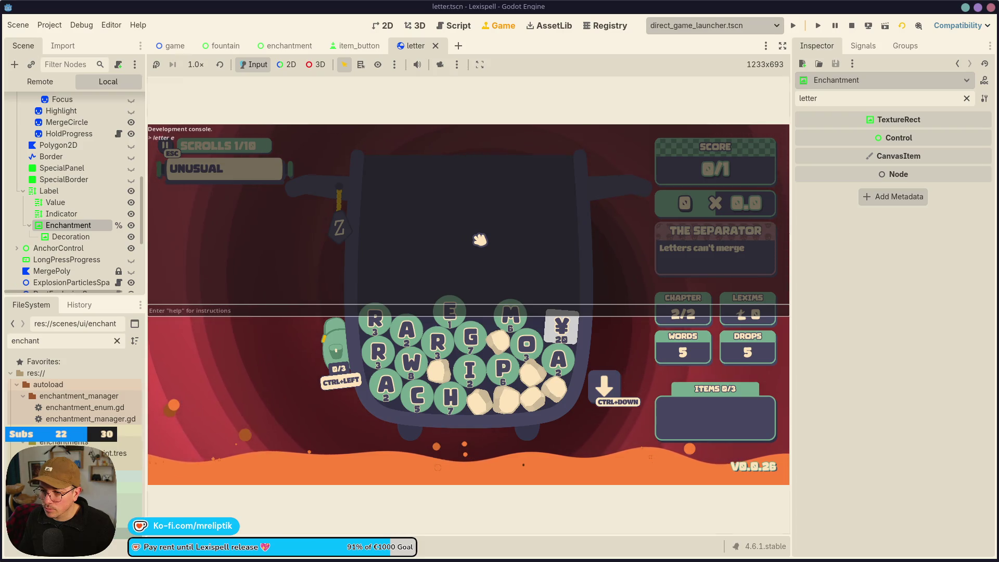
{"action": "key", "text": "grave"}
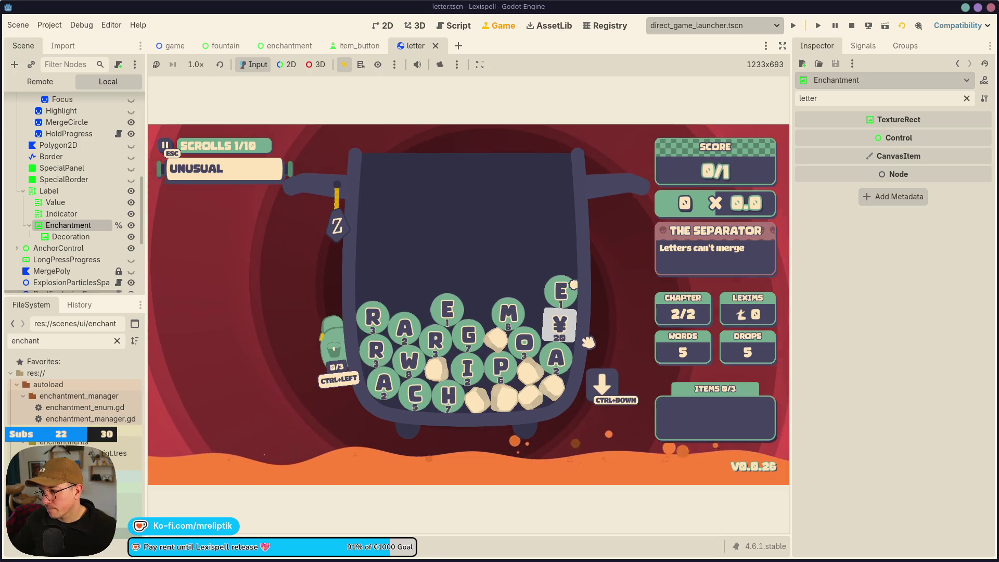
{"action": "left_click", "coordinate": [73, 237]}
{"action": "left_click", "coordinate": [390, 27]}
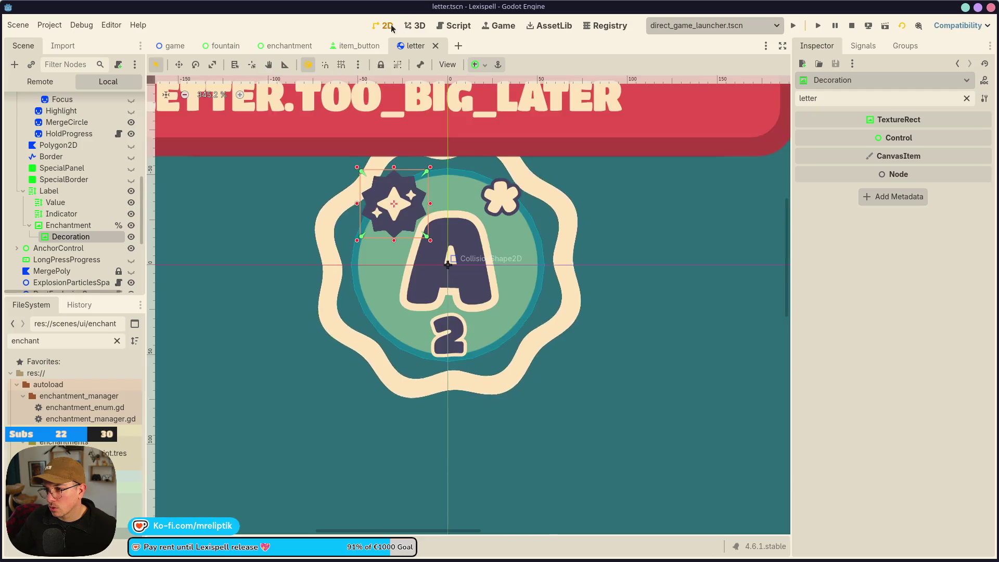
Filter FileSystem for 'enchan' and inspect enchantment_point.tres without changing its icon texture
{"action": "left_click", "coordinate": [88, 227]}
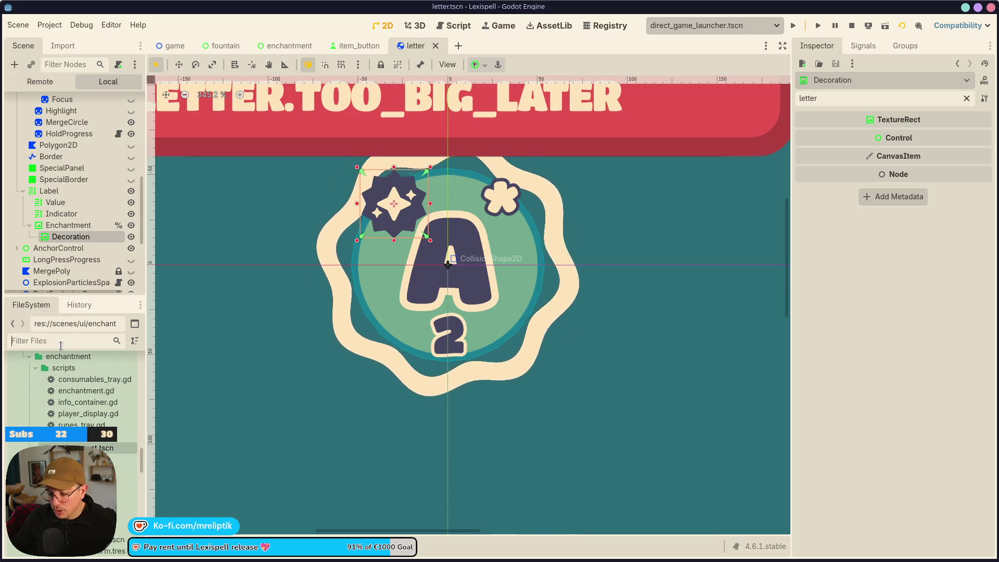
{"action": "type", "text": "ench"}
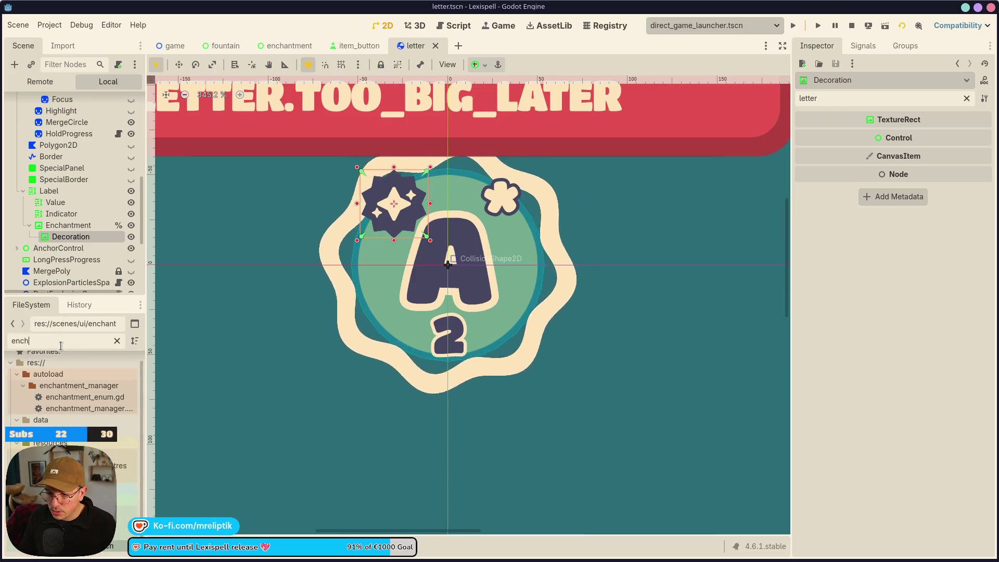
{"action": "type", "text": "an"}
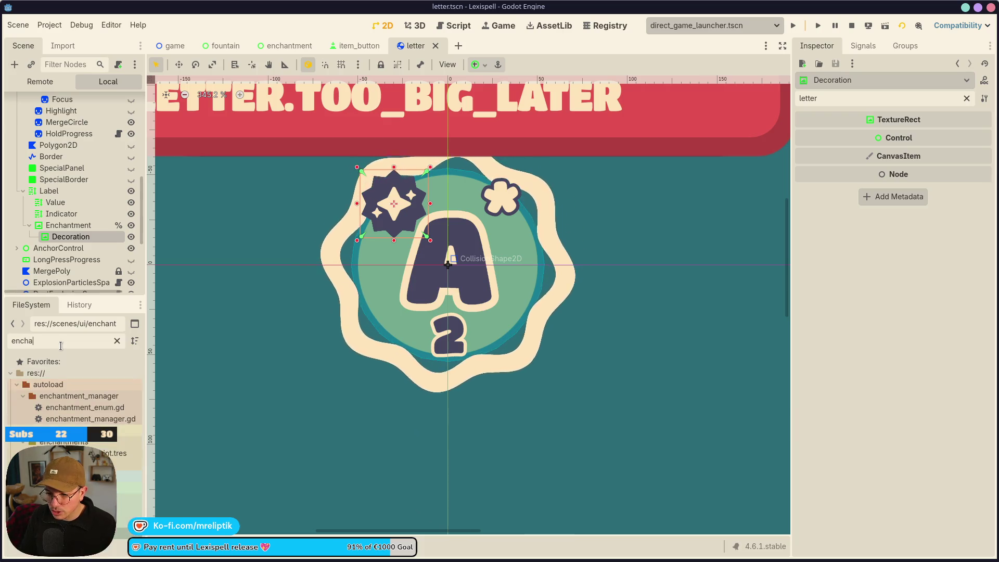
{"action": "left_click", "coordinate": [121, 452]}
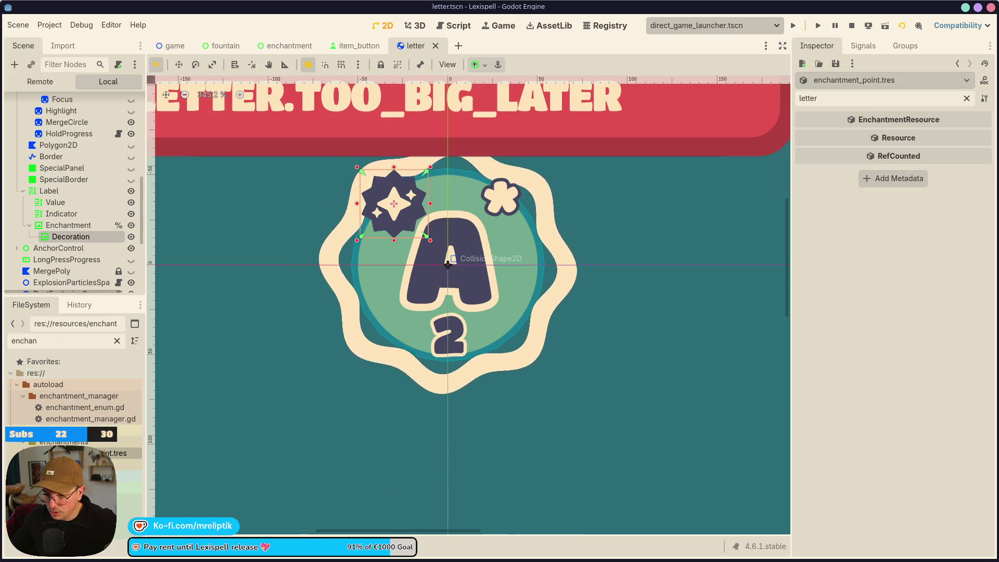
{"action": "left_click", "coordinate": [966, 99]}
{"action": "left_click", "coordinate": [985, 179]}
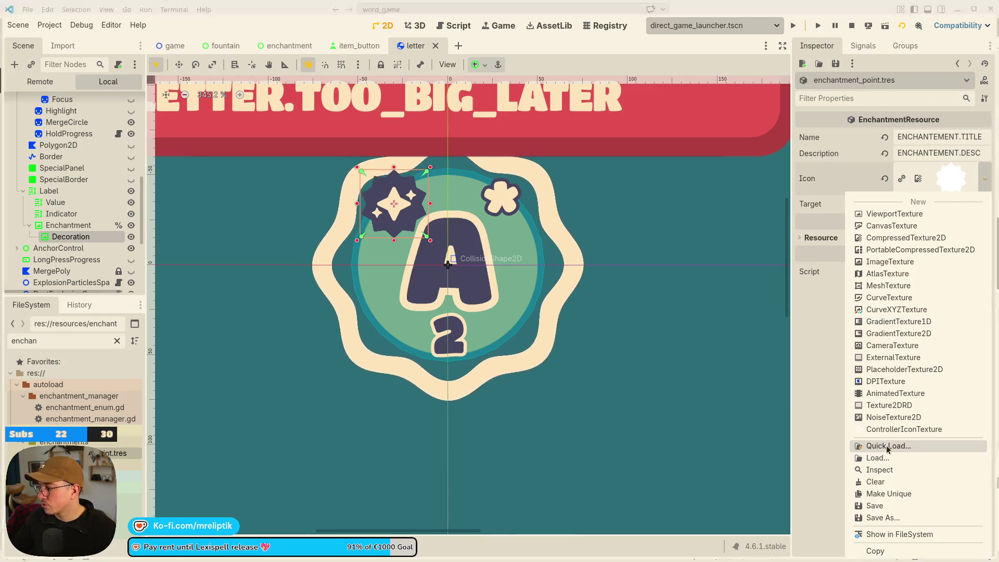
{"action": "left_click", "coordinate": [888, 443]}
{"action": "double_click", "coordinate": [169, 168]}
{"action": "left_click", "coordinate": [171, 168]}
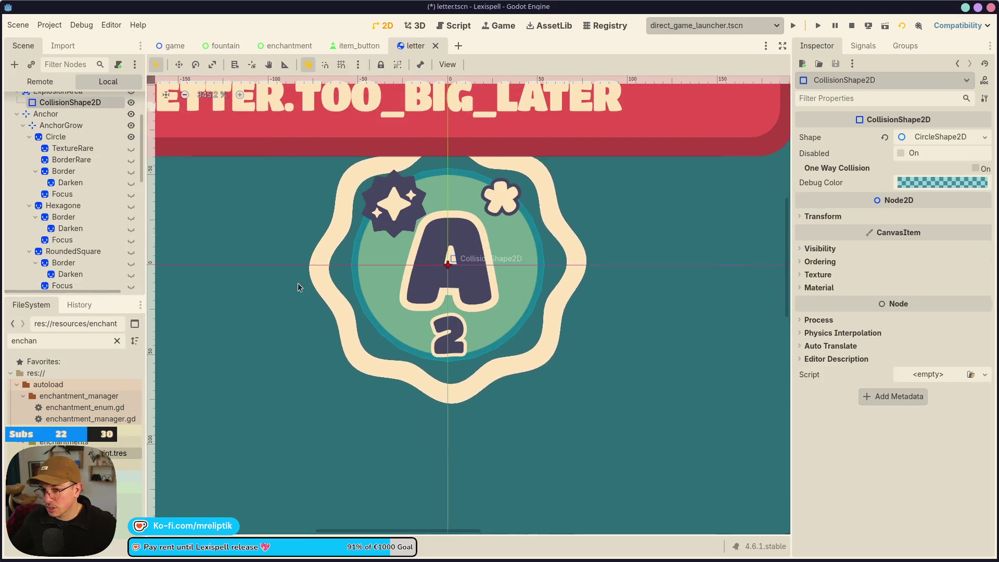
Save the letter scene and run the game with F5
{"action": "scroll", "coordinate": [291, 291], "scroll_direction": "down", "scroll_amount": 3}
{"action": "key", "text": "ctrl+s"}
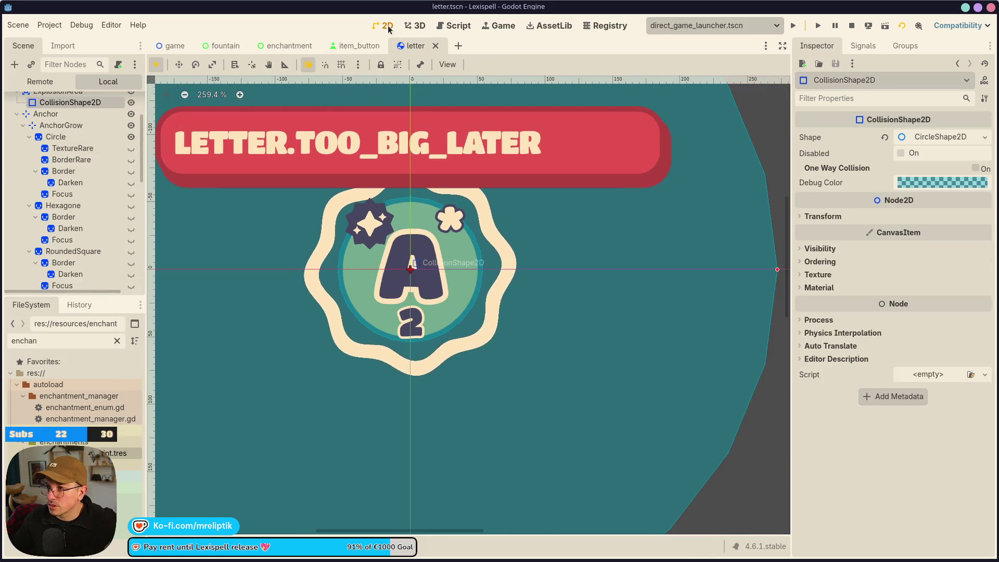
{"action": "key", "text": "F5"}
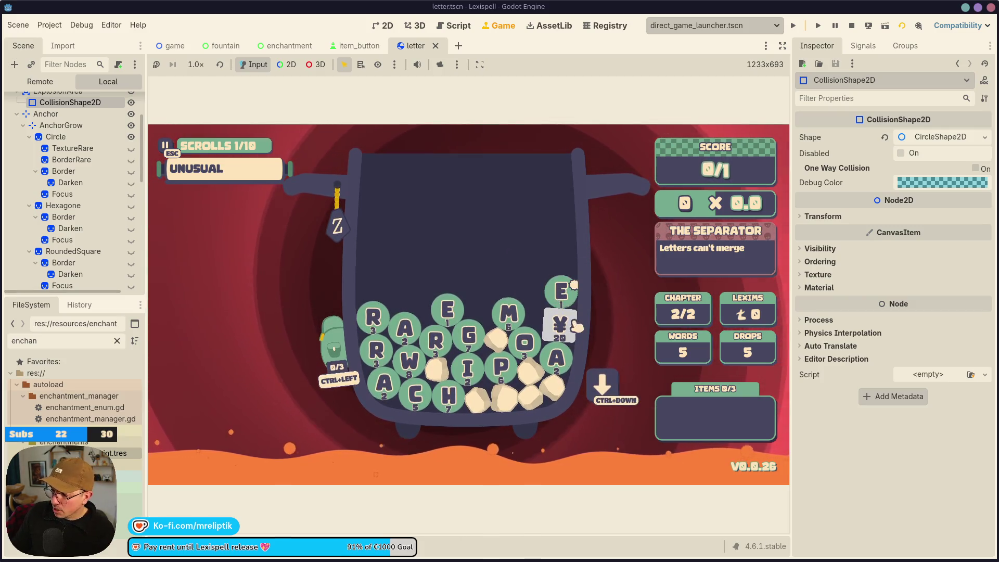
Drop the next batch of letters into the cauldron, then stop the game and open enchantment.gd
{"action": "mouse_move", "coordinate": [561, 335]}
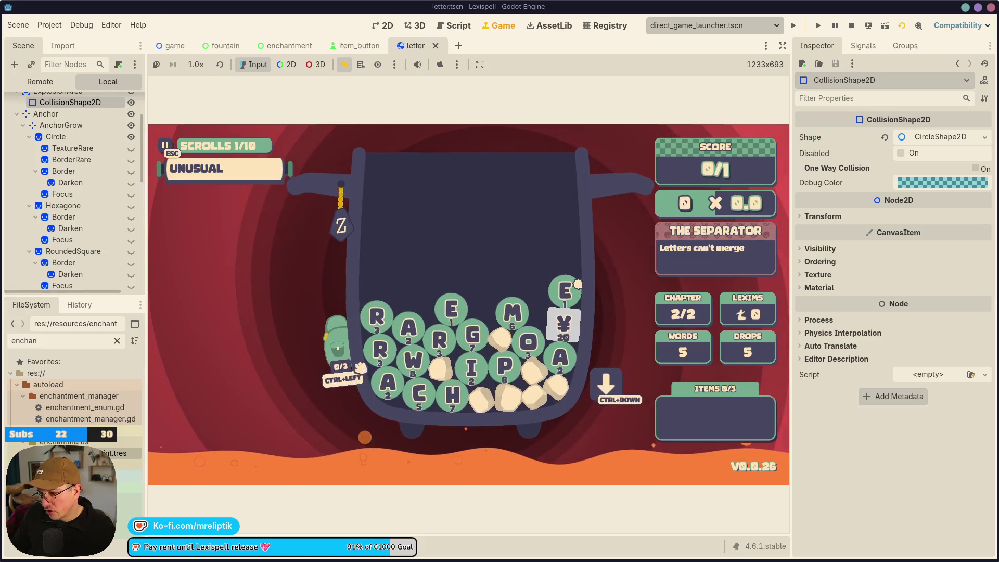
{"action": "left_click", "coordinate": [617, 388]}
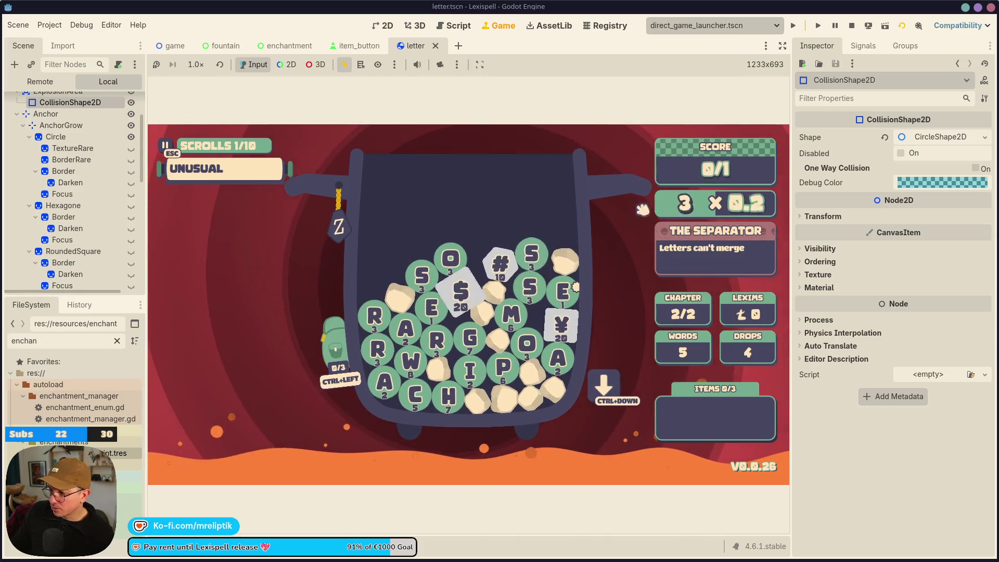
{"action": "key", "text": "F8"}
{"action": "left_click", "coordinate": [290, 46]}
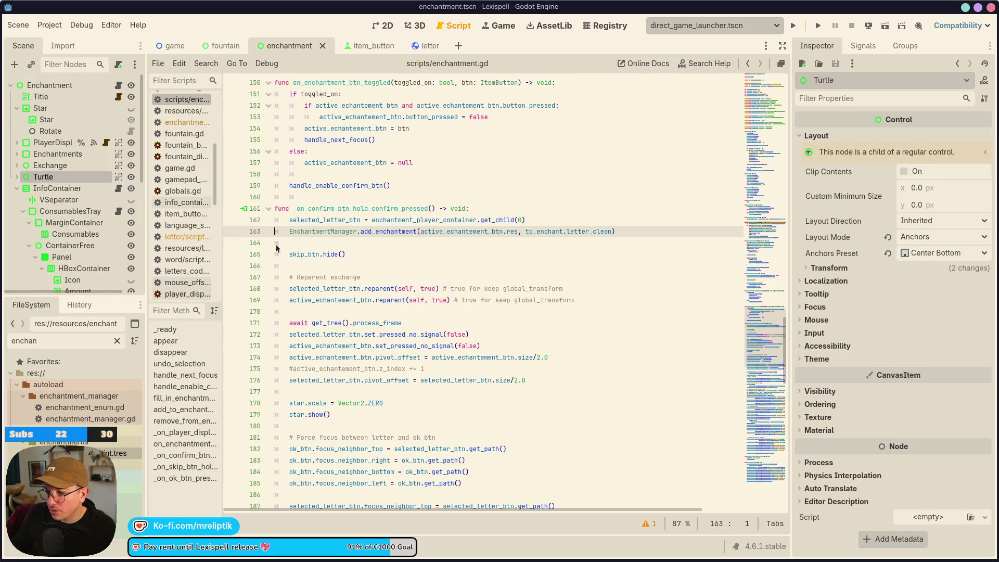
Browse the item_button and enchantment scenes and their scripts
{"action": "scroll", "coordinate": [277, 248], "scroll_direction": "down", "scroll_amount": 10}
{"action": "scroll", "coordinate": [338, 156], "scroll_direction": "up", "scroll_amount": 8}
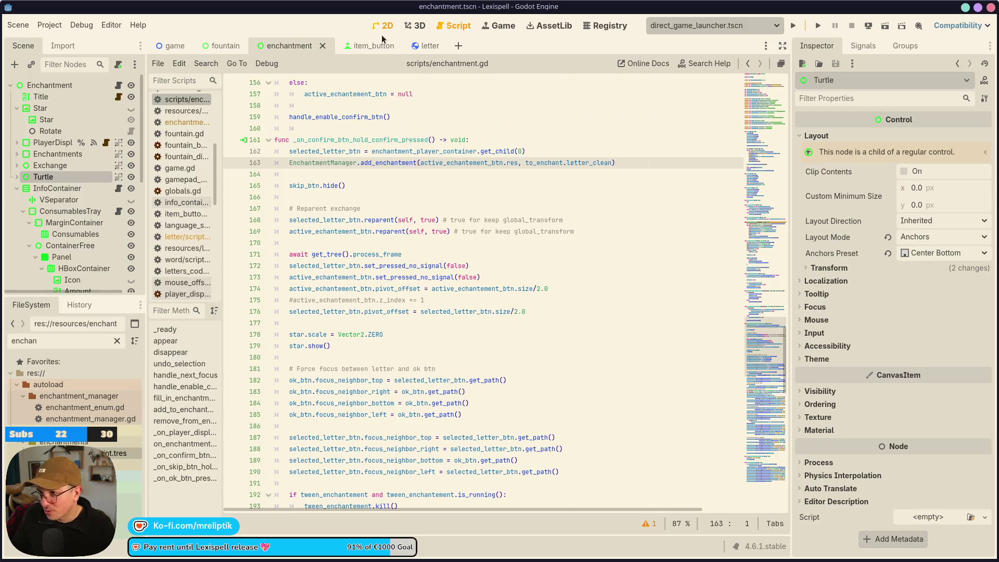
{"action": "left_click", "coordinate": [385, 26]}
{"action": "left_click", "coordinate": [364, 46]}
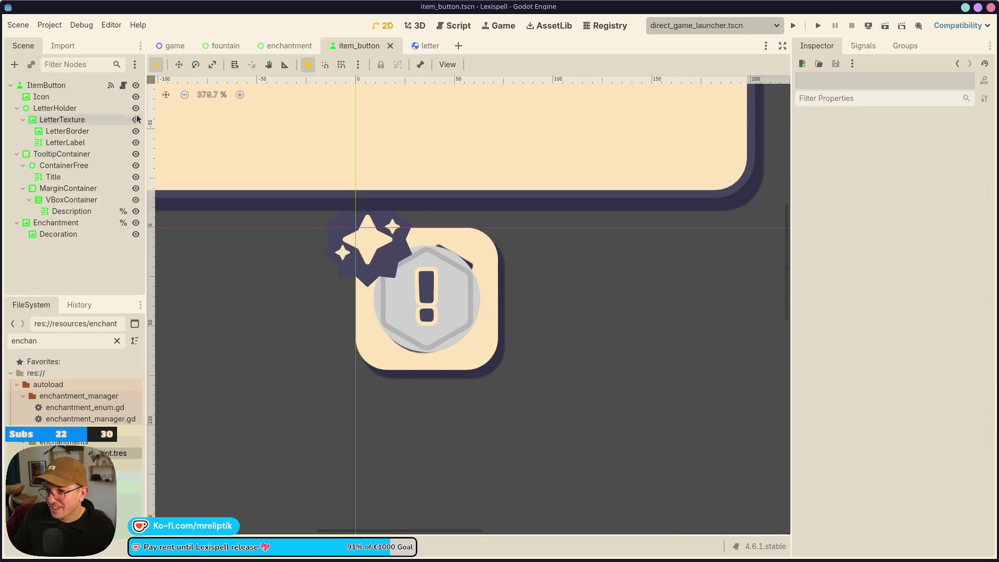
{"action": "left_click", "coordinate": [124, 84]}
{"action": "left_click", "coordinate": [384, 25]}
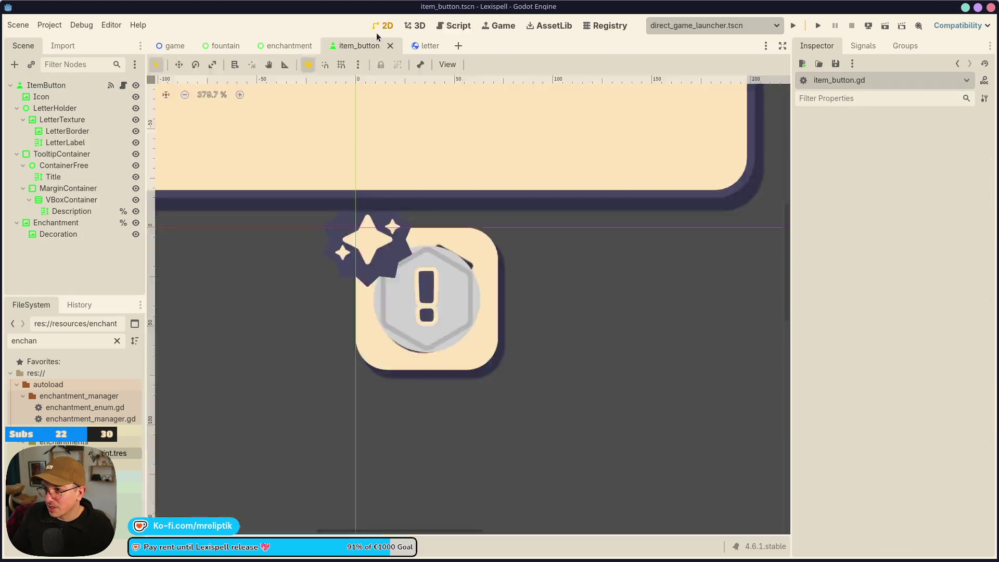
{"action": "left_click", "coordinate": [269, 50]}
{"action": "left_click", "coordinate": [118, 85]}
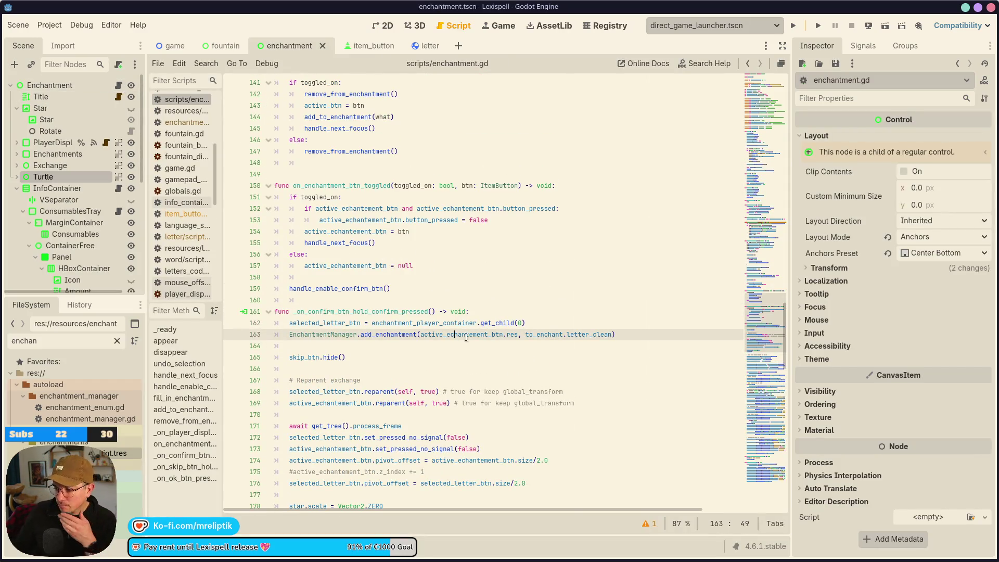
Open letter.gd, select the enchantment-icon check on lines 363–368, and save
{"action": "left_click", "coordinate": [428, 46]}
{"action": "left_click", "coordinate": [119, 84]}
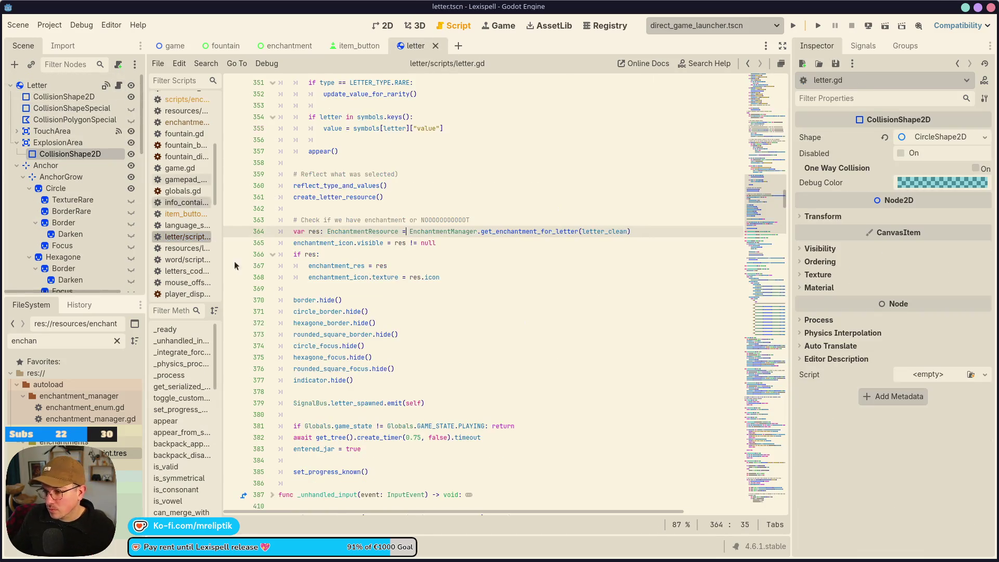
{"action": "left_click", "coordinate": [358, 243]}
{"action": "left_click_drag", "start_coordinate": [486, 277], "coordinate": [279, 220]}
{"action": "key", "text": "ctrl+c"}
{"action": "key", "text": "ctrl+s"}
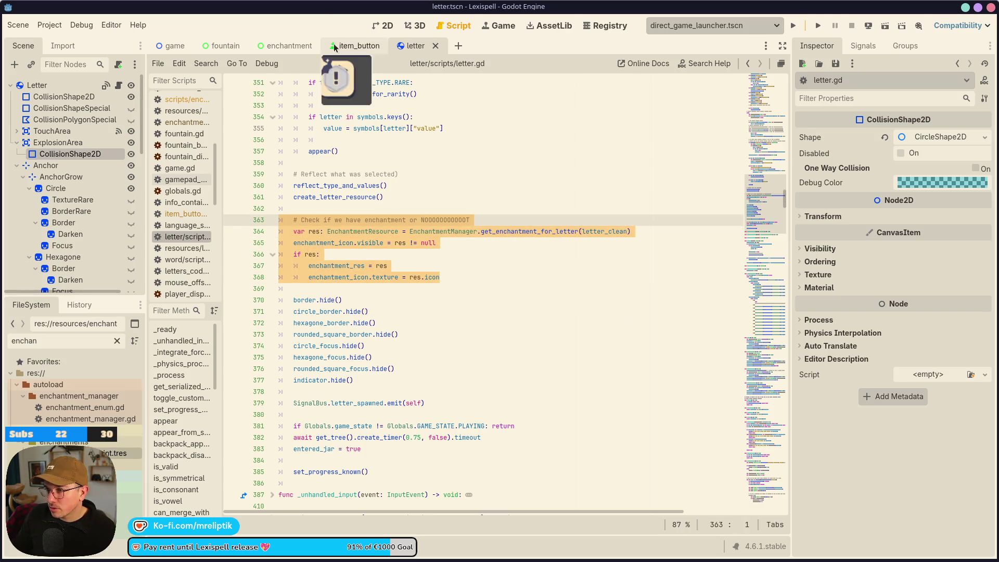
Open item_button.gd from the item_button scene
{"action": "left_click", "coordinate": [359, 46]}
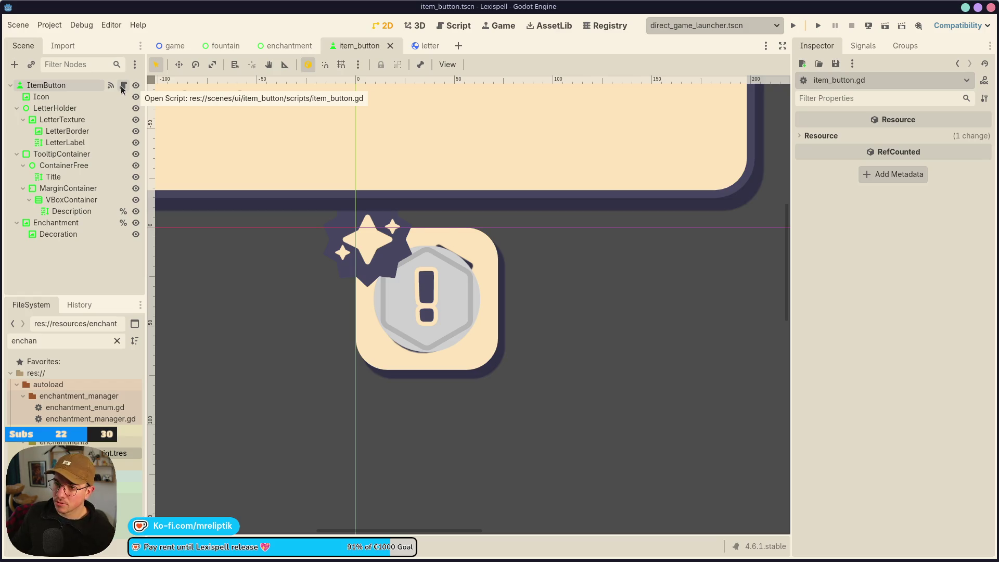
{"action": "left_click", "coordinate": [123, 85]}
{"action": "left_click", "coordinate": [292, 44]}
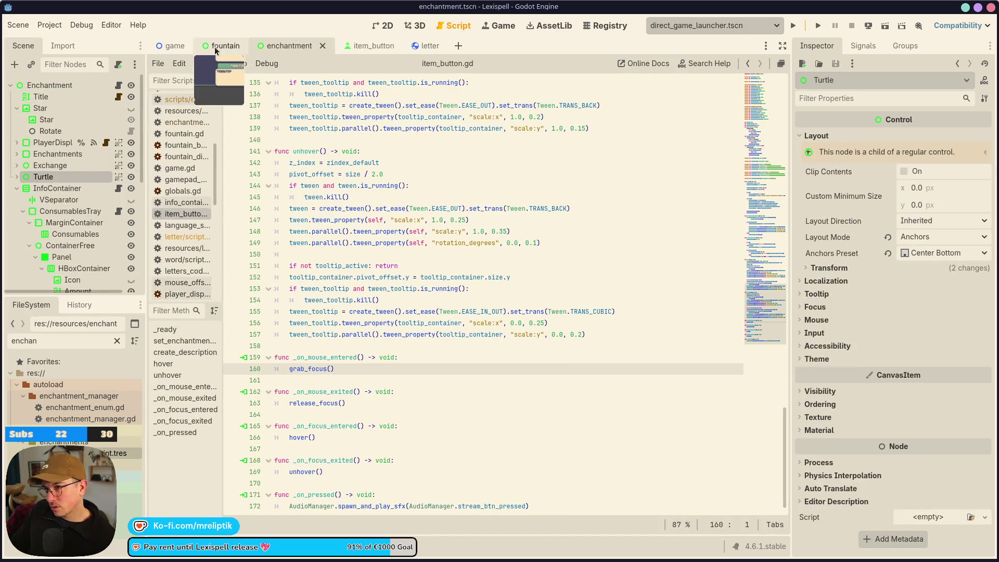
{"action": "left_click", "coordinate": [118, 85]}
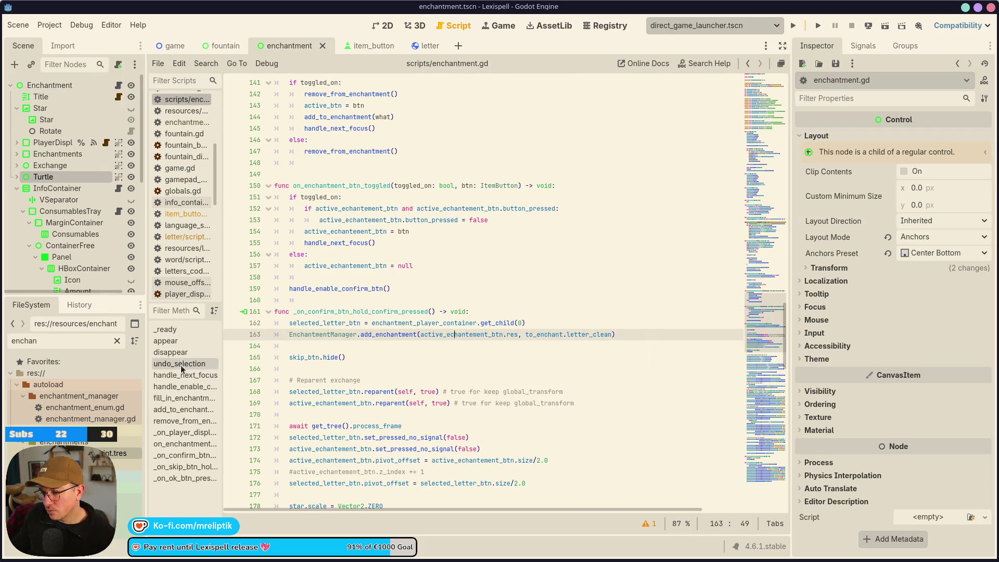
{"action": "left_click", "coordinate": [178, 399]}
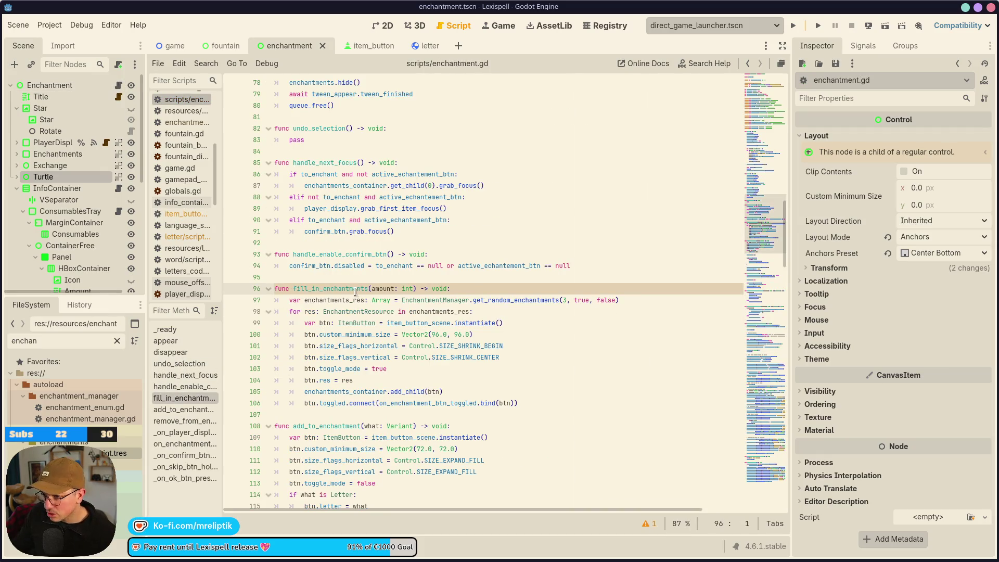
{"action": "scroll", "coordinate": [359, 307], "scroll_direction": "up", "scroll_amount": 15}
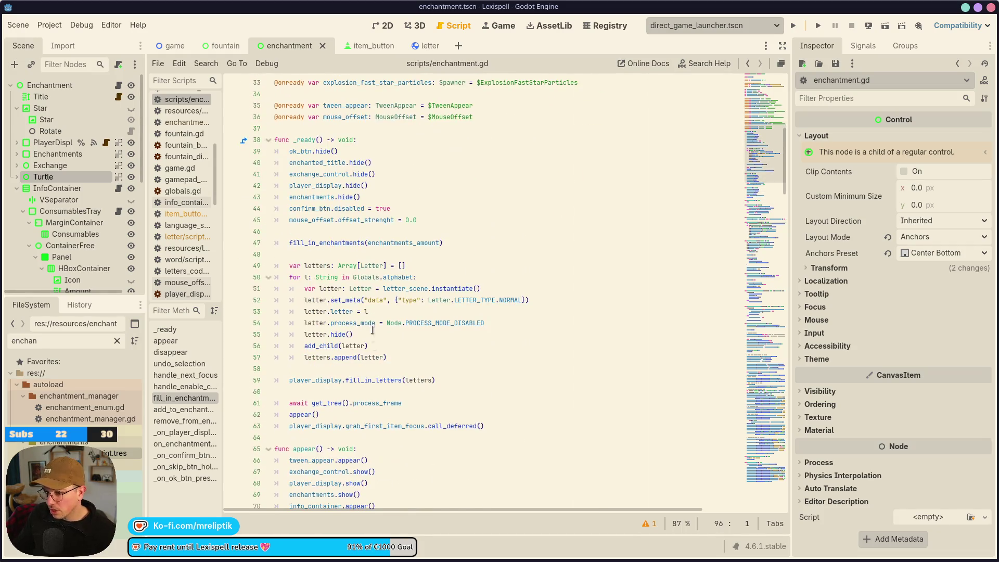
{"action": "left_click", "coordinate": [366, 311]}
{"action": "key", "text": "BackSpace"}
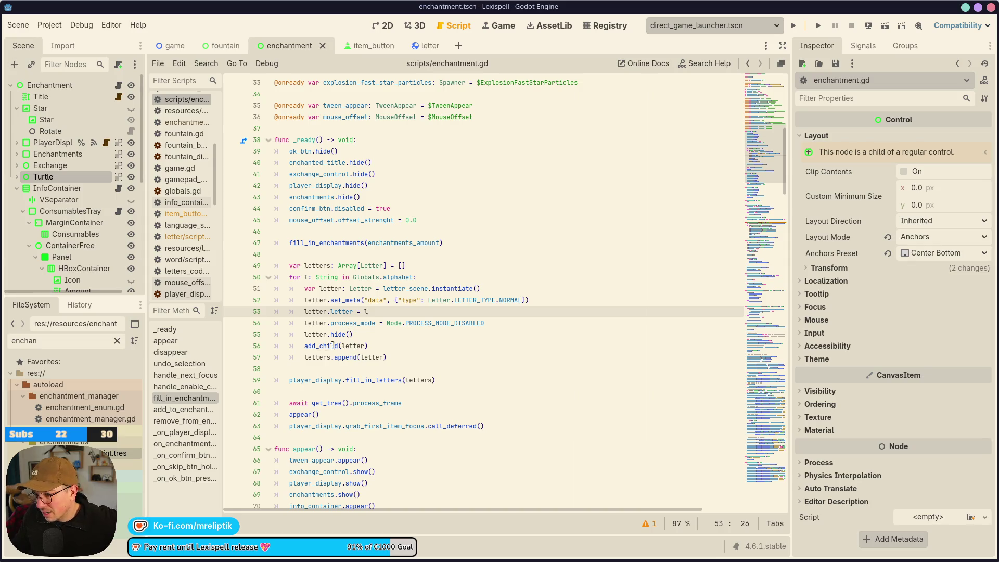
{"action": "left_click", "coordinate": [311, 345]}
{"action": "left_click", "coordinate": [355, 336]}
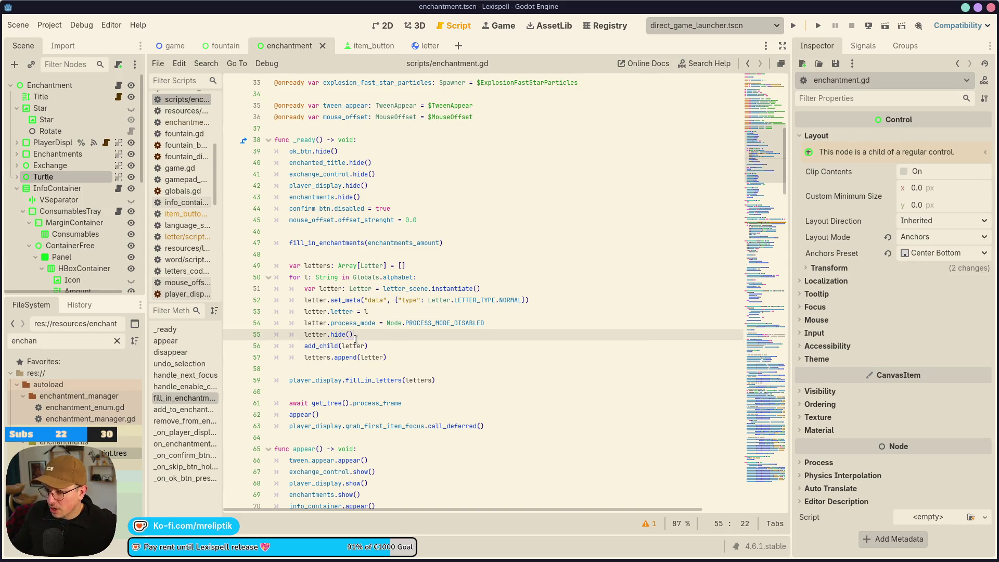
{"action": "double_click", "coordinate": [351, 346]}
{"action": "double_click", "coordinate": [395, 383]}
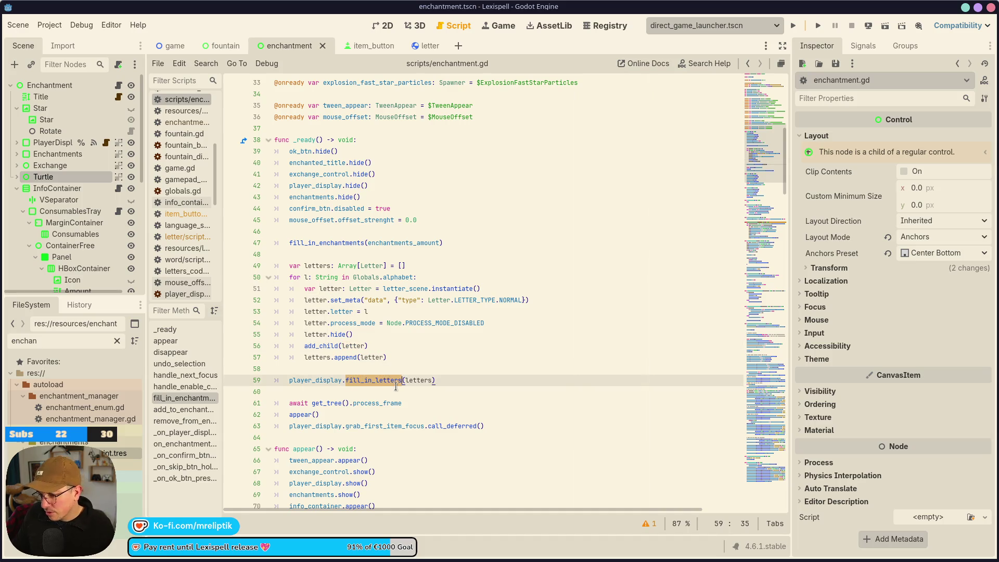
{"action": "left_click", "coordinate": [378, 382], "text": "ctrl"}
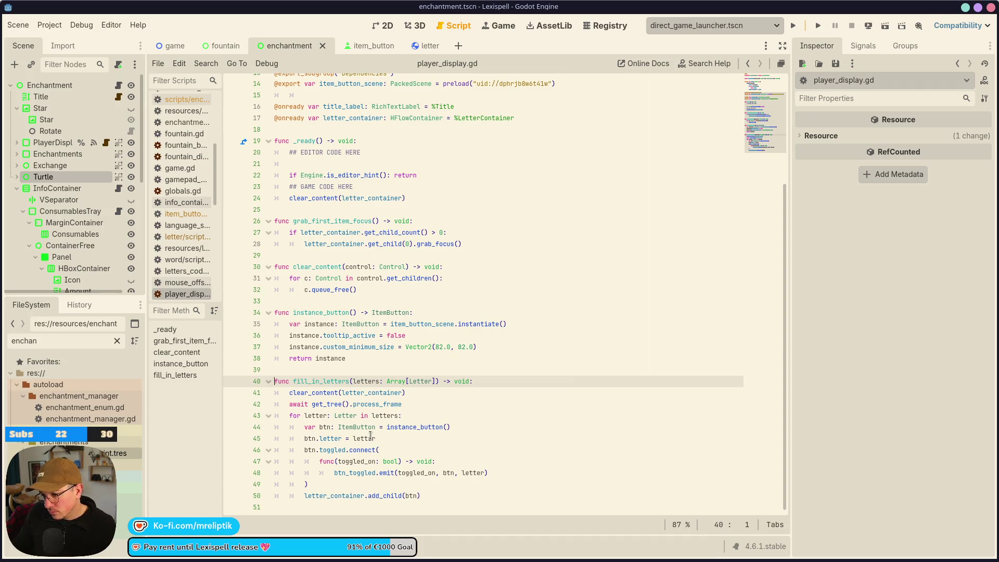
{"action": "left_click", "coordinate": [357, 427], "text": "ctrl"}
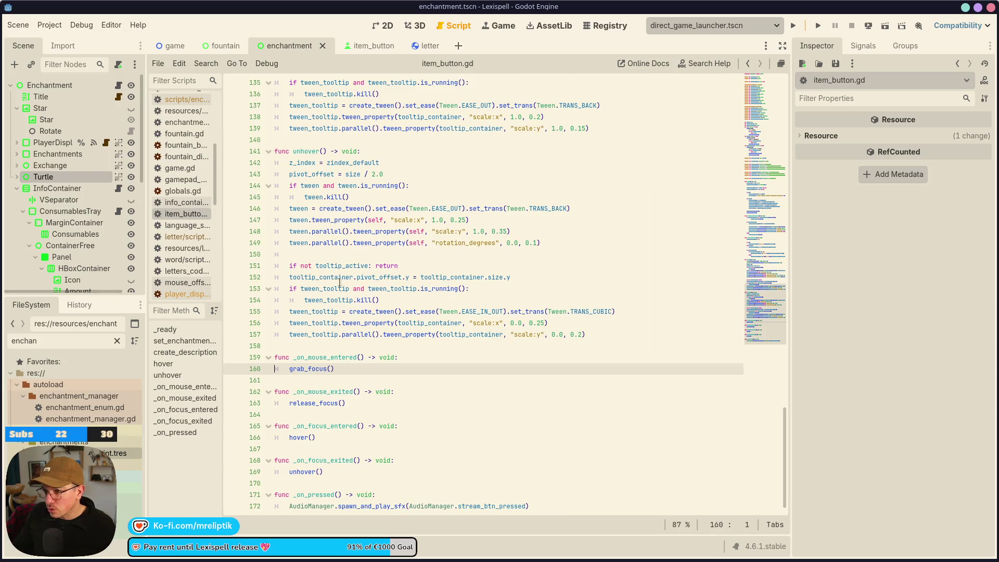
{"action": "left_click", "coordinate": [364, 45]}
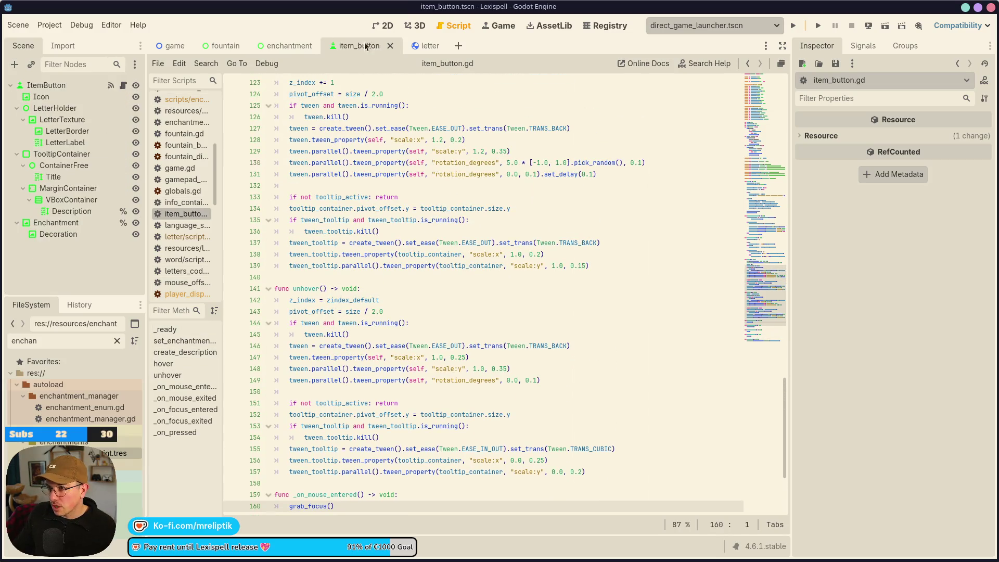
{"action": "scroll", "coordinate": [352, 254], "scroll_direction": "up", "scroll_amount": 10}
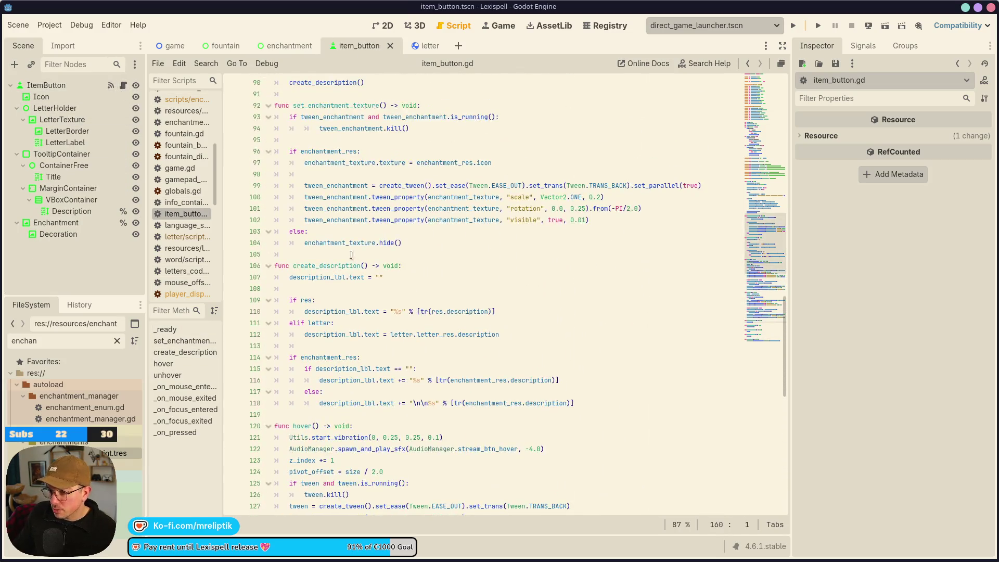
{"action": "scroll", "coordinate": [352, 255], "scroll_direction": "up", "scroll_amount": 9}
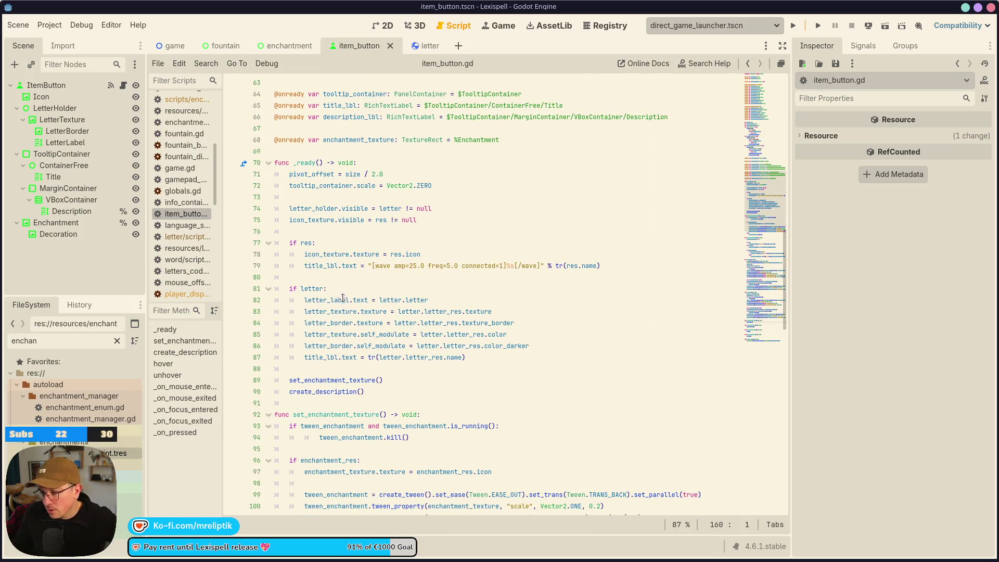
{"action": "mouse_move", "coordinate": [334, 298]}
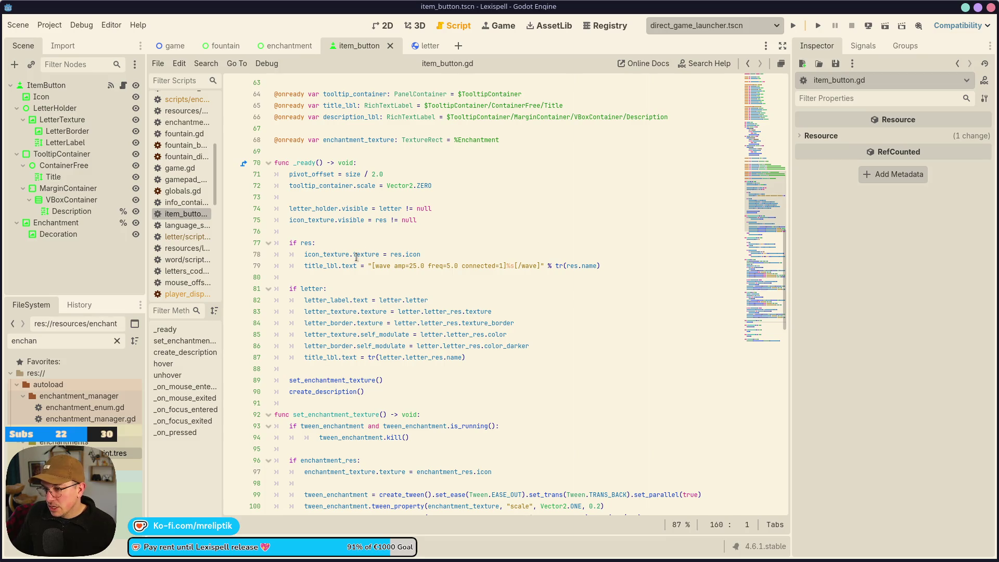
{"action": "mouse_move", "coordinate": [356, 256]}
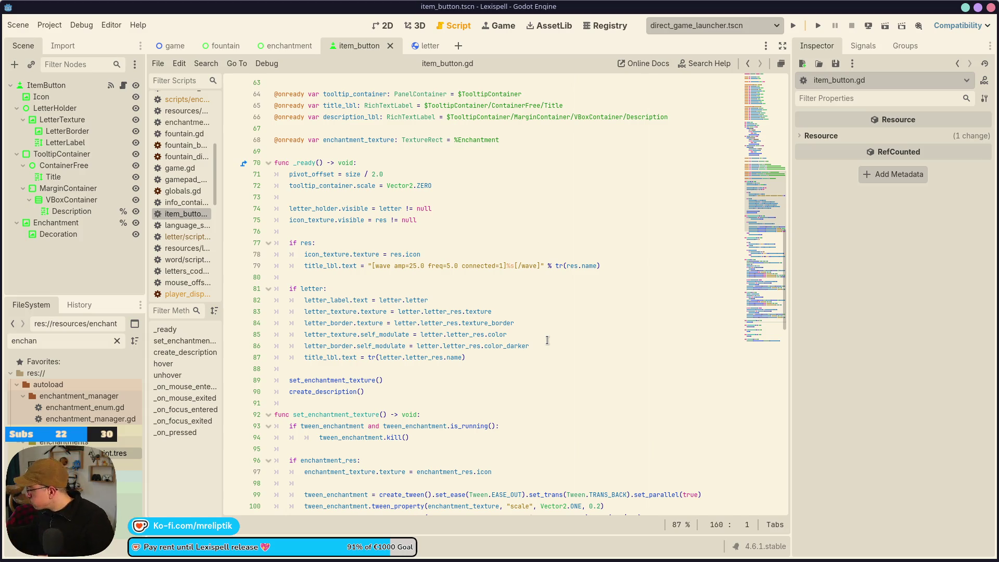
{"action": "scroll", "coordinate": [548, 340], "scroll_direction": "down", "scroll_amount": 1}
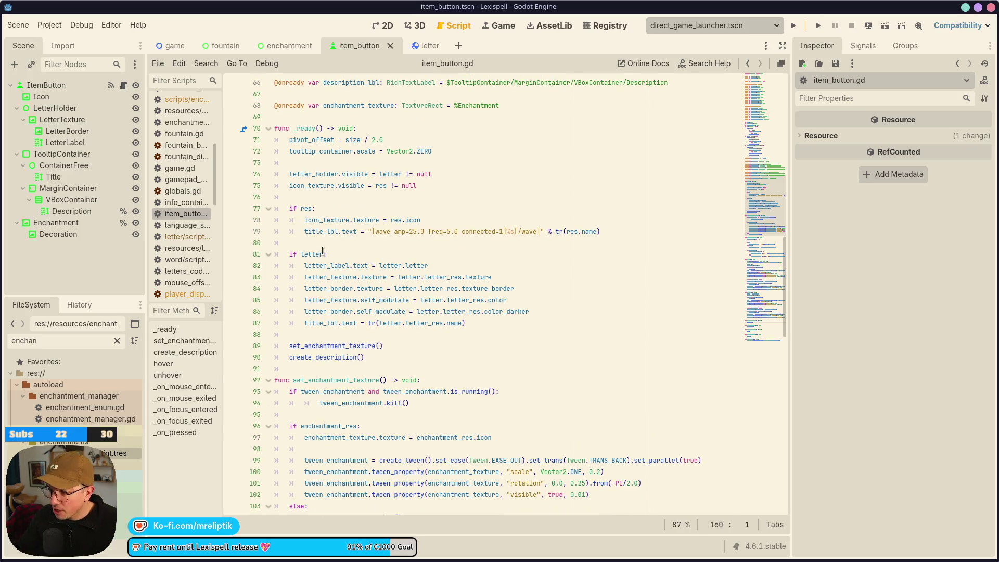
{"action": "left_click", "coordinate": [304, 209]}
{"action": "left_click", "coordinate": [359, 195]}
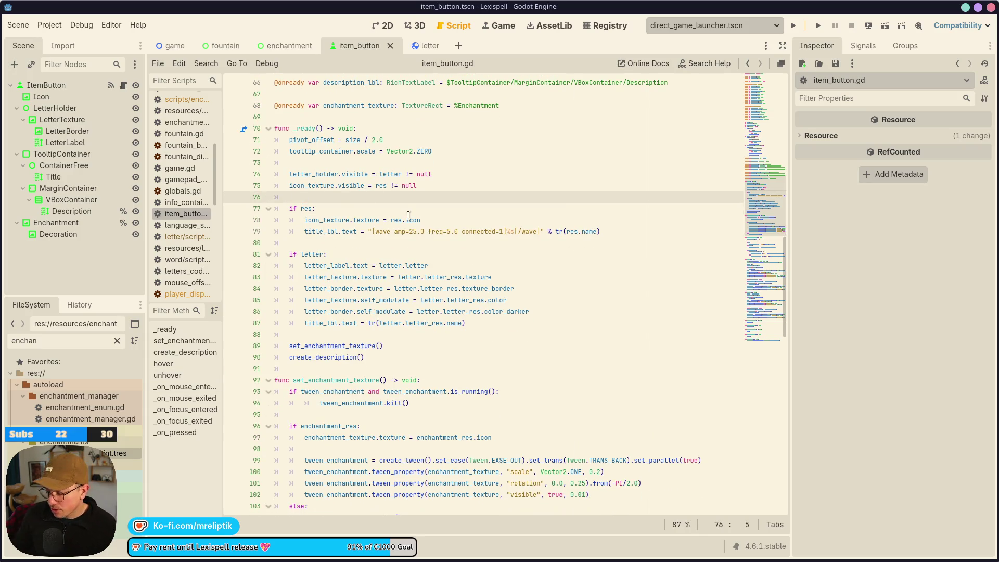
{"action": "left_click", "coordinate": [514, 322]}
Paste the enchantment check after line 87 in _ready, tidy its lines, and save
{"action": "key", "text": "Return"}
{"action": "key", "text": "Return"}
{"action": "key", "text": "Up"}
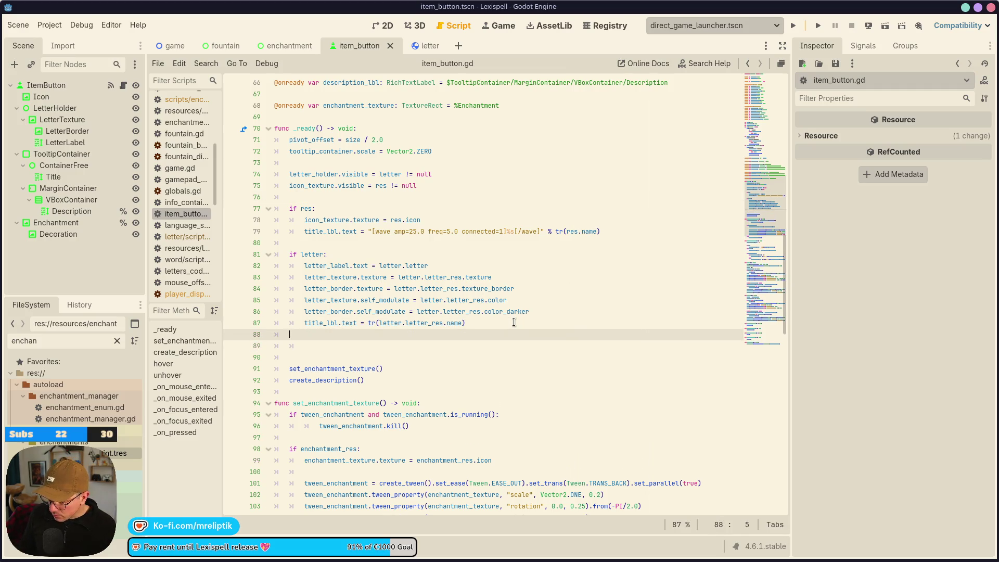
{"action": "key", "text": "ctrl+v"}
{"action": "left_click", "coordinate": [304, 346]}
{"action": "key", "text": "BackSpace"}
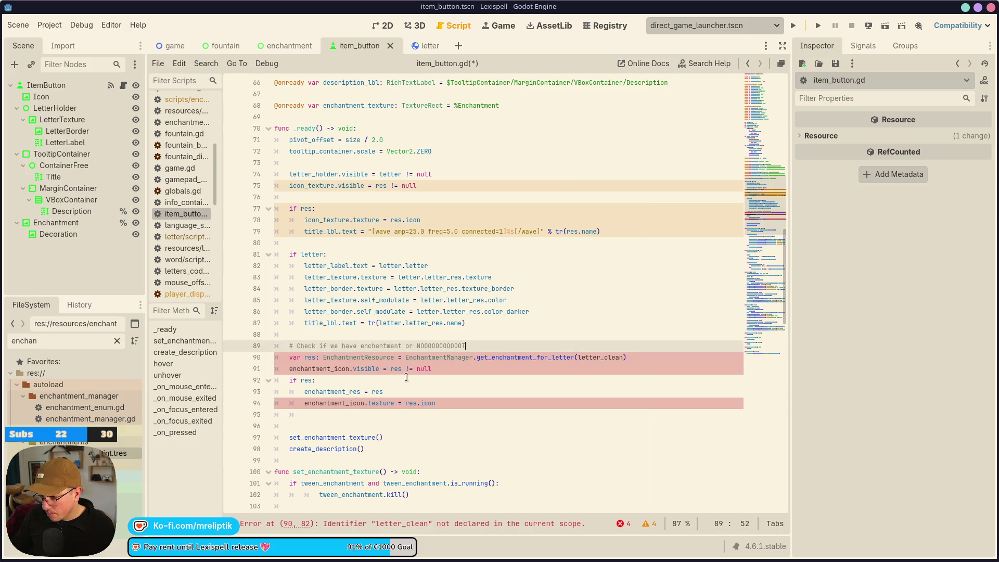
{"action": "left_click", "coordinate": [343, 414]}
{"action": "key", "text": "ctrl+shift+k"}
{"action": "key", "text": "ctrl+s"}
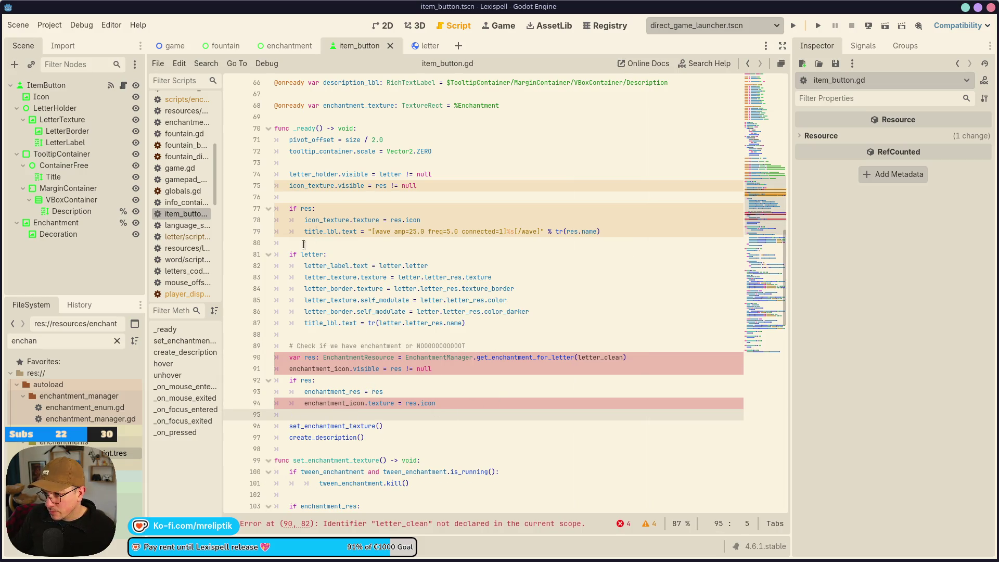
Indent the pasted block into the if letter body and rename res to enchant_res on line 90
{"action": "left_click_drag", "start_coordinate": [290, 347], "coordinate": [468, 403]}
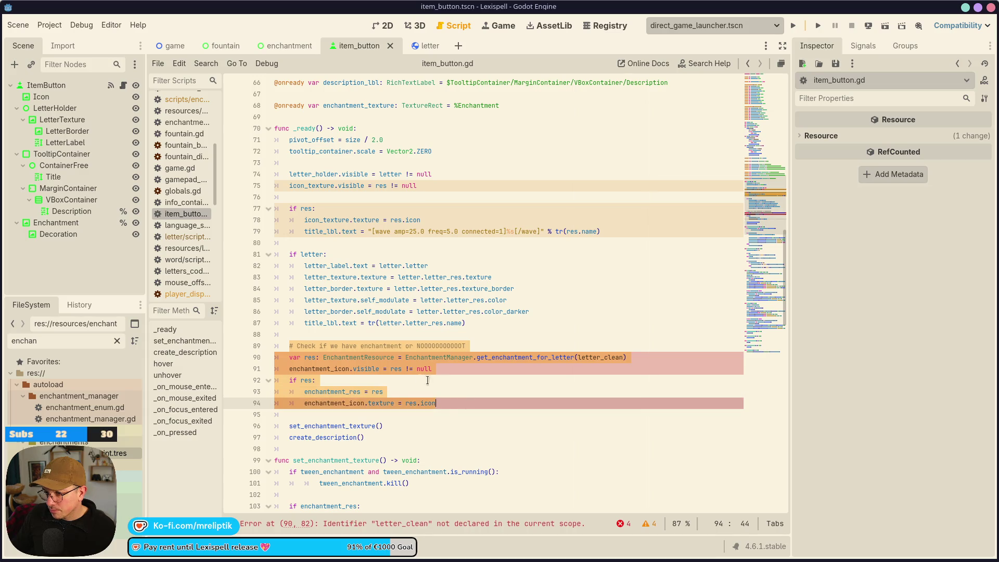
{"action": "key", "text": "Tab"}
{"action": "left_click", "coordinate": [318, 335]}
{"action": "left_click", "coordinate": [338, 358]}
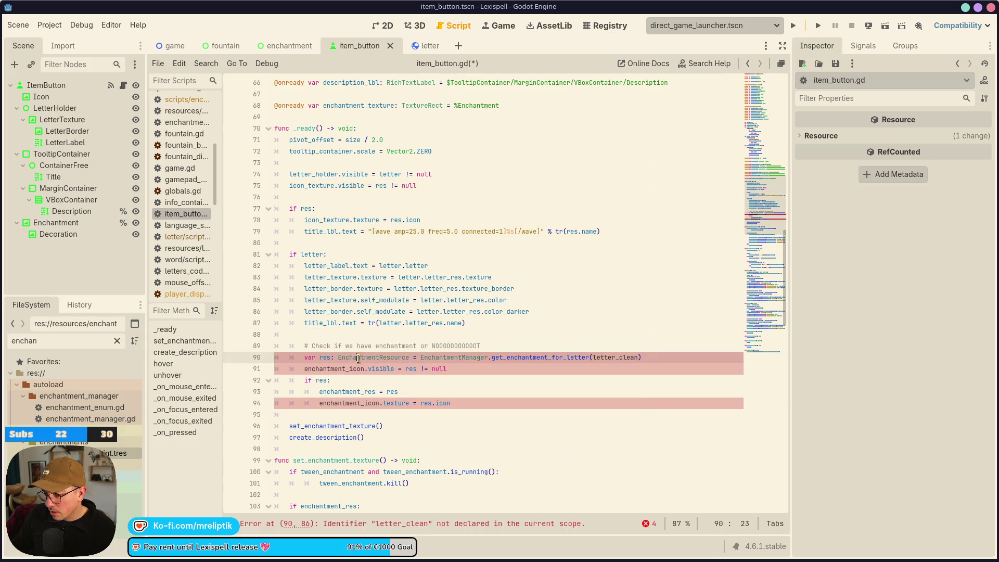
{"action": "double_click", "coordinate": [322, 358]}
{"action": "type", "text": "enchant_res"}
{"action": "key", "text": "ctrl+s"}
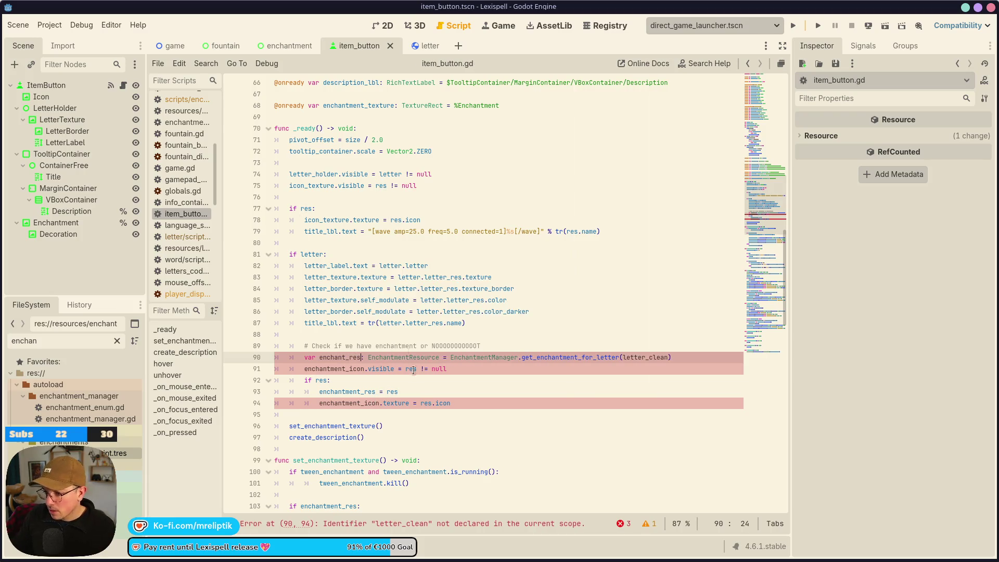
Rename the remaining res references on lines 91–94 to enchant_res and save
{"action": "double_click", "coordinate": [411, 369]}
{"action": "type", "text": "enchant_res"}
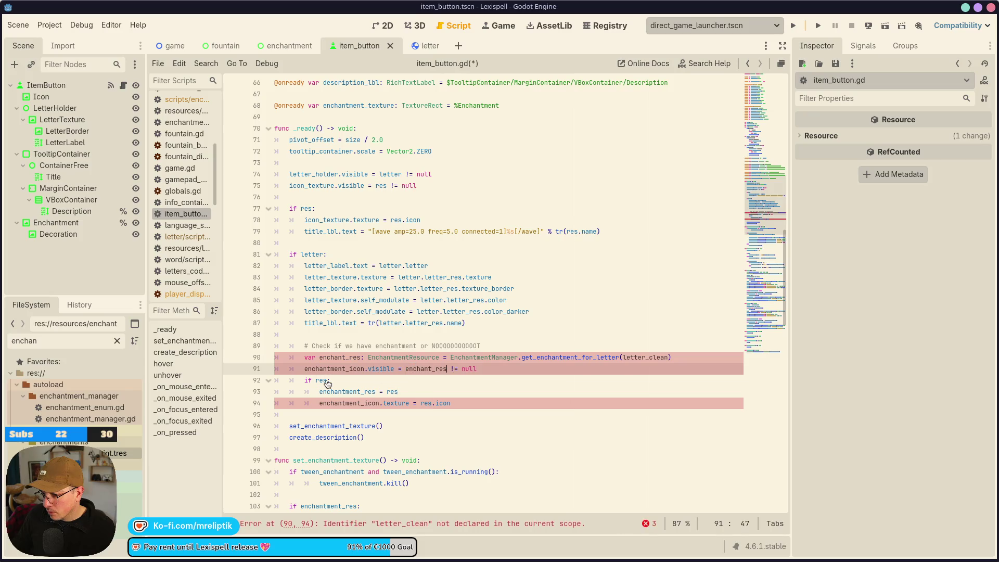
{"action": "double_click", "coordinate": [323, 379]}
{"action": "type", "text": "enchant_res"}
{"action": "double_click", "coordinate": [392, 392]}
{"action": "type", "text": "enchant_res"}
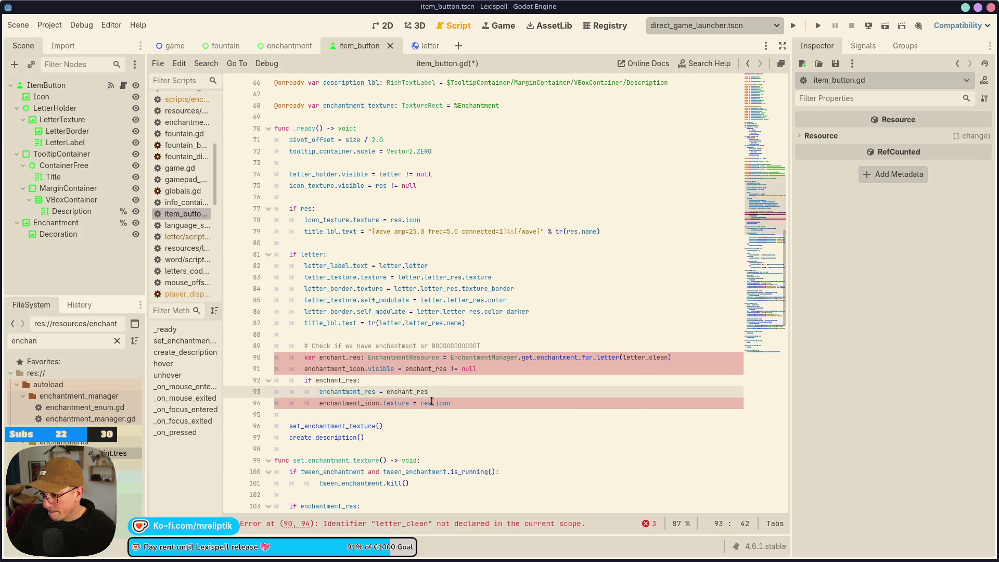
{"action": "left_click", "coordinate": [426, 404]}
{"action": "double_click", "coordinate": [427, 404]}
{"action": "type", "text": "enchant_res"}
{"action": "key", "text": "ctrl+s"}
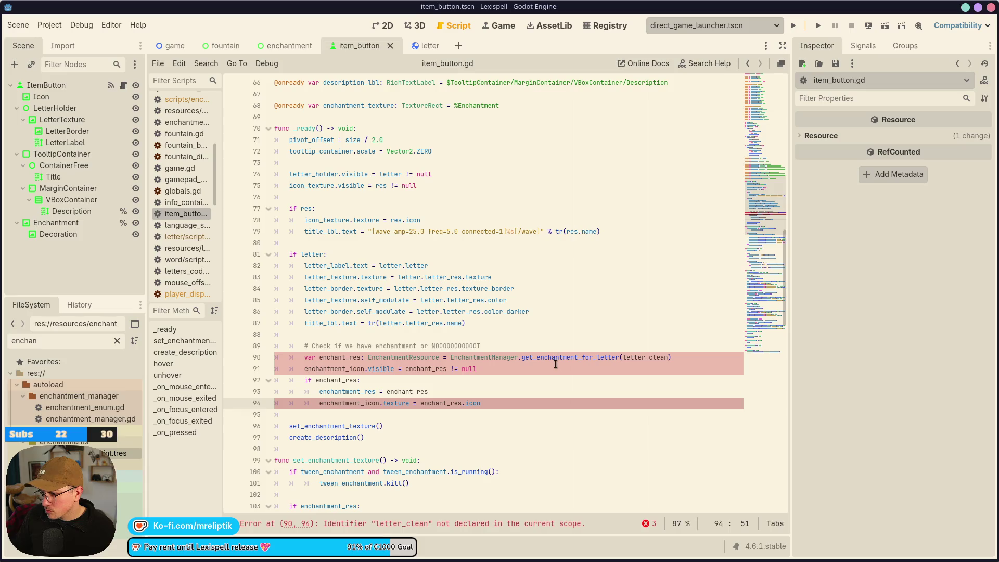
Pass letter.letter_clean to get_enchantment_for_letter and save
{"action": "double_click", "coordinate": [561, 358]}
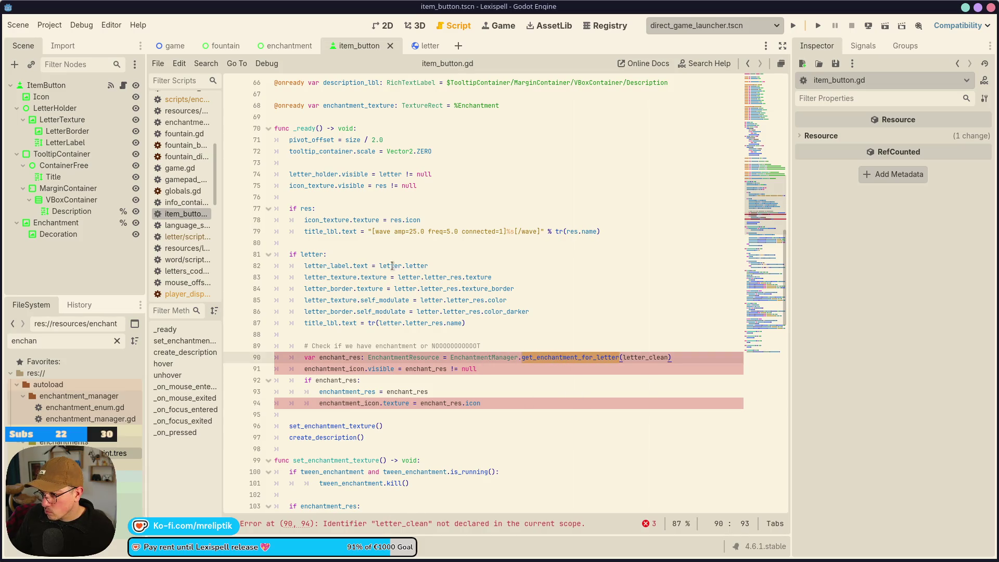
{"action": "left_click_drag", "start_coordinate": [380, 266], "coordinate": [453, 265]}
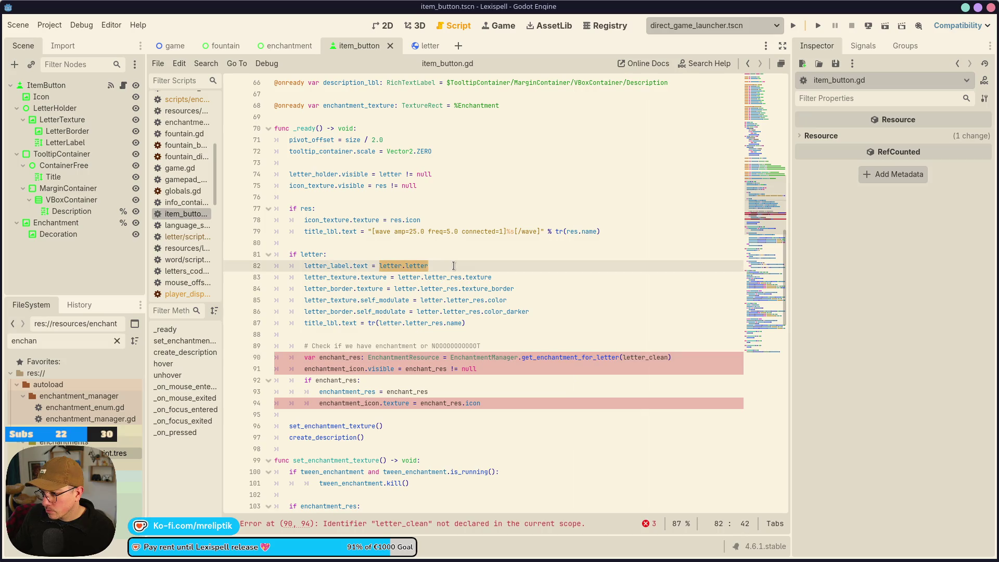
{"action": "left_click", "coordinate": [629, 358]}
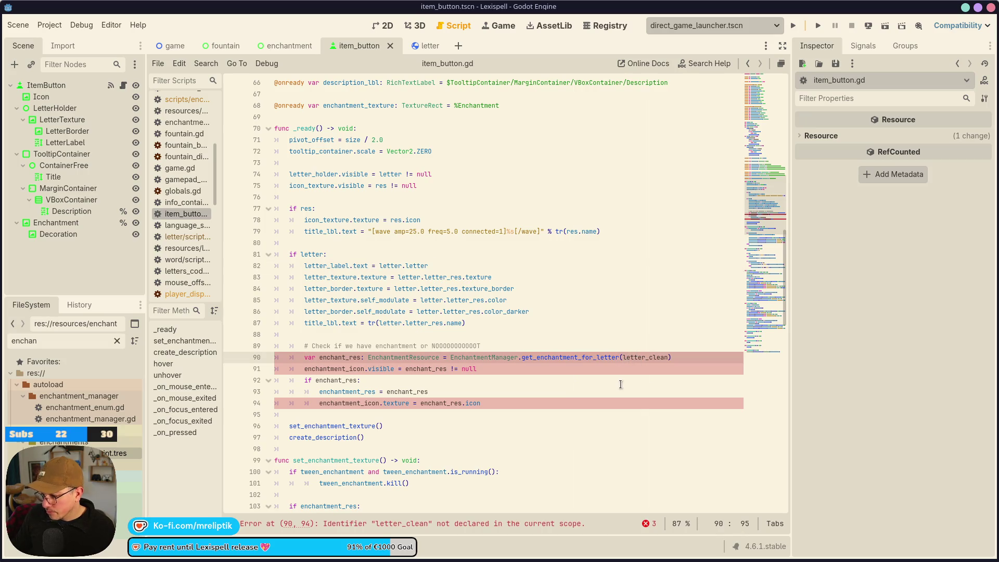
{"action": "type", "text": "letter_."}
{"action": "key", "text": "ctrl+s"}
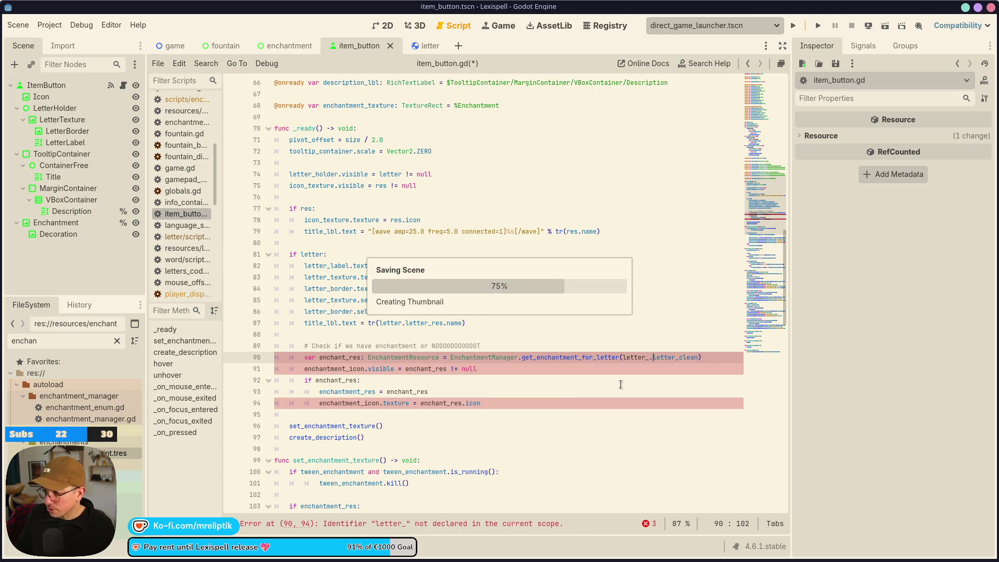
{"action": "key", "text": "Left"}
{"action": "key", "text": "BackSpace"}
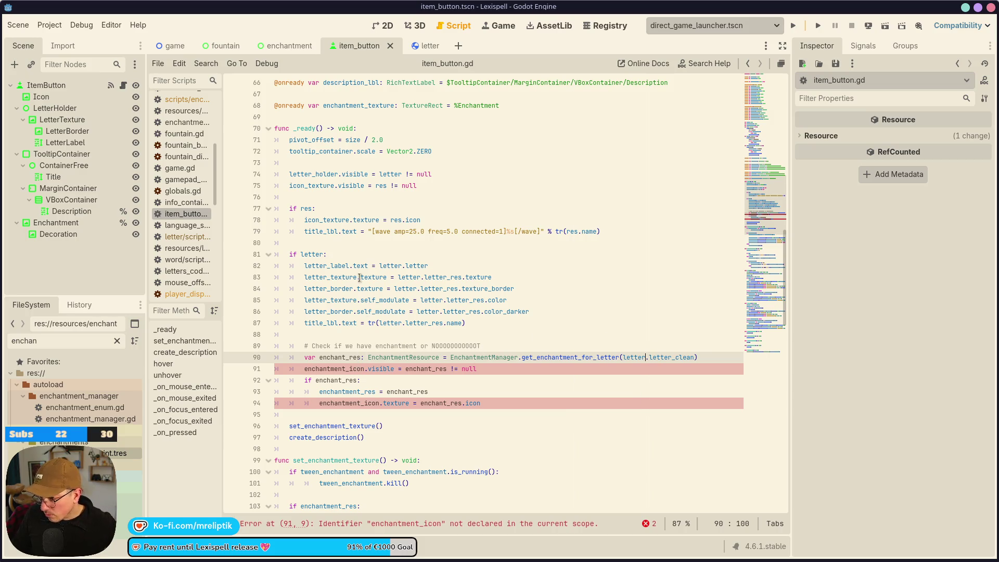
Review enchant_res uses, the undeclared enchantment_icon, and the create_description call after the block
{"action": "double_click", "coordinate": [339, 355]}
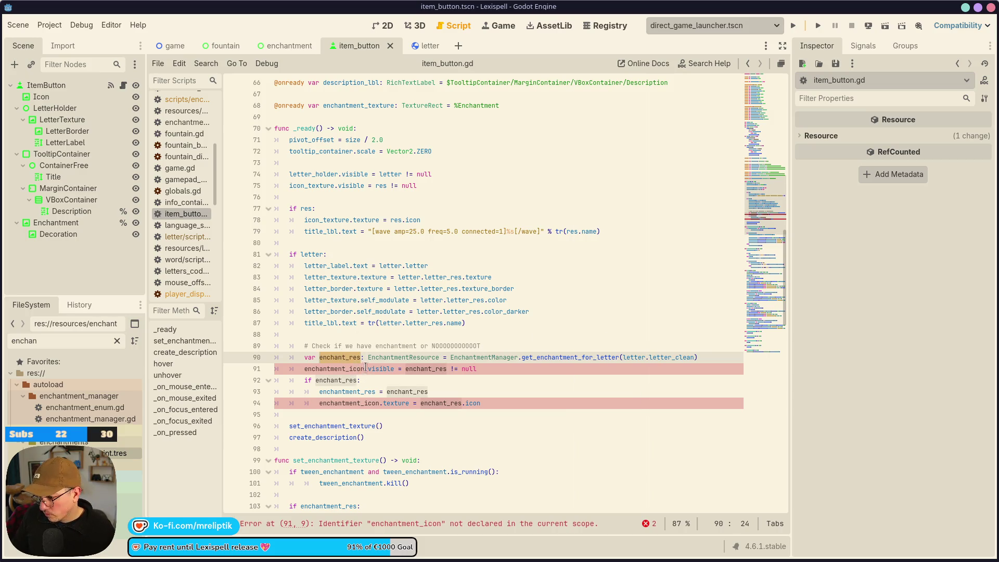
{"action": "double_click", "coordinate": [339, 370]}
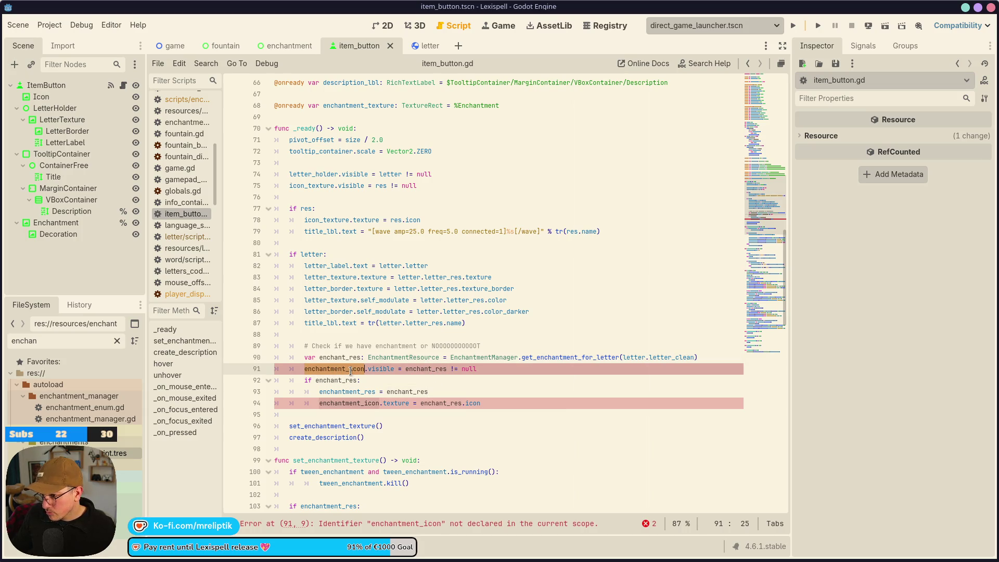
{"action": "left_click", "coordinate": [331, 426]}
{"action": "left_click", "coordinate": [347, 380]}
{"action": "left_click", "coordinate": [443, 364]}
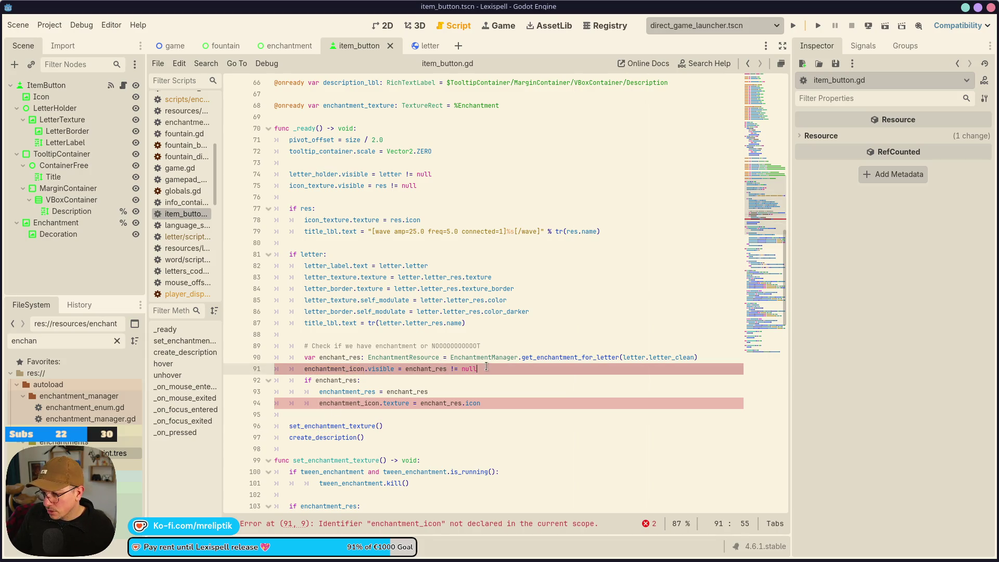
{"action": "left_click", "coordinate": [333, 426]}
{"action": "double_click", "coordinate": [333, 437]}
{"action": "scroll", "coordinate": [393, 436], "scroll_direction": "down", "scroll_amount": 2}
{"action": "scroll", "coordinate": [394, 436], "scroll_direction": "down", "scroll_amount": 2}
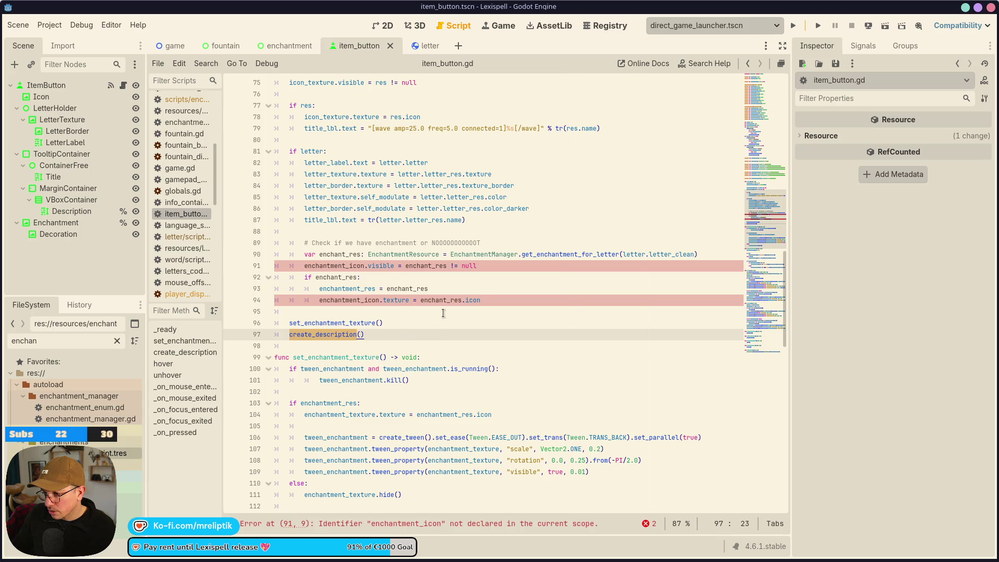
Delete the if enchant_res visibility check lines following line 90
{"action": "left_click", "coordinate": [479, 290]}
{"action": "left_click", "coordinate": [493, 263]}
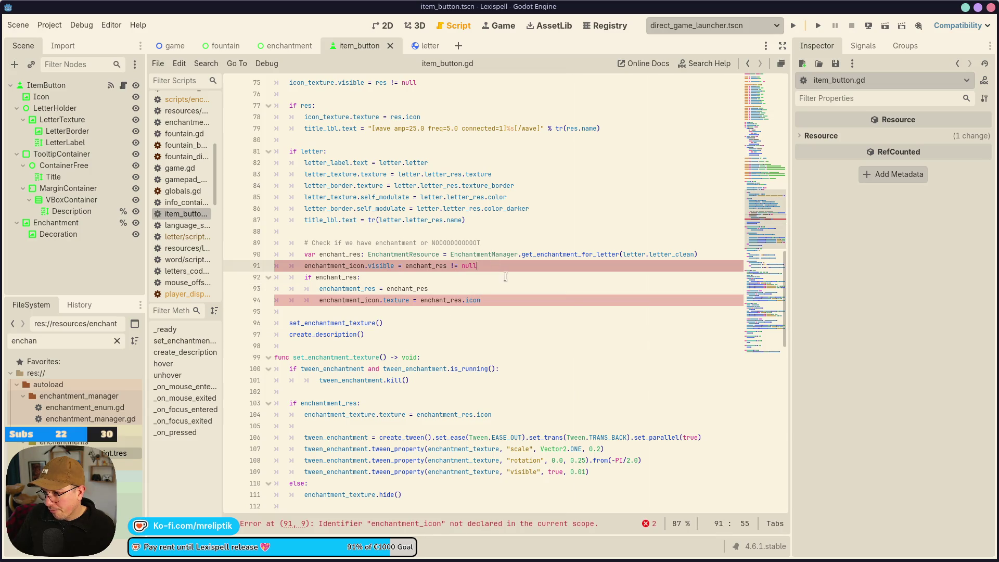
{"action": "key", "text": "ctrl+shift+k"}
{"action": "key", "text": "ctrl+shift+k"}
{"action": "key", "text": "ctrl+z"}
{"action": "key", "text": "ctrl+shift+k"}
{"action": "key", "text": "ctrl+shift+k"}
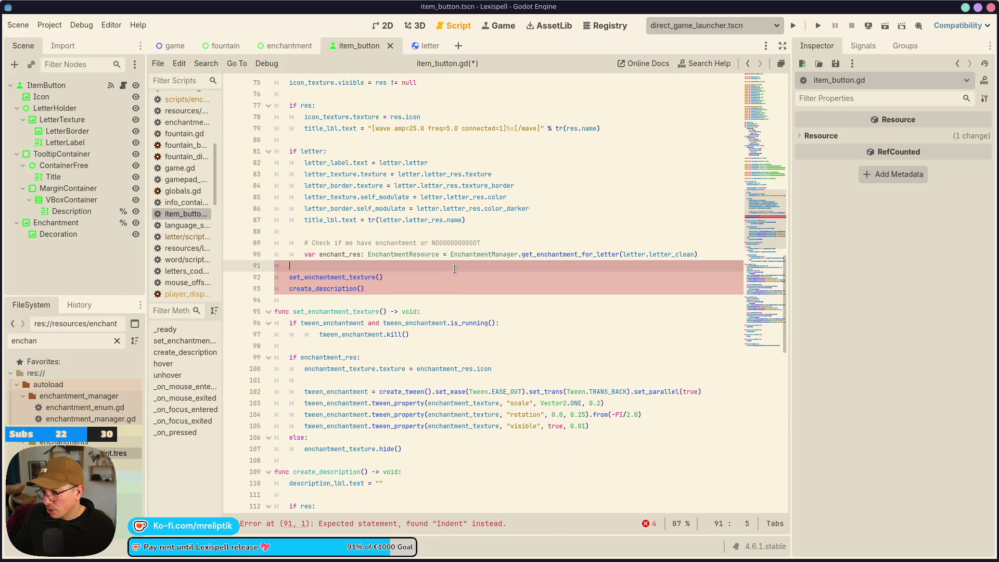
{"action": "key", "text": "ctrl+shift+k"}
{"action": "scroll", "coordinate": [322, 283], "scroll_direction": "up", "scroll_amount": 2}
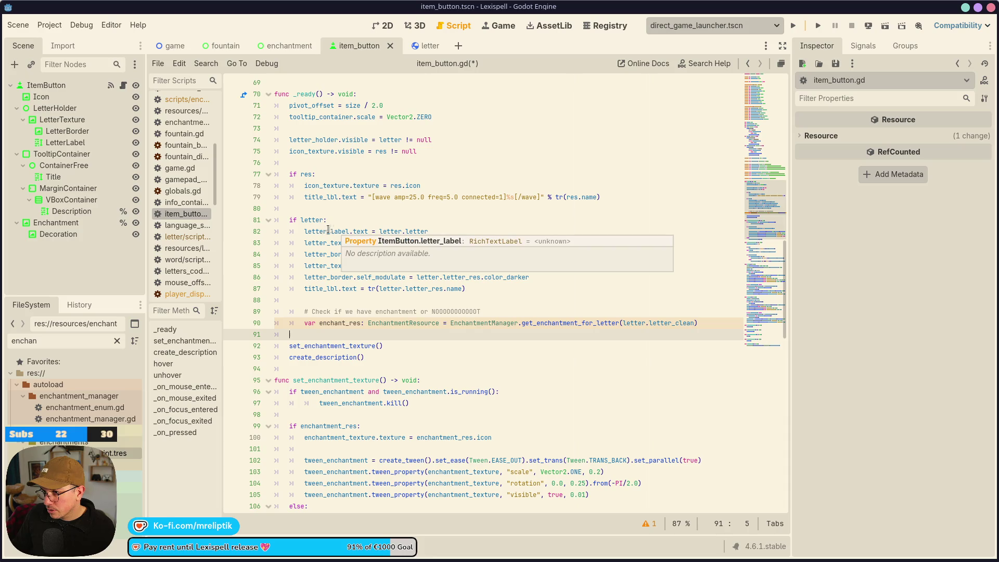
Inspect set_enchantment_texture uses and the enchantment_res setter higher in the script
{"action": "double_click", "coordinate": [331, 346]}
{"action": "scroll", "coordinate": [331, 344], "scroll_direction": "up", "scroll_amount": 2}
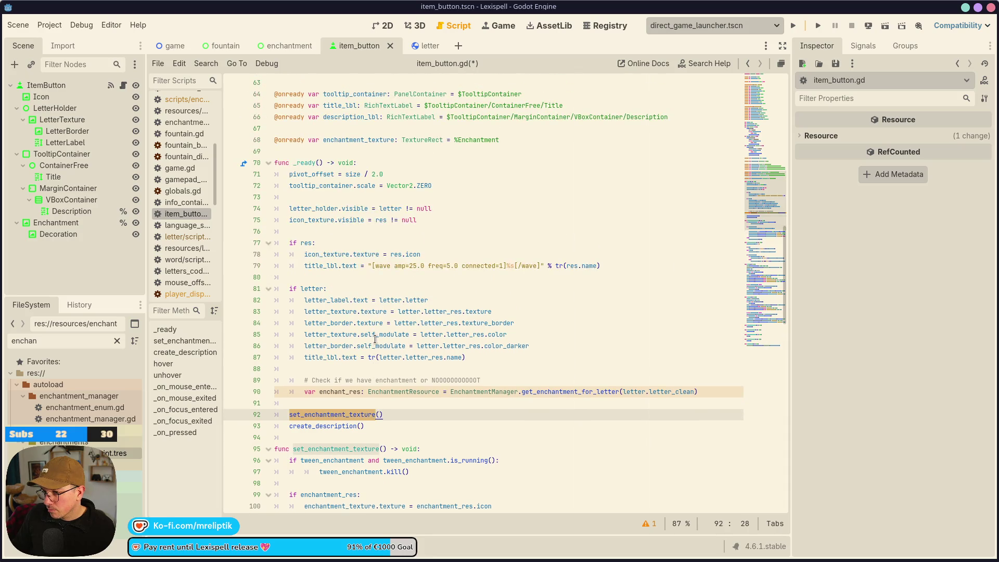
{"action": "scroll", "coordinate": [370, 337], "scroll_direction": "up", "scroll_amount": 5}
{"action": "scroll", "coordinate": [368, 338], "scroll_direction": "up", "scroll_amount": 3}
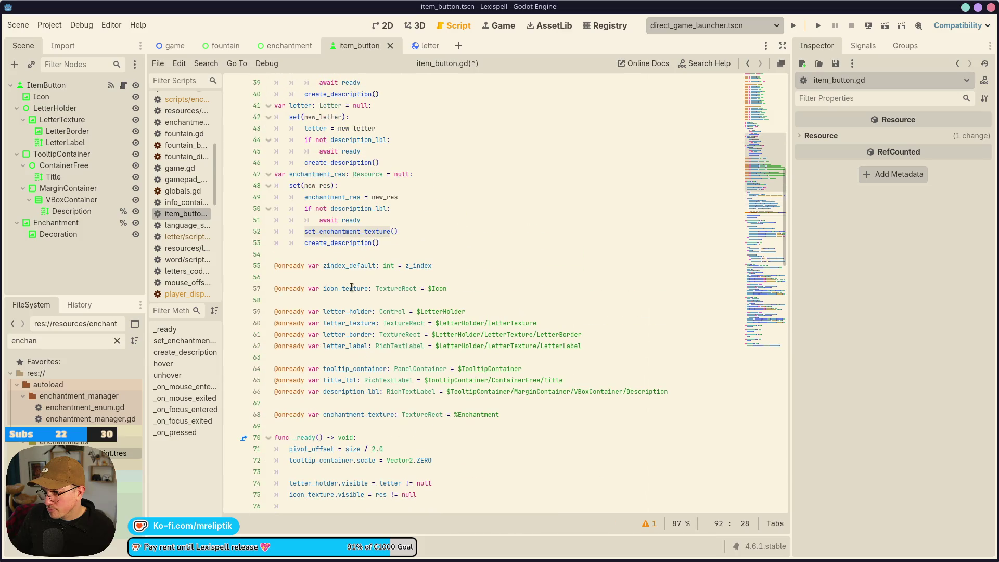
{"action": "double_click", "coordinate": [311, 186]}
{"action": "left_click", "coordinate": [328, 197]}
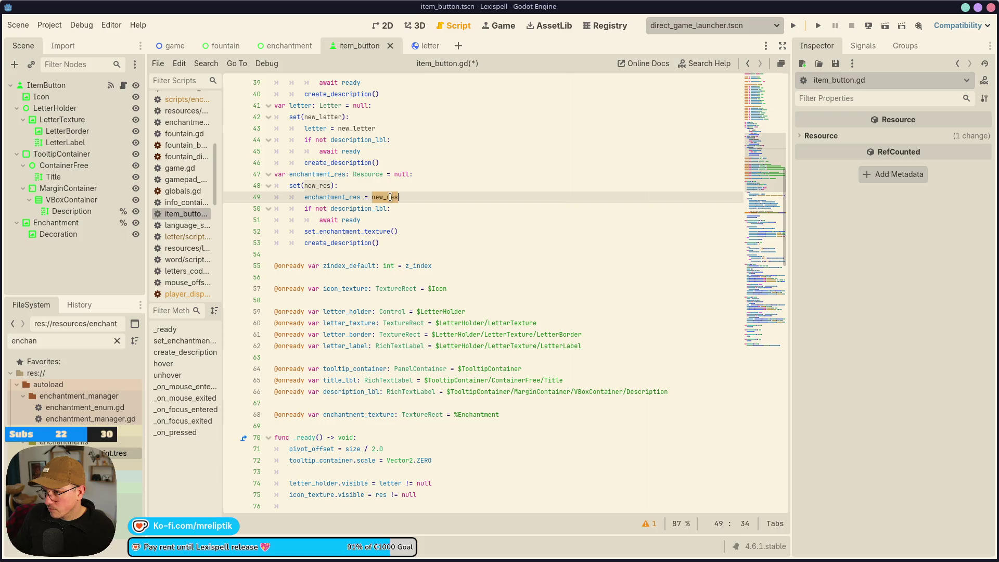
{"action": "scroll", "coordinate": [372, 205], "scroll_direction": "up", "scroll_amount": 1}
{"action": "left_click", "coordinate": [315, 218]}
{"action": "double_click", "coordinate": [319, 208]}
{"action": "key", "text": "ctrl+c"}
{"action": "scroll", "coordinate": [367, 349], "scroll_direction": "down", "scroll_amount": 10}
{"action": "scroll", "coordinate": [367, 350], "scroll_direction": "down", "scroll_amount": 1}
Replace line 90's local enchant_res declaration with an assignment to enchantment_res and save
{"action": "double_click", "coordinate": [336, 323]}
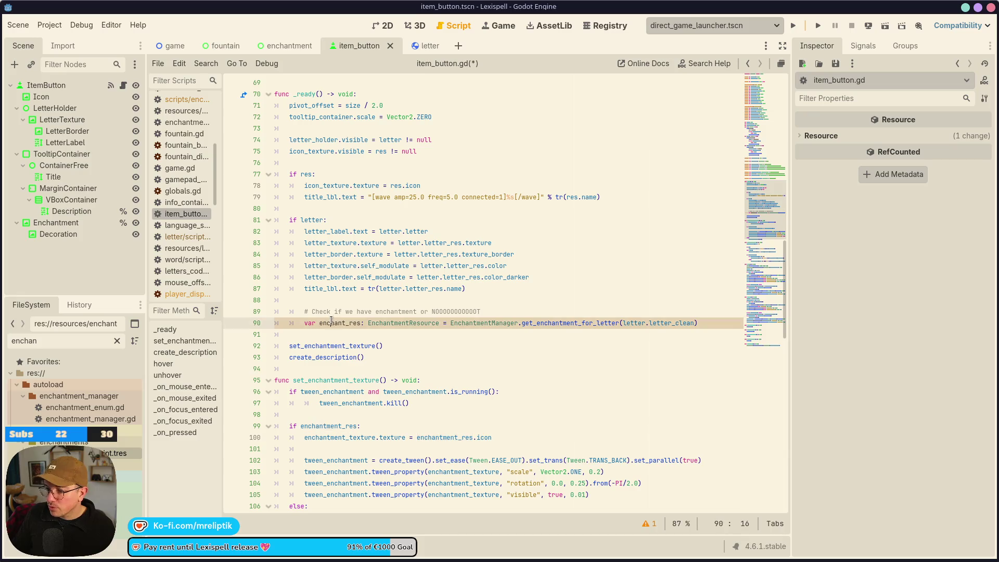
{"action": "key", "text": "BackSpace"}
{"action": "key", "text": "BackSpace"}
{"action": "key", "text": "BackSpace"}
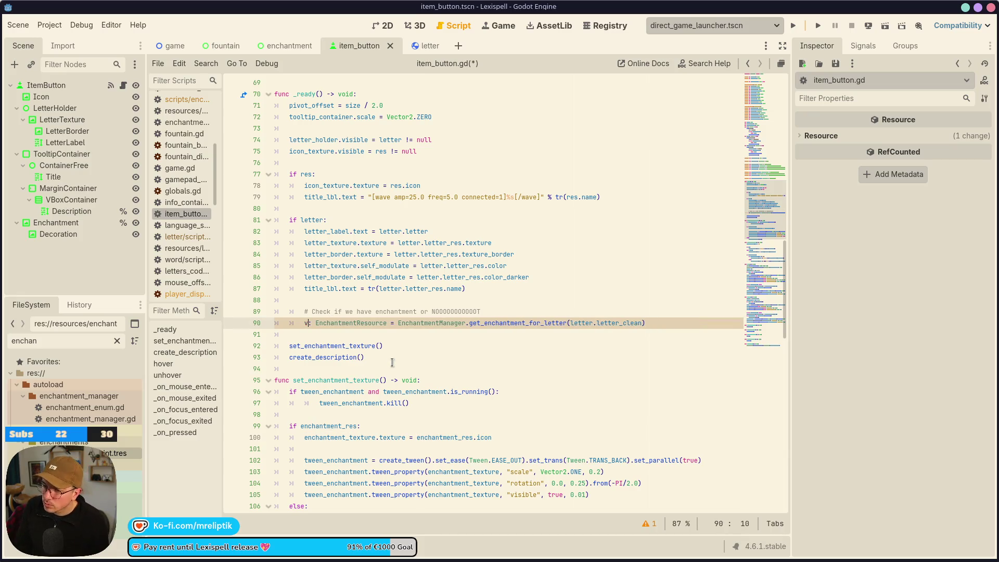
{"action": "key", "text": "ctrl+shift+Right"}
{"action": "key", "text": "ctrl+shift+Right"}
{"action": "key", "text": "ctrl+v"}
{"action": "key", "text": "ctrl+s"}
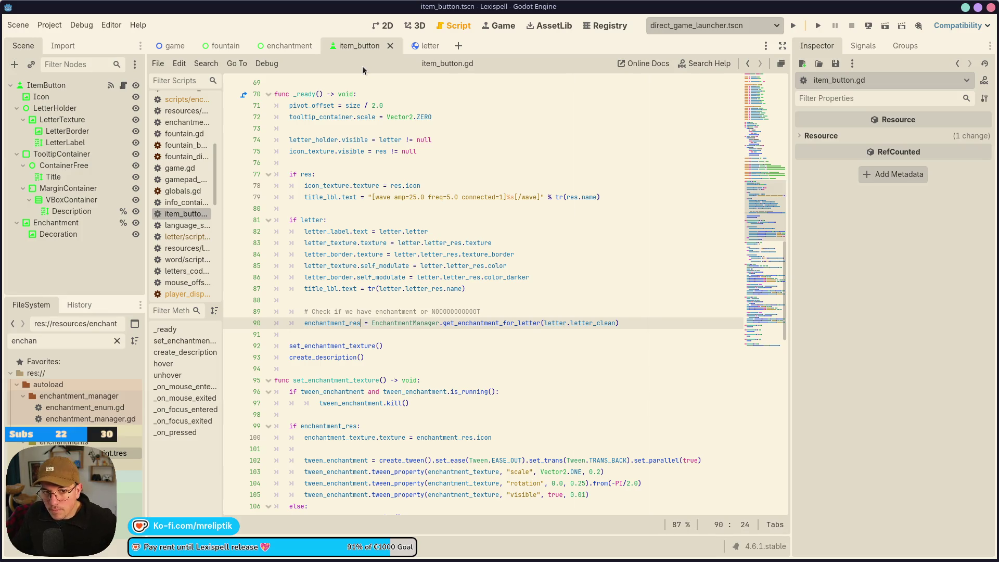
{"action": "left_click", "coordinate": [169, 46]}
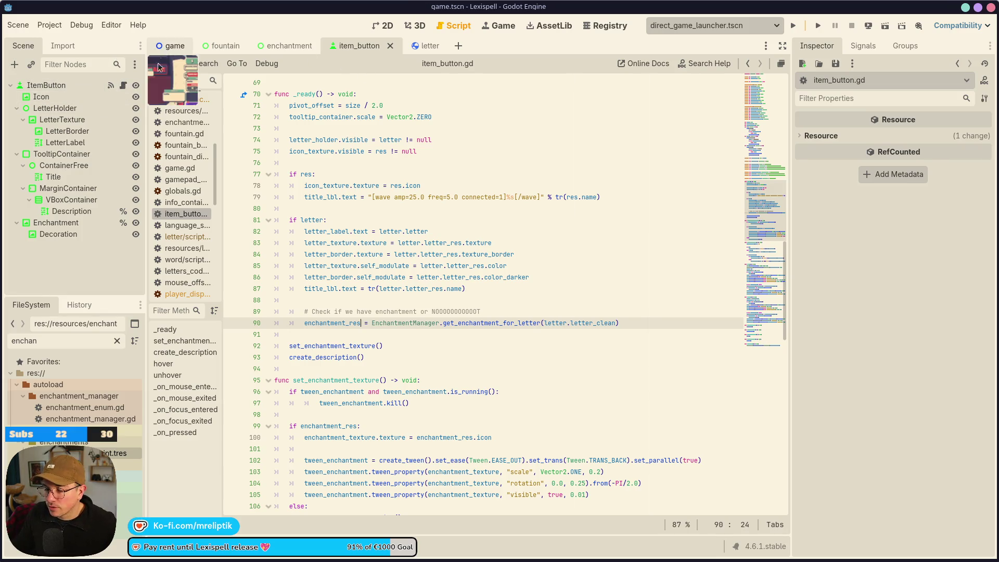
Uncomment the level entries on lines 40–41 of game.gd's levels_full and save
{"action": "scroll", "coordinate": [455, 224], "scroll_direction": "up", "scroll_amount": 20}
{"action": "scroll", "coordinate": [395, 274], "scroll_direction": "down", "scroll_amount": 5}
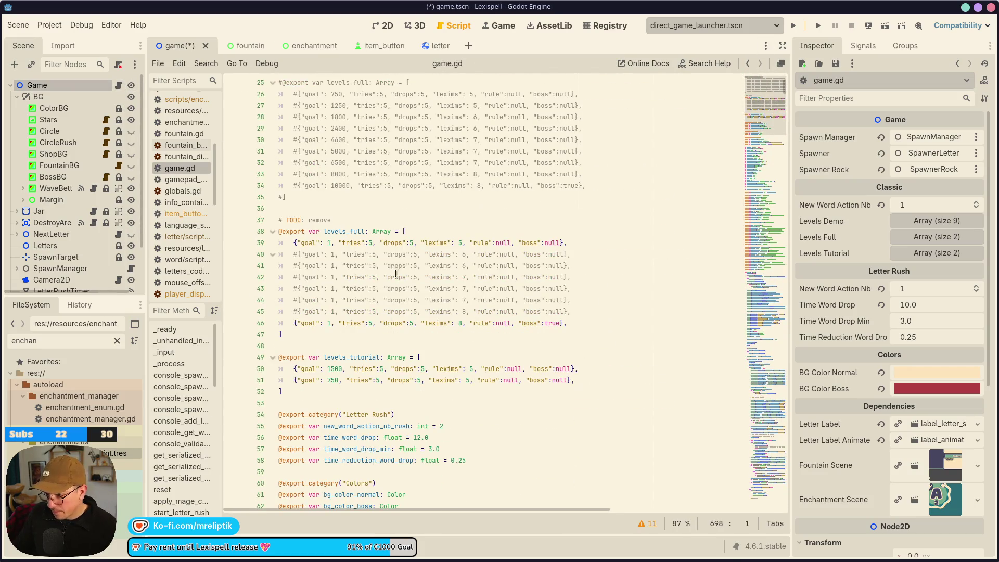
{"action": "left_click", "coordinate": [408, 256]}
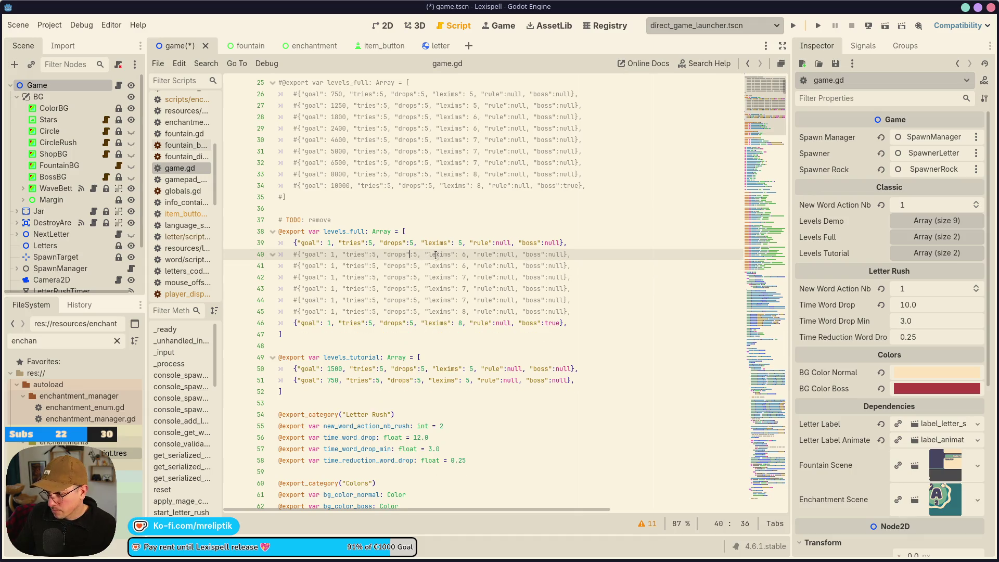
{"action": "key", "text": "ctrl+k"}
{"action": "key", "text": "Down"}
{"action": "key", "text": "ctrl+k"}
{"action": "key", "text": "ctrl+s"}
Look over the game view and item_button scene, ending on enchantment.tscn in the 2D editor
{"action": "left_click", "coordinate": [505, 25]}
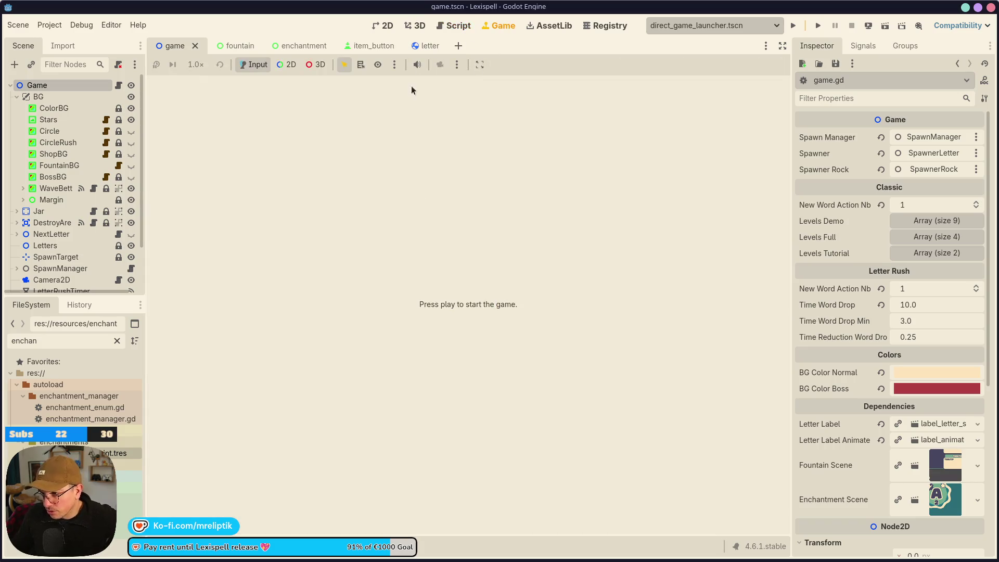
{"action": "key", "text": "ctrl+F2"}
{"action": "left_click", "coordinate": [384, 25]}
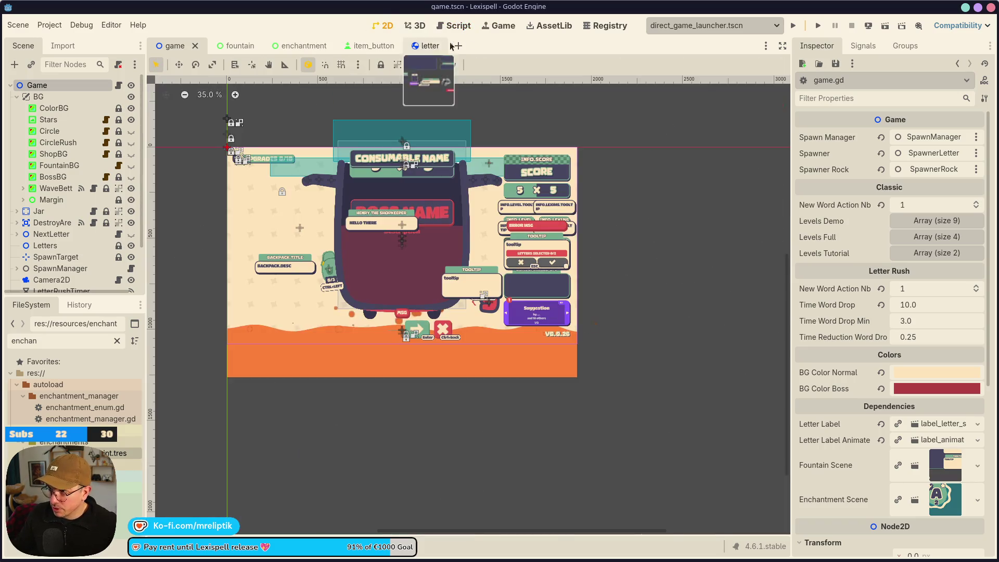
{"action": "left_click", "coordinate": [370, 46]}
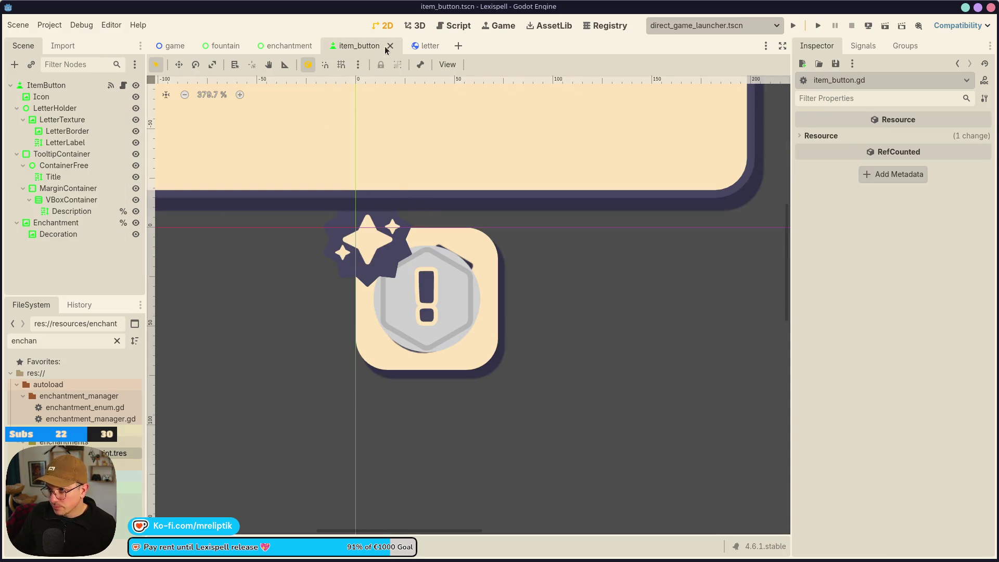
{"action": "left_click", "coordinate": [285, 45]}
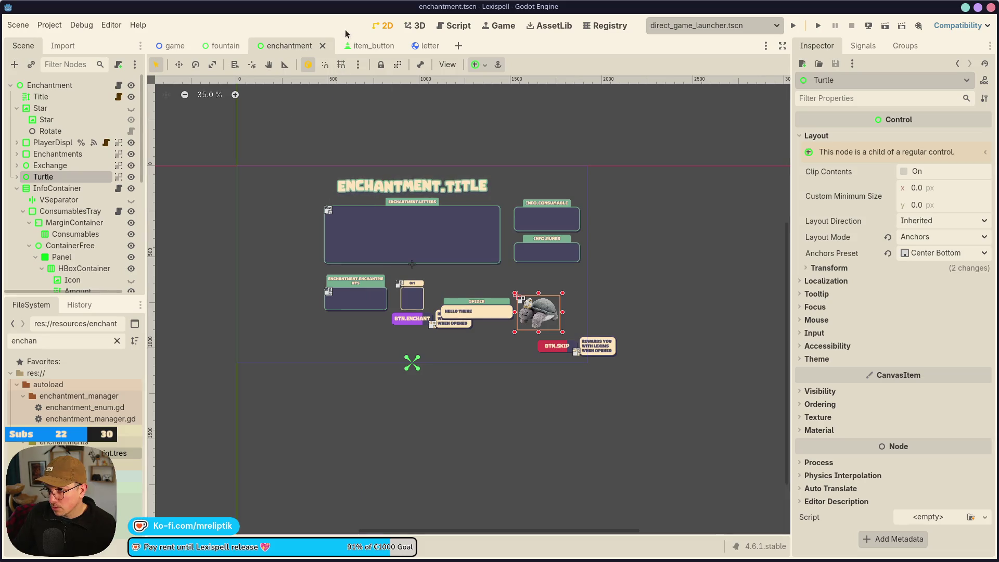
{"action": "left_click", "coordinate": [364, 46]}
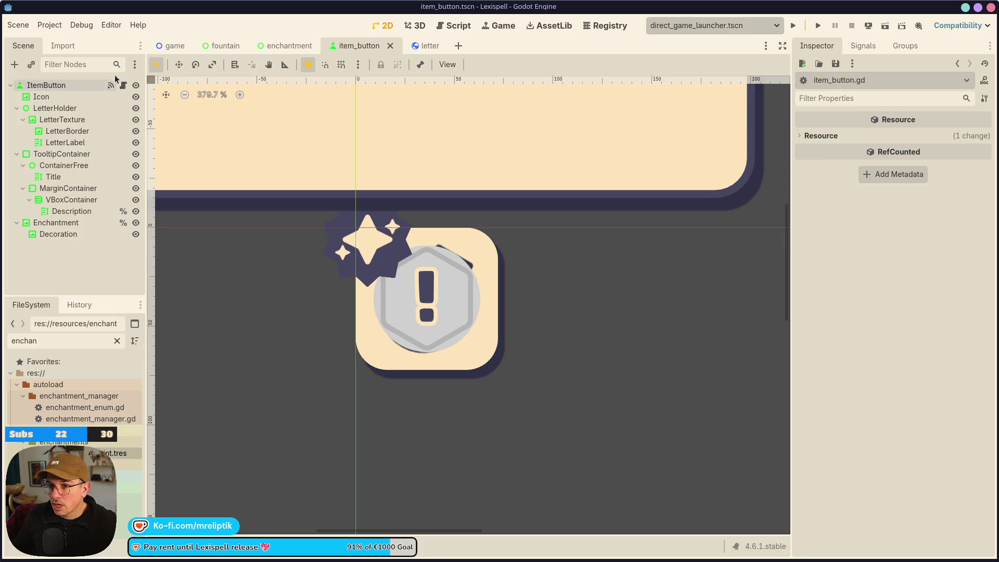
{"action": "left_click", "coordinate": [286, 46]}
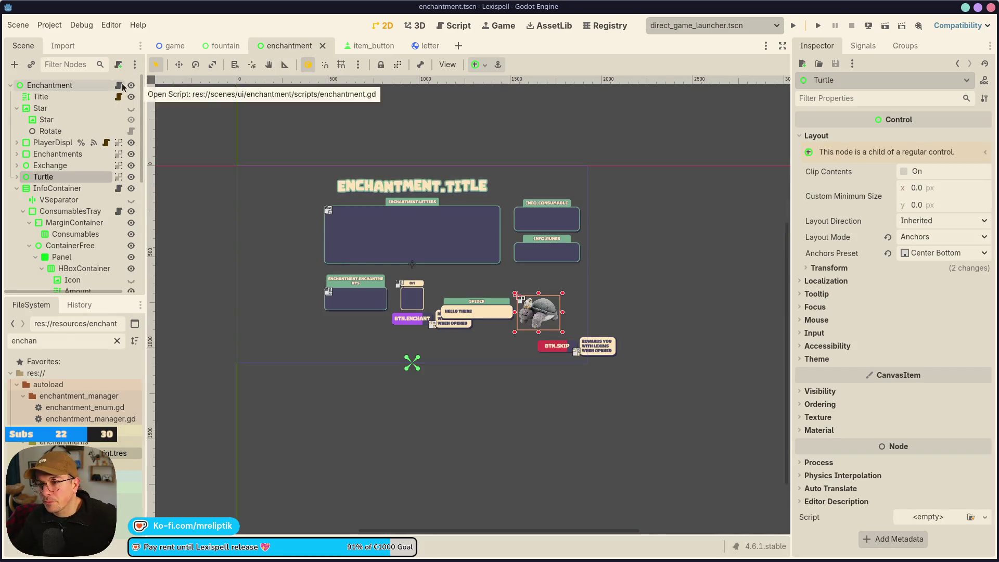
Open enchantment.gd and jump from its fill_in_letters call to the definition in player_display.gd
{"action": "left_click", "coordinate": [119, 85]}
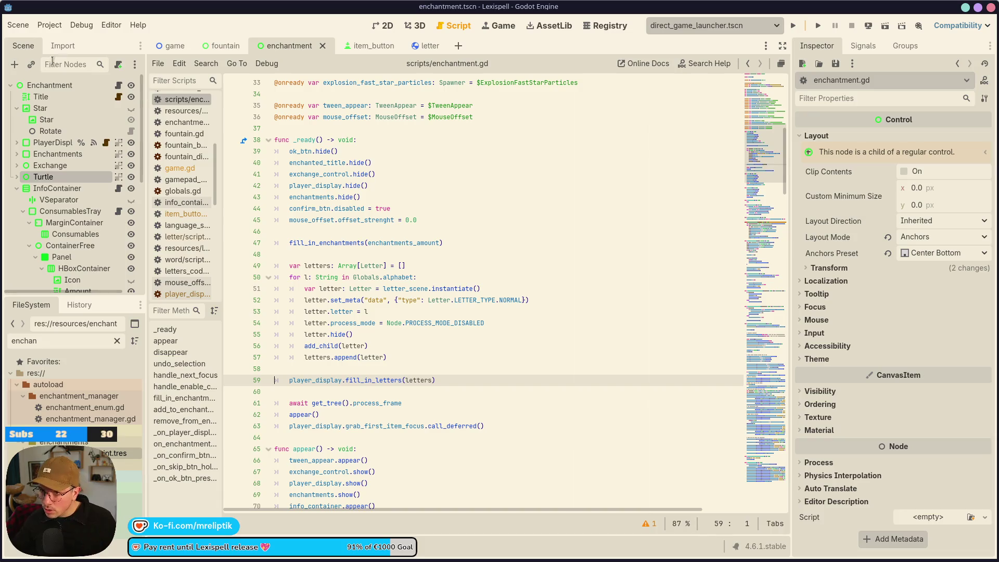
{"action": "scroll", "coordinate": [369, 322], "scroll_direction": "down", "scroll_amount": 2}
{"action": "double_click", "coordinate": [380, 311]}
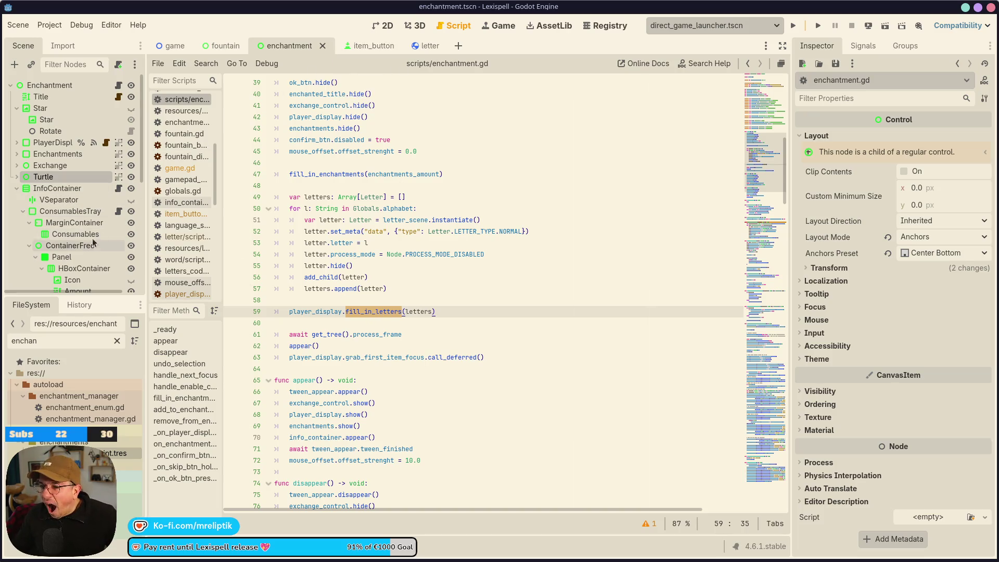
{"action": "left_click", "coordinate": [108, 142]}
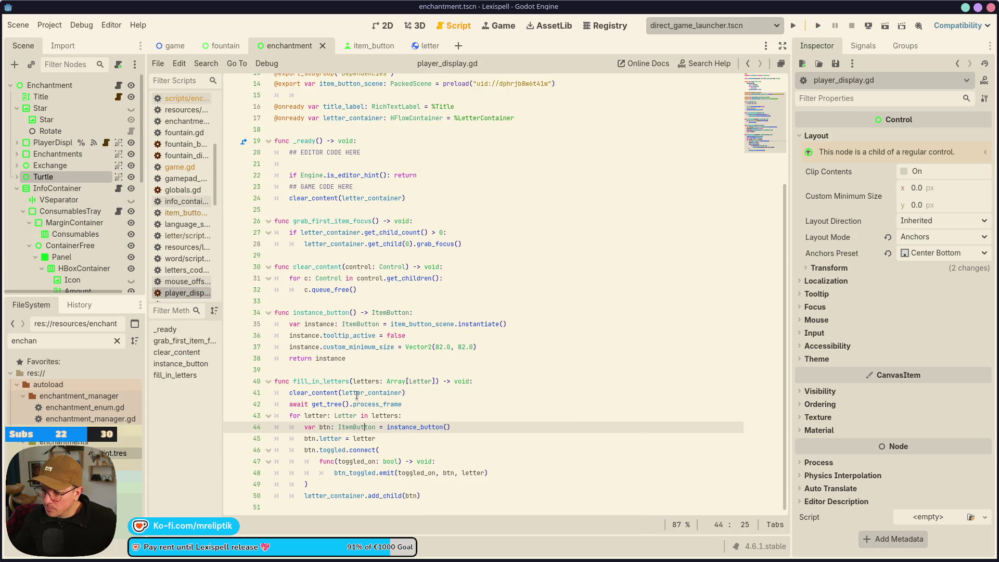
Add a new line after the toggled.connect block and paste the enchantment-check code from clipboard history
{"action": "left_click", "coordinate": [347, 450]}
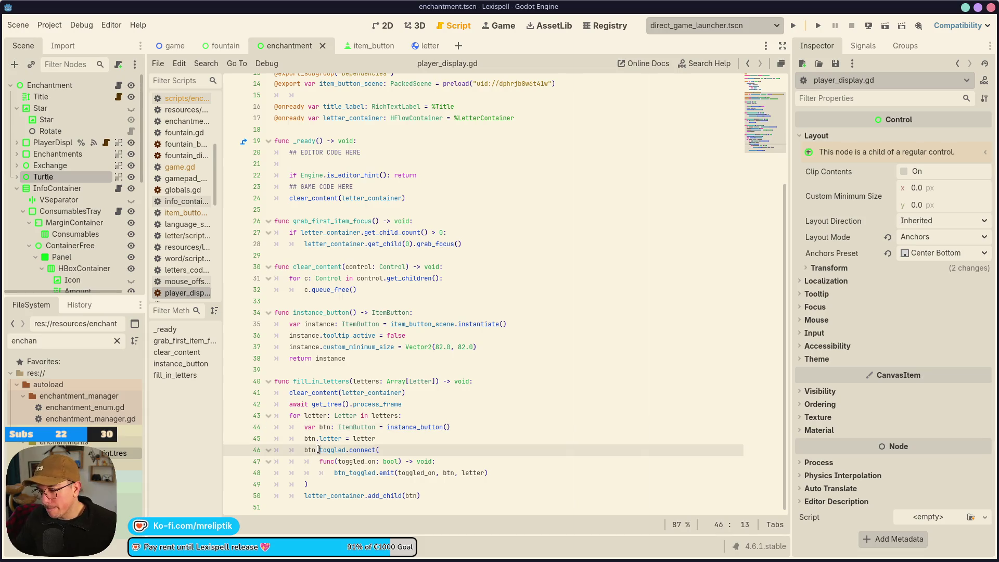
{"action": "double_click", "coordinate": [362, 439]}
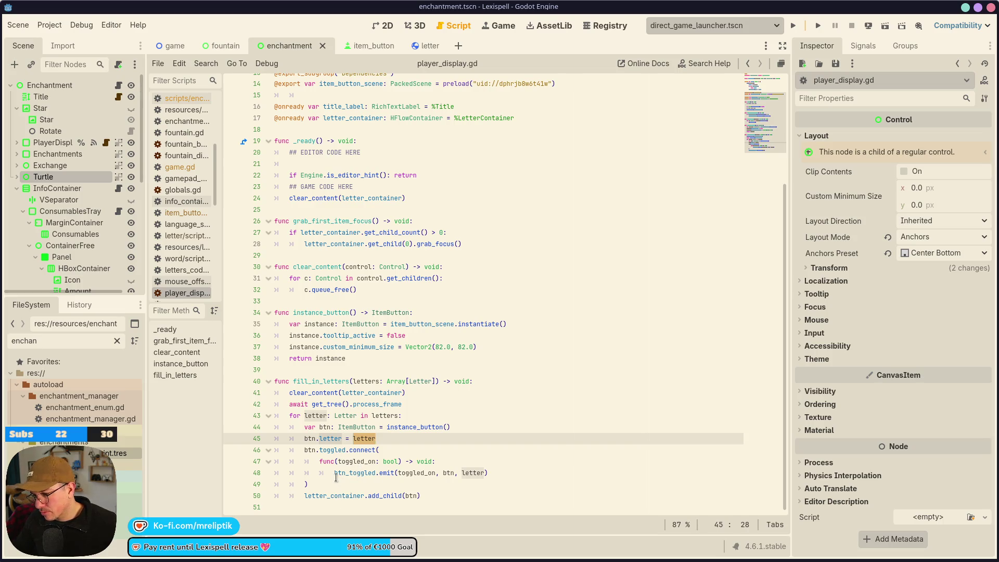
{"action": "left_click", "coordinate": [340, 475]}
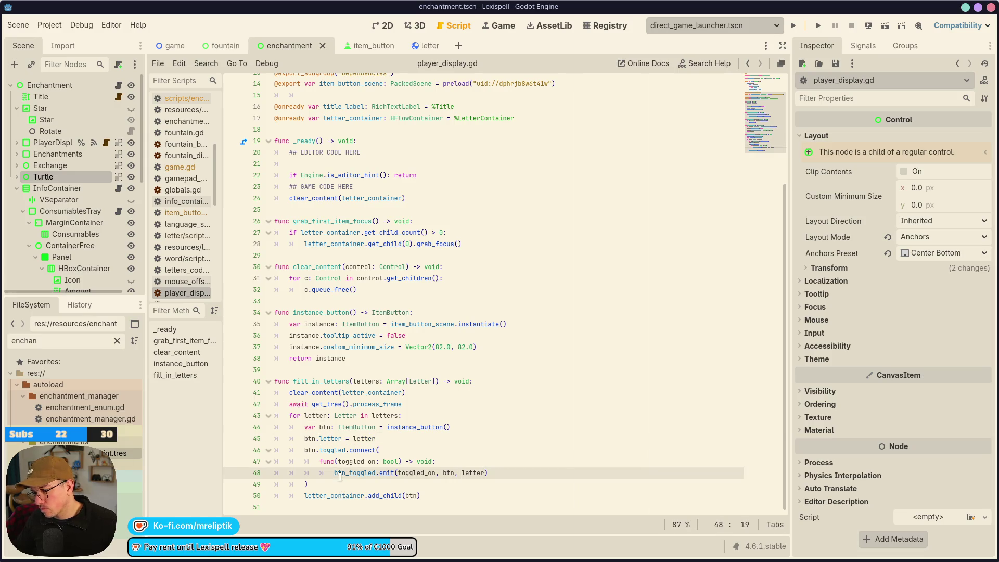
{"action": "left_click", "coordinate": [342, 485]}
{"action": "key", "text": "Return"}
{"action": "type", "text": "enchantment_res"}
{"action": "key", "text": "shift+Home"}
{"action": "key", "text": "ctrl+x"}
{"action": "key", "text": "super+v"}
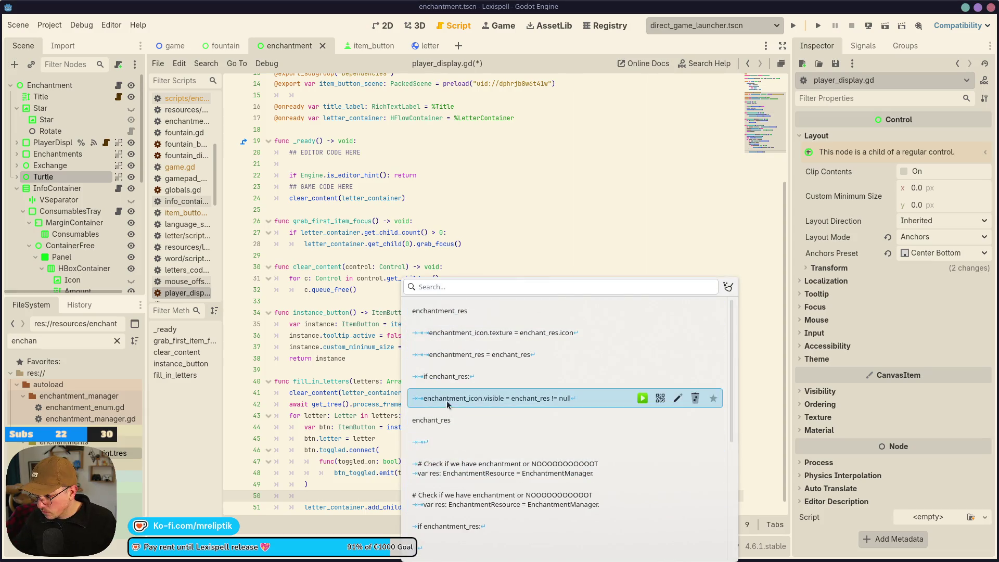
{"action": "left_click", "coordinate": [460, 474]}
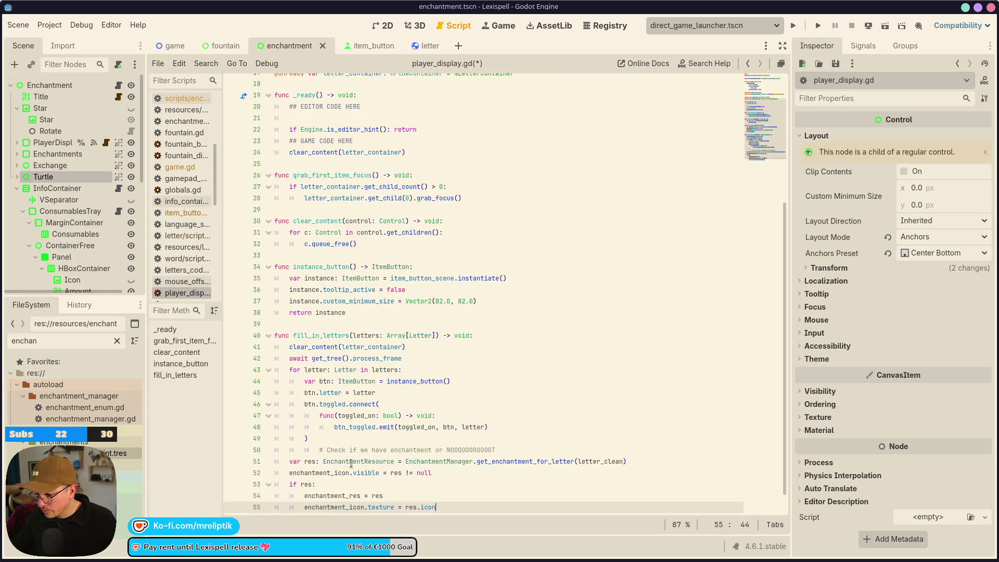
Select the pasted lines 51–56 and try removing and restoring the if res block
{"action": "mouse_move", "coordinate": [285, 451]}
{"action": "left_mouse_down"}
{"action": "mouse_move", "coordinate": [287, 463]}
{"action": "mouse_move", "coordinate": [476, 505]}
{"action": "left_mouse_up"}
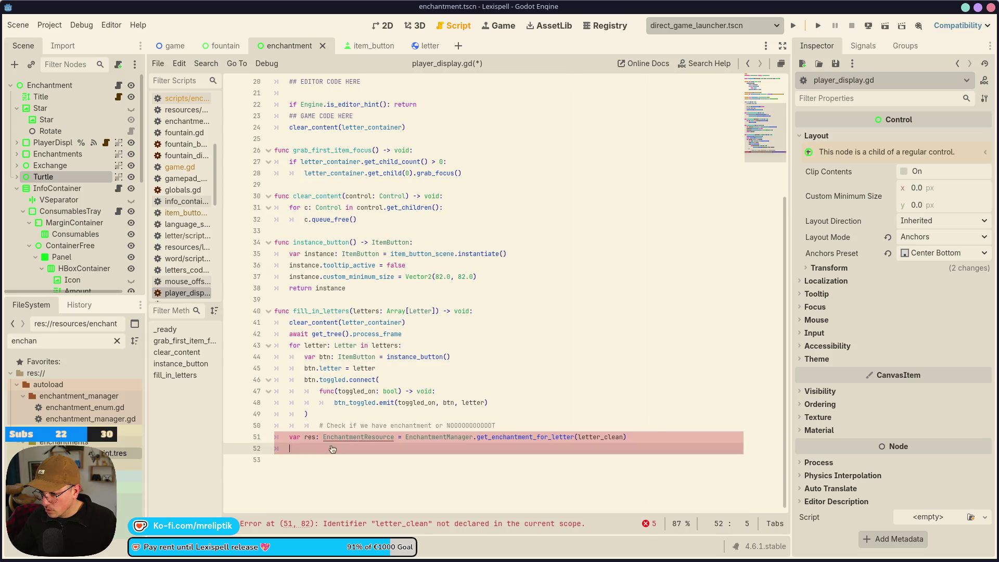
{"action": "left_click_drag", "start_coordinate": [456, 485], "coordinate": [352, 477]}
{"action": "key", "text": "ctrl+z"}
{"action": "key", "text": "ctrl+z"}
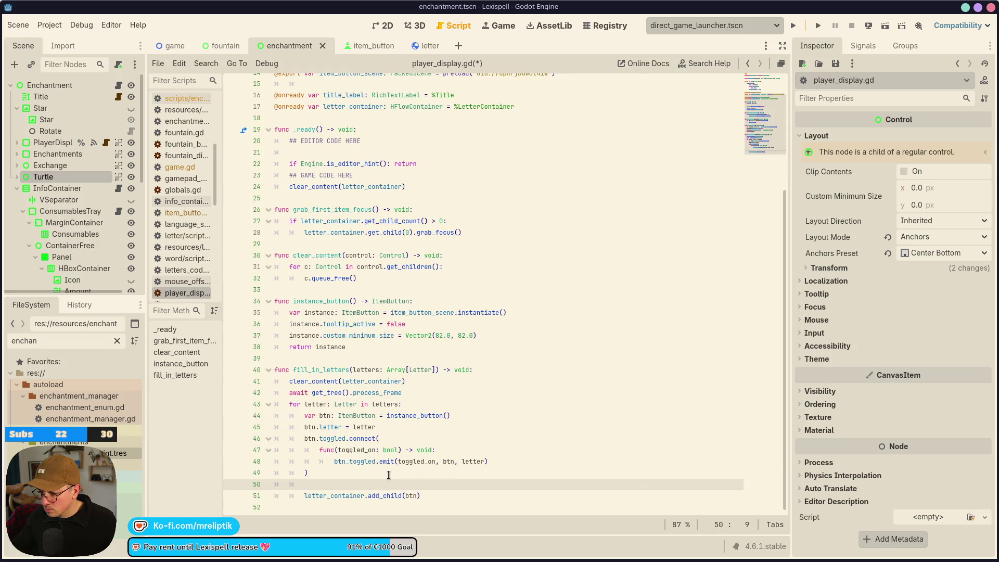
{"action": "key", "text": "ctrl+shift+z"}
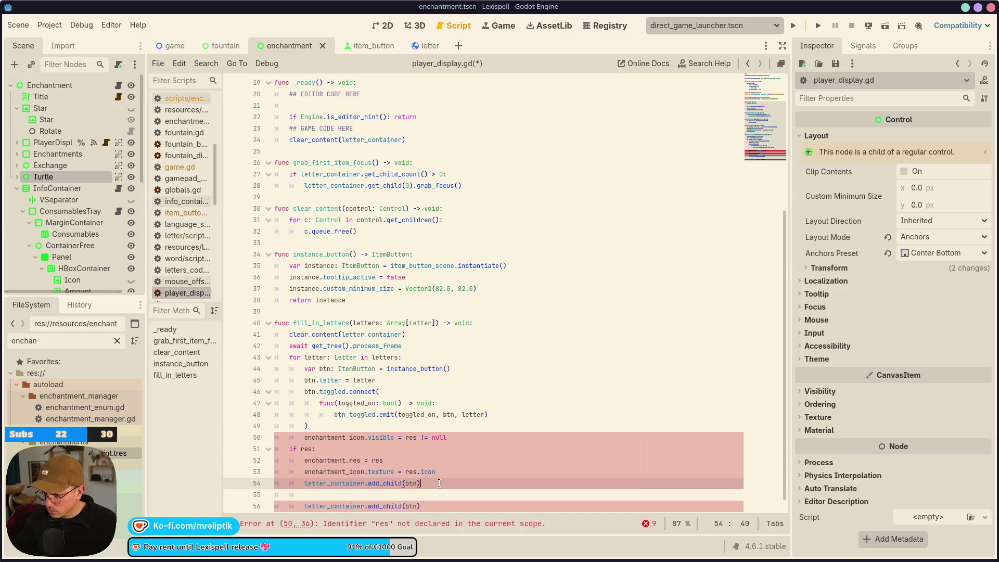
{"action": "left_click_drag", "start_coordinate": [439, 484], "coordinate": [236, 450]}
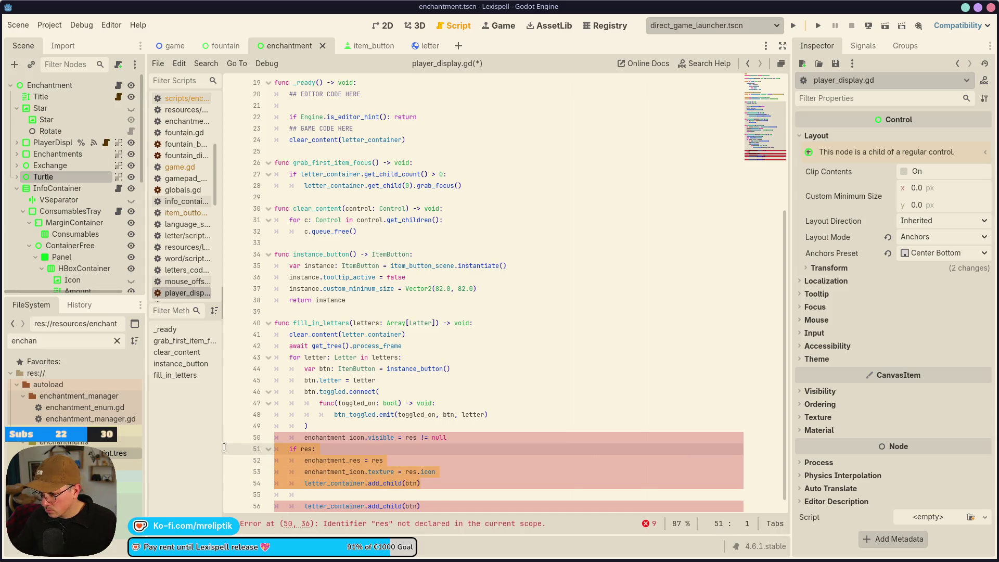
{"action": "key", "text": "BackSpace"}
{"action": "key", "text": "ctrl+z"}
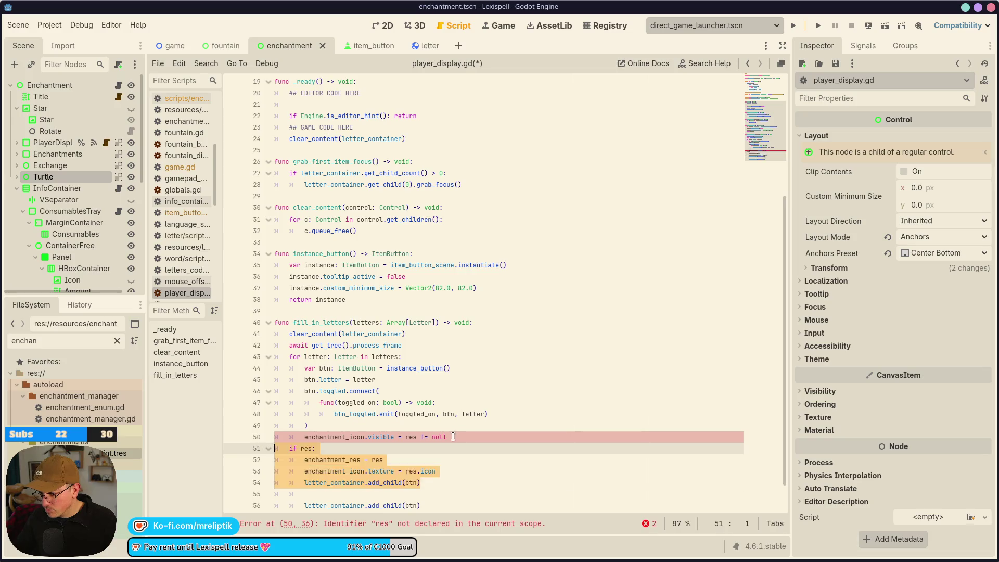
Re-paste the full enchantment block with its comment, keeping only the lookup line at line 51
{"action": "left_click", "coordinate": [458, 434]}
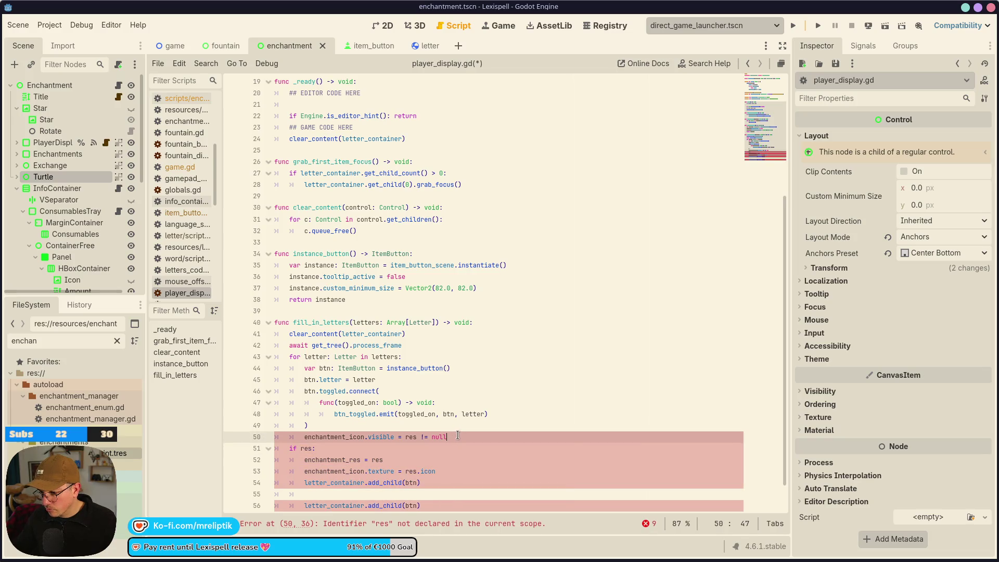
{"action": "key", "text": "ctrl+z"}
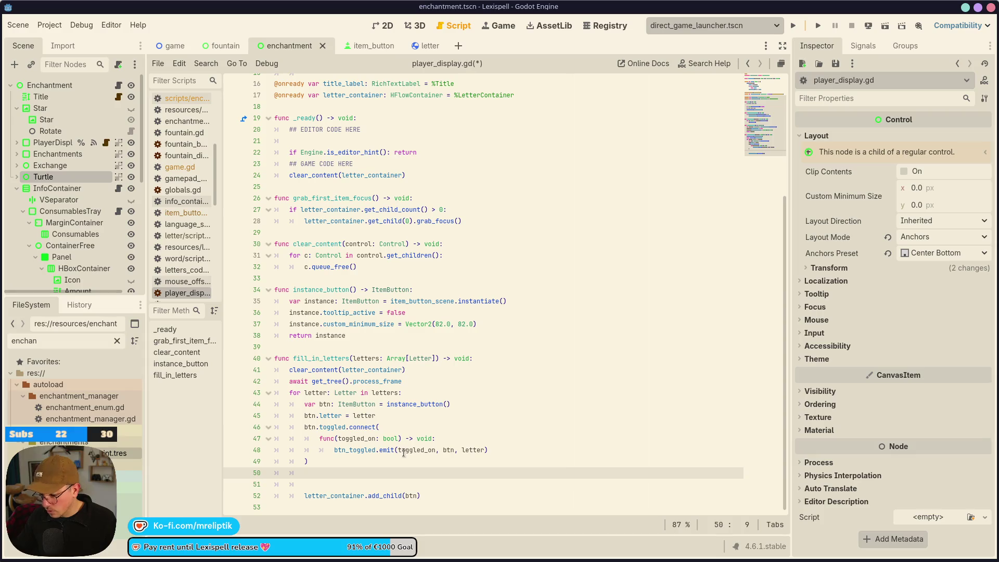
{"action": "key", "text": "super+v"}
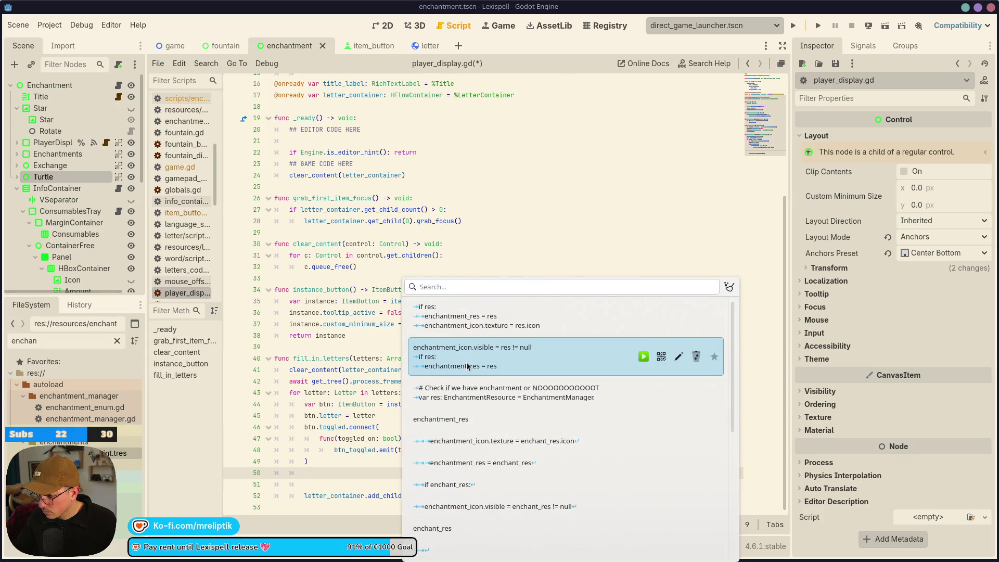
{"action": "left_click", "coordinate": [468, 392]}
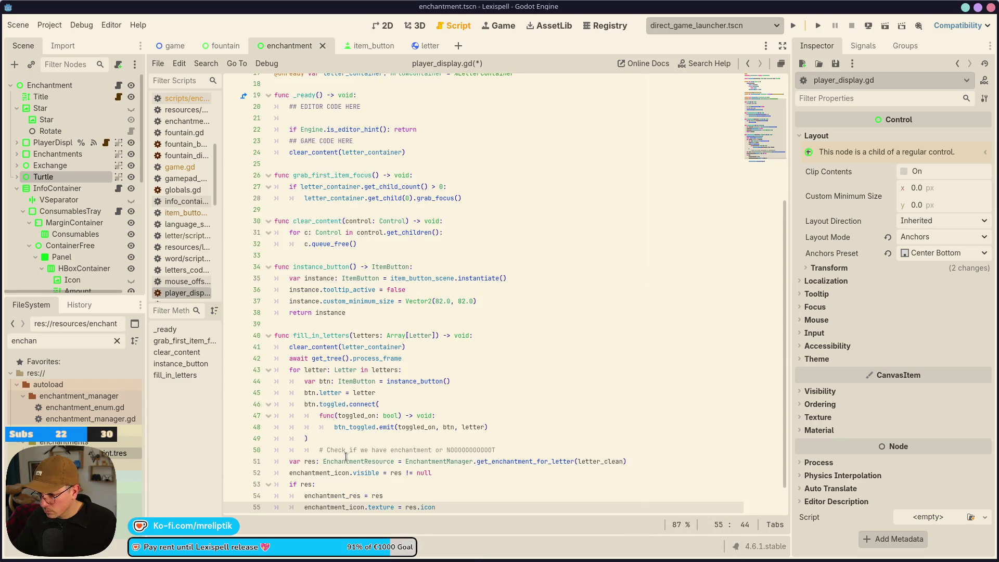
{"action": "scroll", "coordinate": [346, 456], "scroll_direction": "down", "scroll_amount": 1}
{"action": "left_click_drag", "start_coordinate": [440, 472], "coordinate": [241, 435]}
{"action": "key", "text": "BackSpace"}
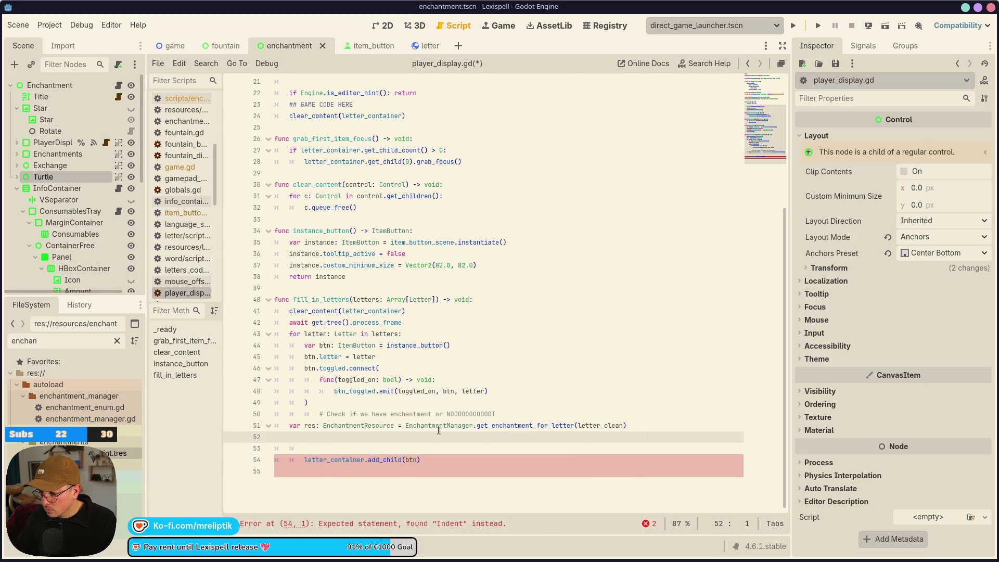
Replace line 51 with an 'if ... != null:' check that sets btn.disabled = true, and save
{"action": "left_click", "coordinate": [405, 426]}
{"action": "key", "text": "shift+Home"}
{"action": "key", "text": "BackSpace"}
{"action": "key", "text": "Tab"}
{"action": "type", "text": "if "}
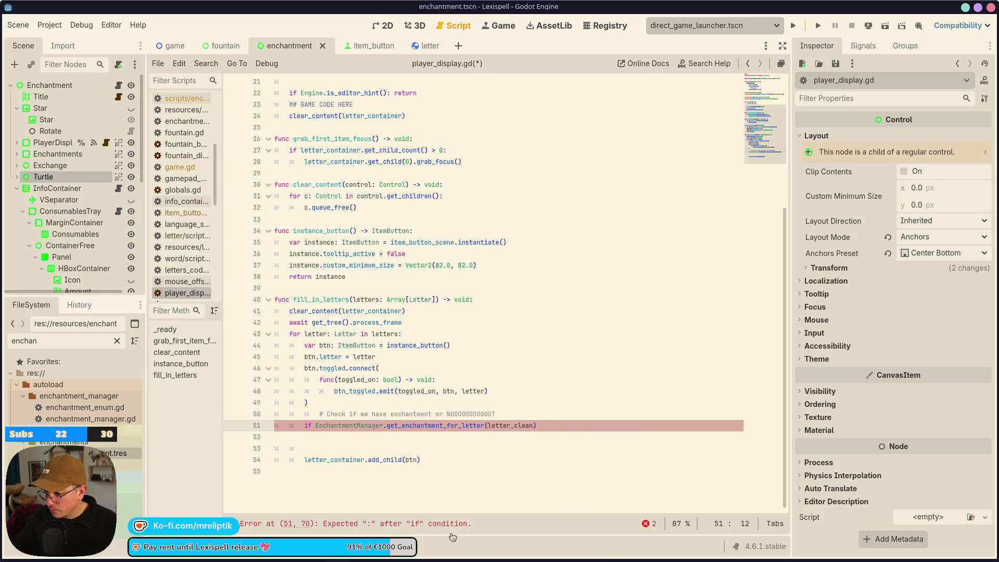
{"action": "type", "text": "!= null:"}
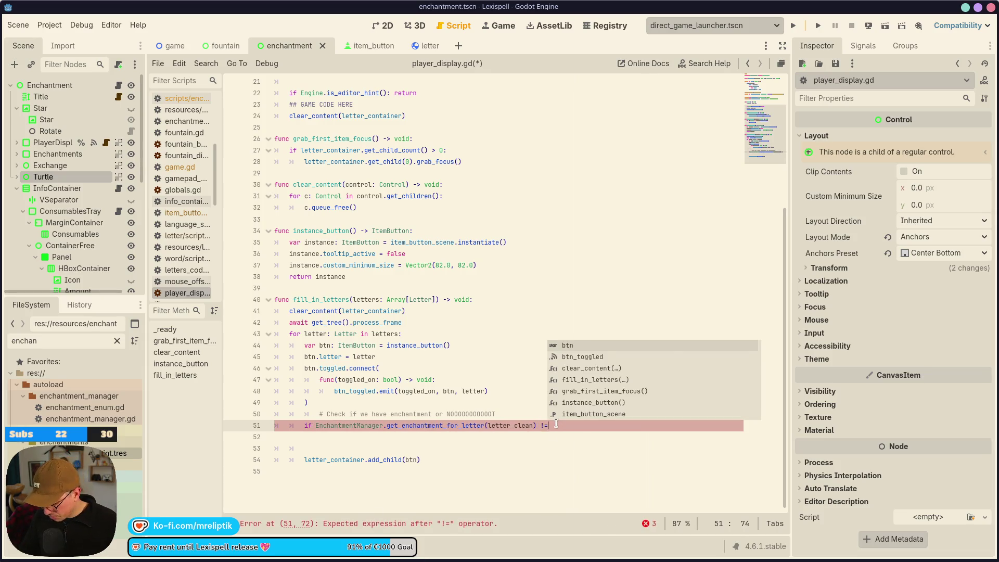
{"action": "key", "text": "Return"}
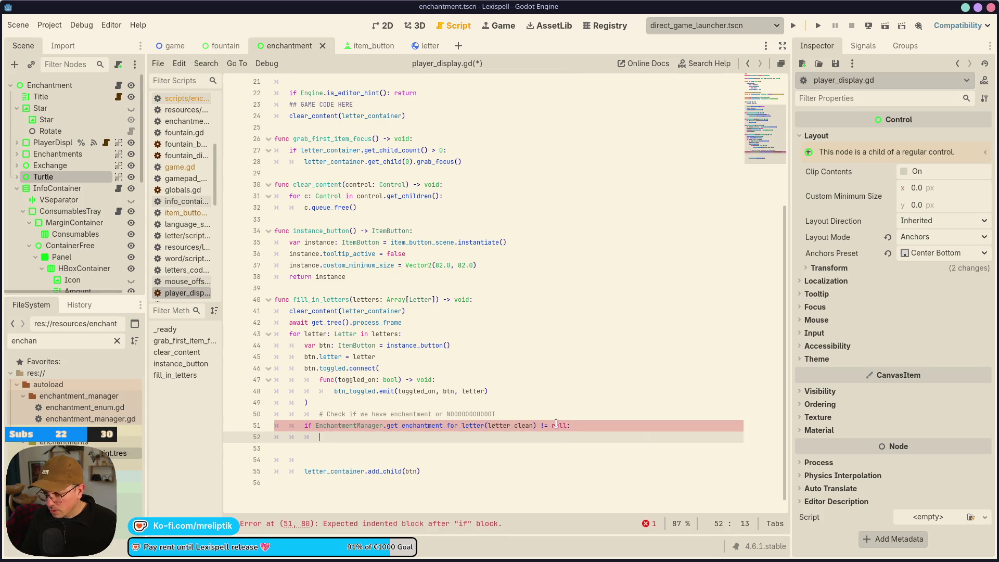
{"action": "type", "text": "btn.disabled"}
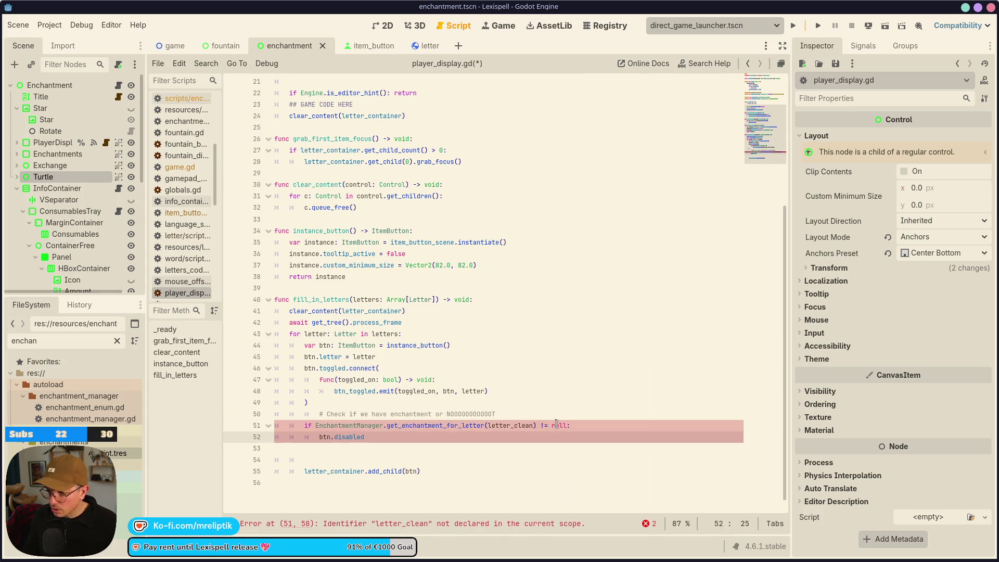
{"action": "type", "text": " = true"}
{"action": "key", "text": "Down"}
{"action": "key", "text": "Delete"}
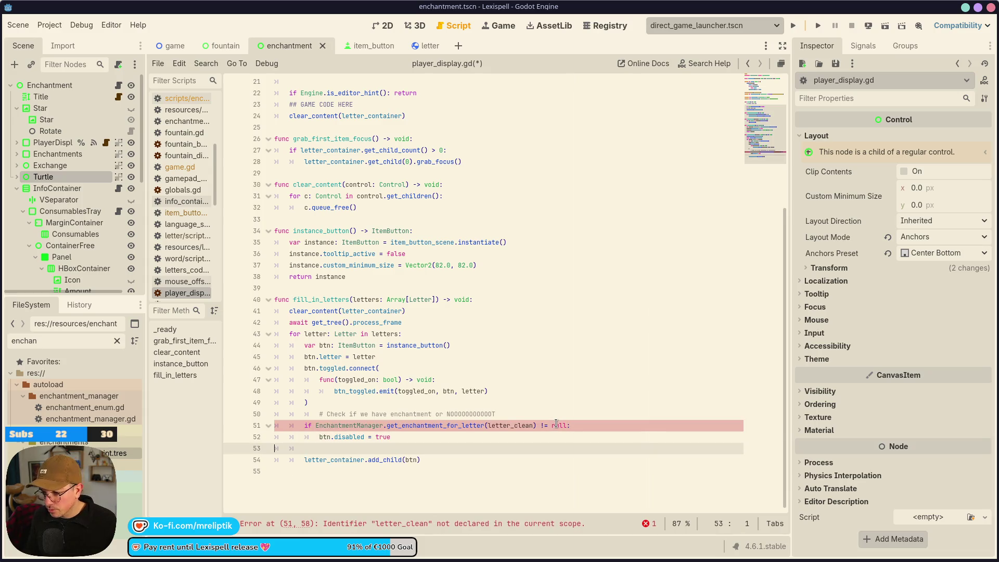
{"action": "key", "text": "Up"}
{"action": "key", "text": "Up"}
{"action": "key", "text": "Up"}
{"action": "key", "text": "ctrl+s"}
Fix the lookup argument to letter.letter_clean, save player_display.gd, and return to the 2D layout
{"action": "key", "text": "Down"}
{"action": "key", "text": "Down"}
{"action": "key", "text": "Down"}
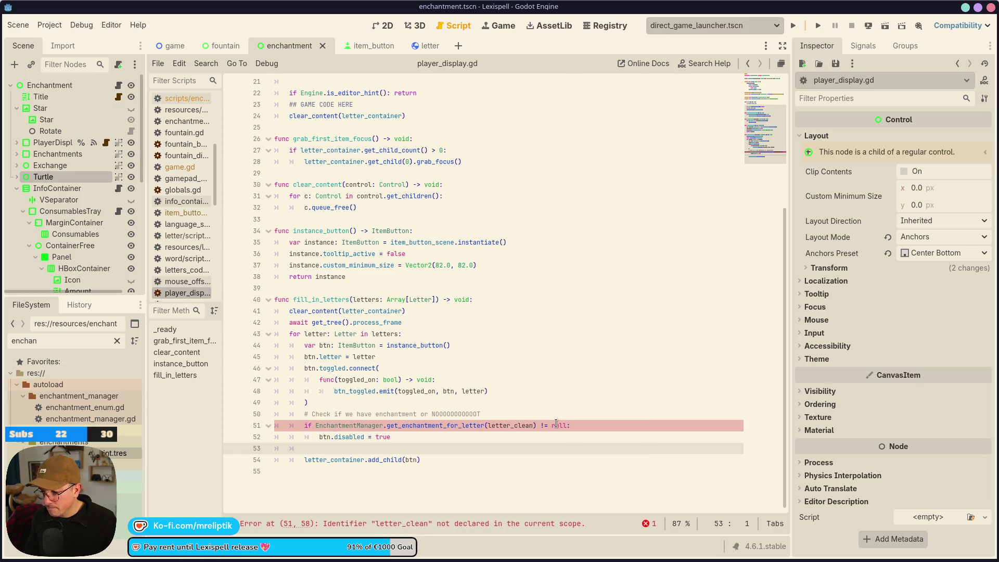
{"action": "double_click", "coordinate": [339, 357]}
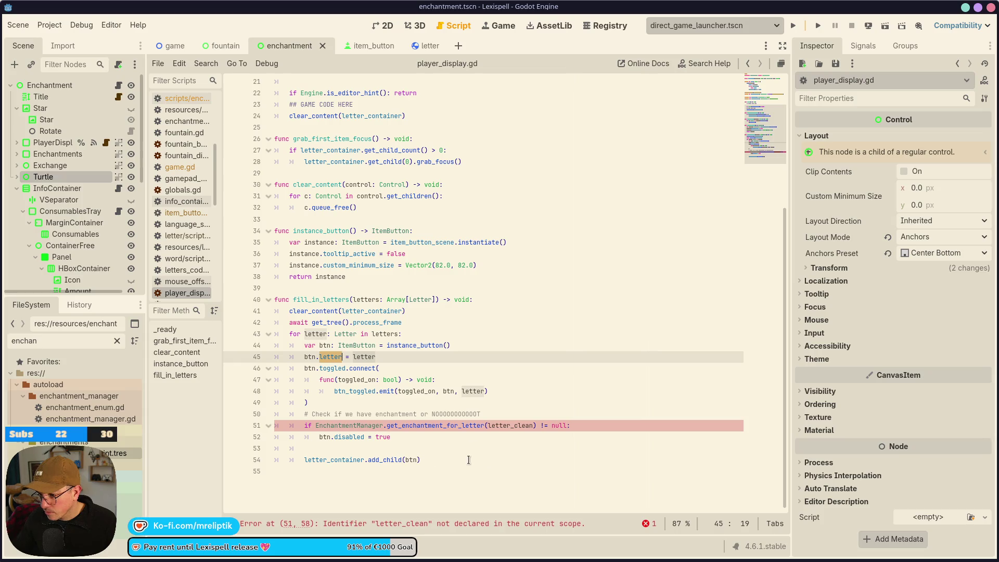
{"action": "double_click", "coordinate": [512, 425]}
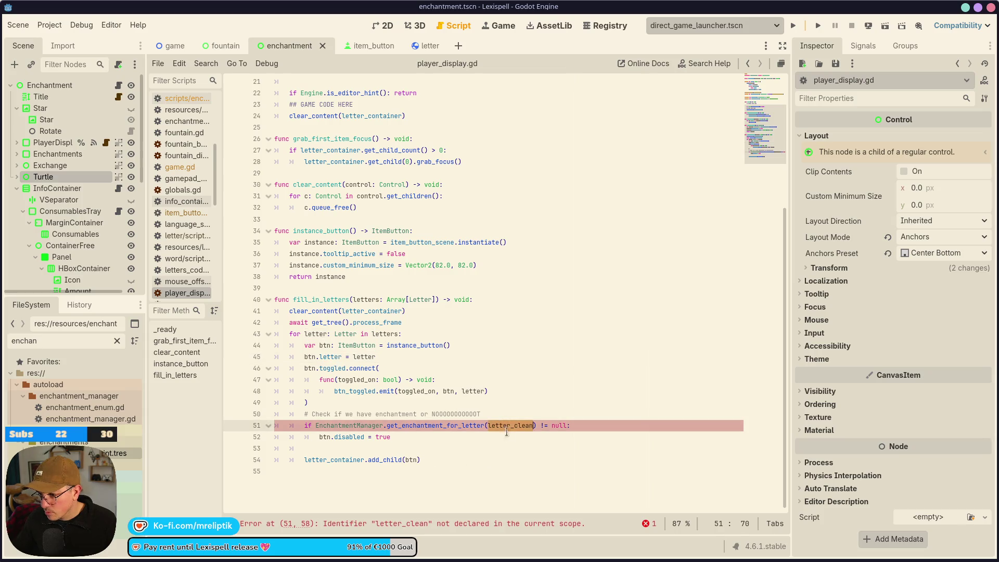
{"action": "type", "text": "tter.letter_clean"}
{"action": "scroll", "coordinate": [515, 447], "scroll_direction": "up", "scroll_amount": 1}
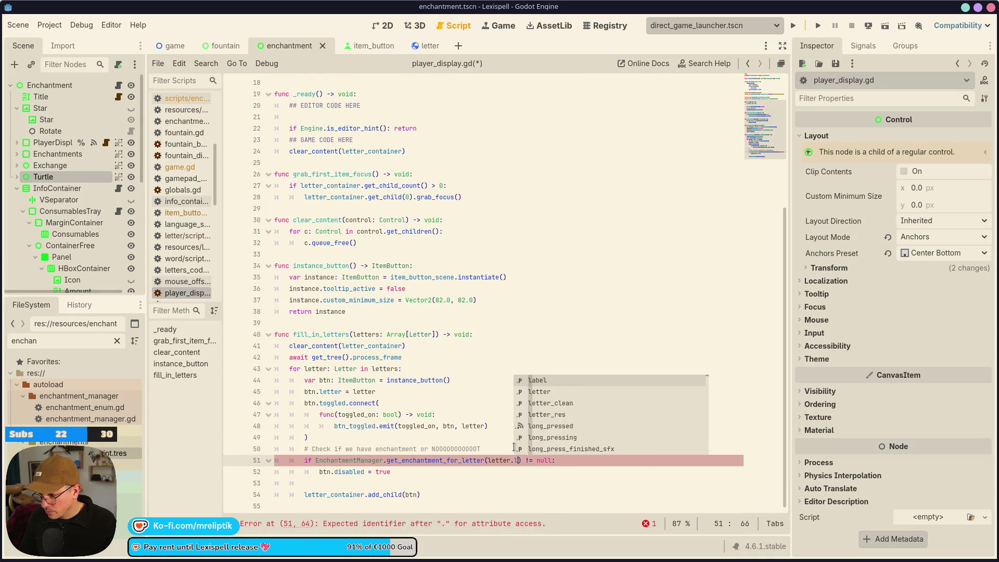
{"action": "key", "text": "ctrl+s"}
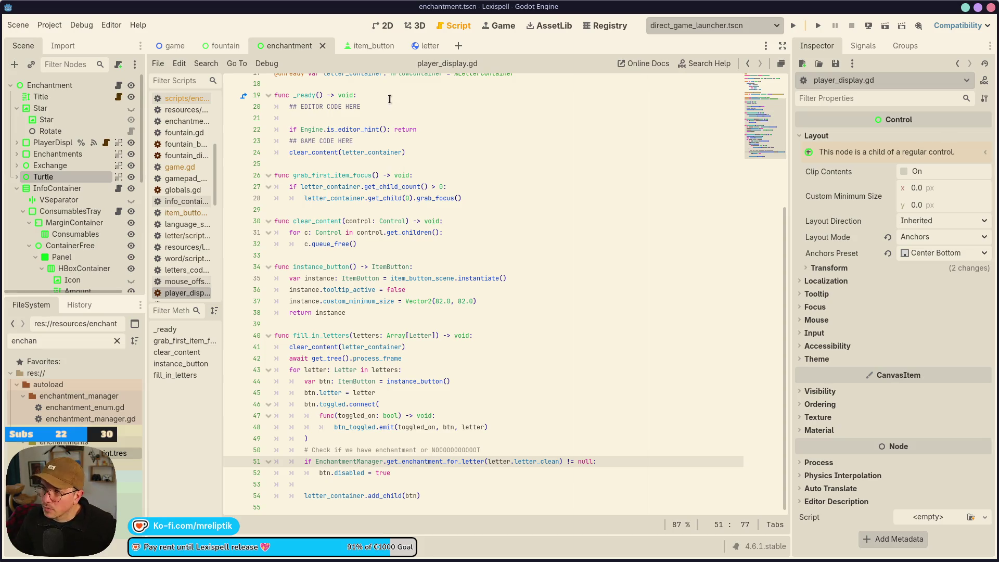
{"action": "left_click", "coordinate": [487, 30]}
{"action": "left_click", "coordinate": [388, 26]}
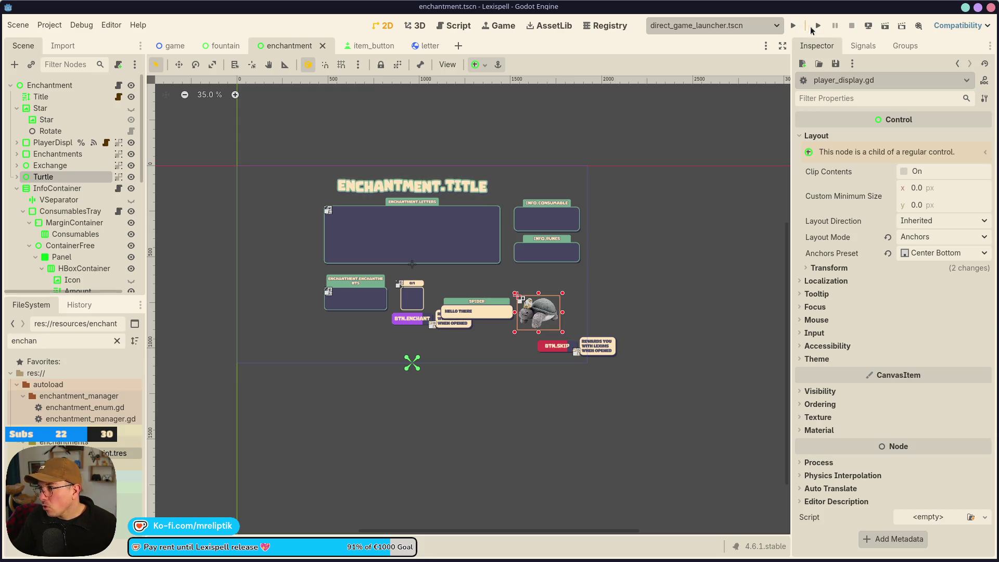
Run the enchantment scene, start Chapter 1, spell MOON and stash the T and # tiles
{"action": "left_click", "coordinate": [886, 26]}
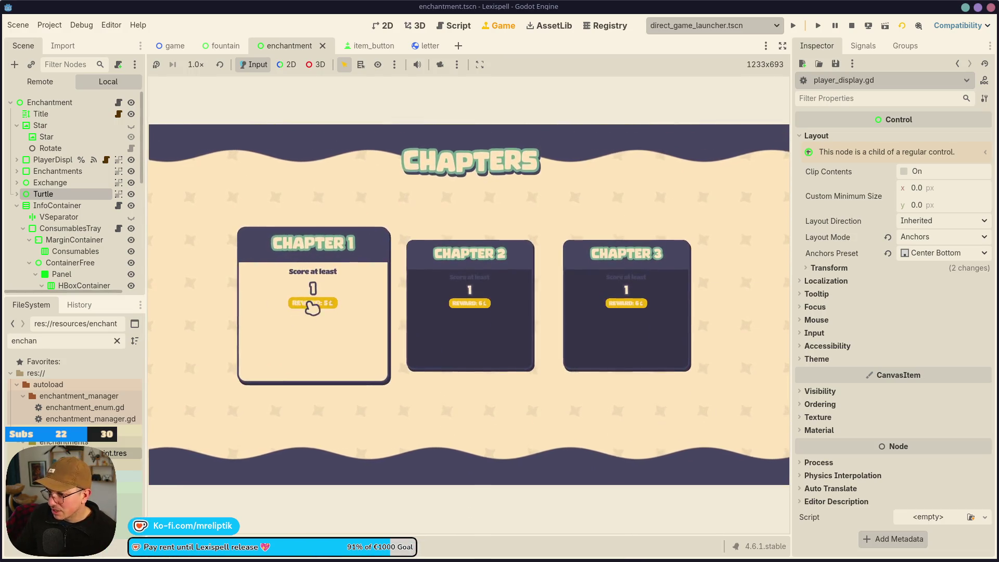
{"action": "left_click", "coordinate": [312, 308]}
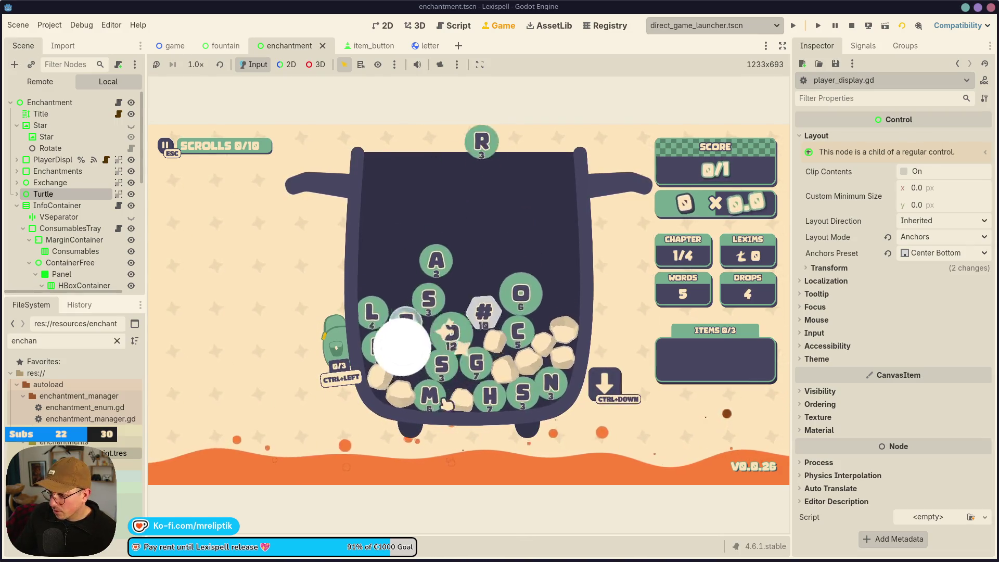
{"action": "left_click", "coordinate": [432, 387]}
{"action": "left_click", "coordinate": [553, 300]}
{"action": "type", "text": "on"}
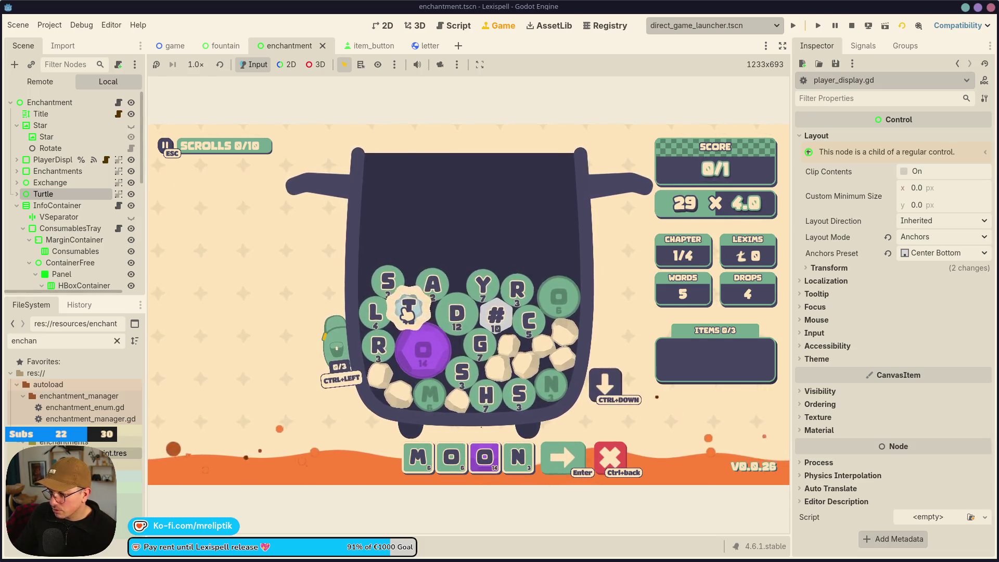
{"action": "key", "text": "ctrl+Left"}
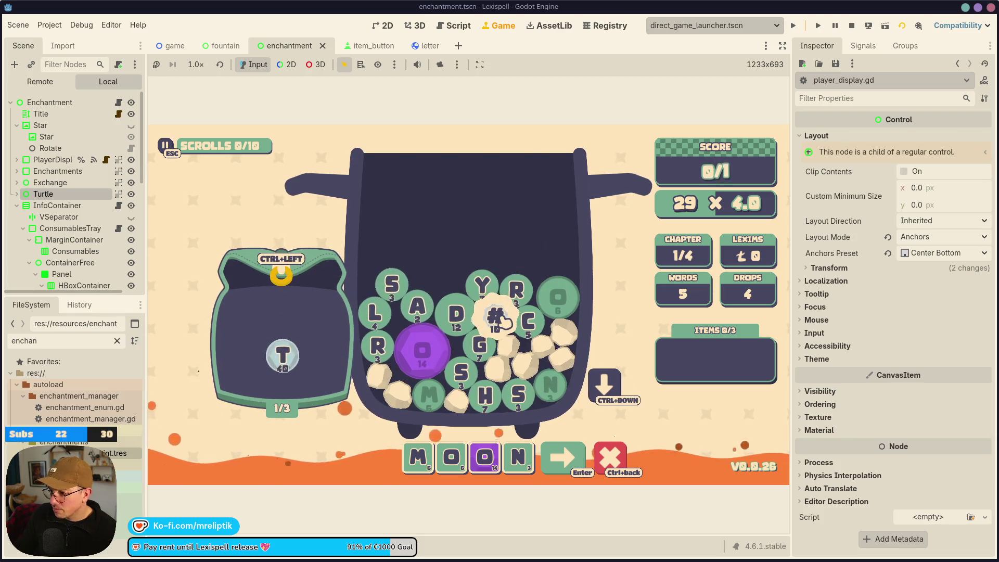
{"action": "key", "text": "ctrl+Left"}
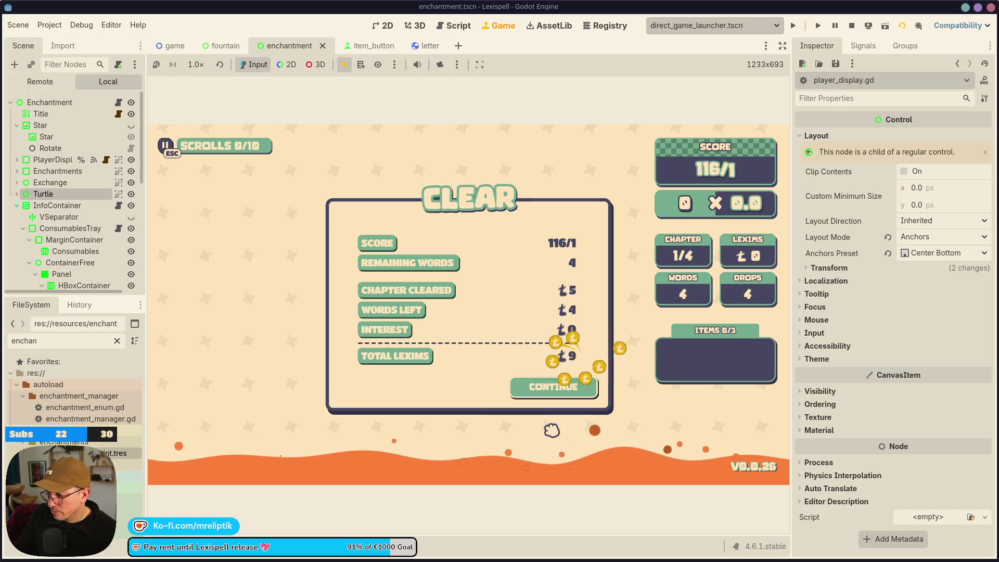
Continue past the Chapter 1 results, enchant the letter E and confirm with OK
{"action": "left_click", "coordinate": [570, 385]}
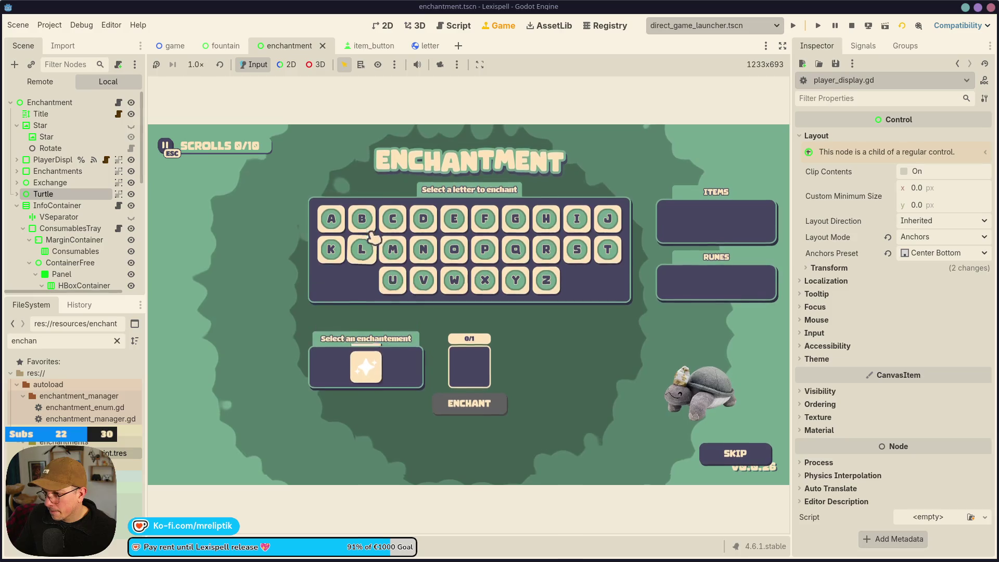
{"action": "left_click", "coordinate": [454, 219]}
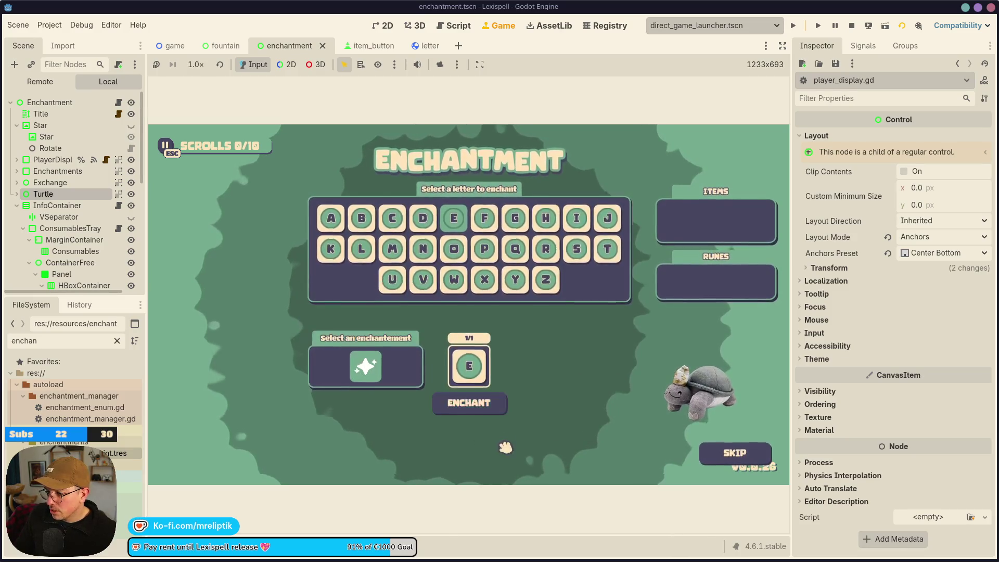
{"action": "left_click", "coordinate": [482, 403]}
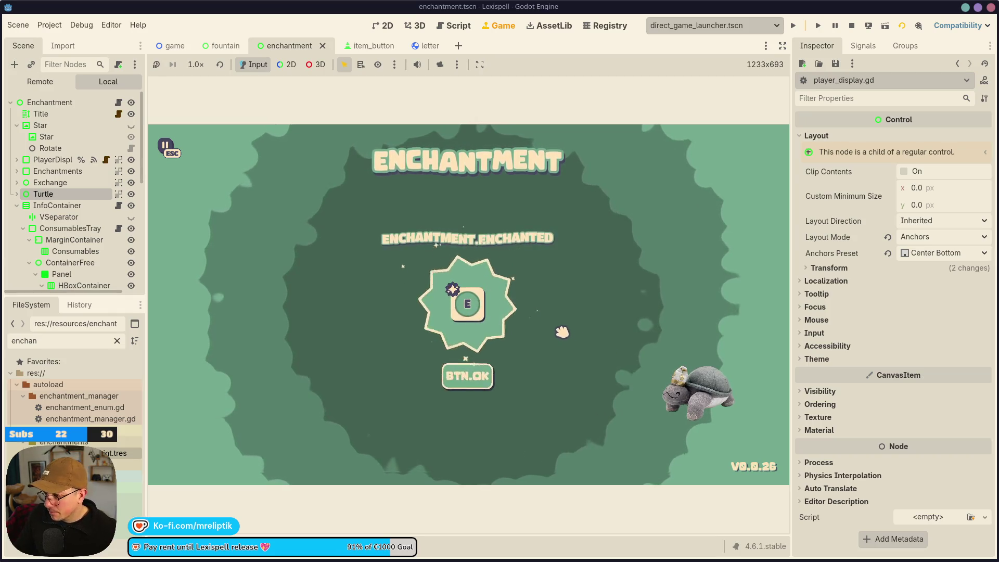
{"action": "left_click", "coordinate": [474, 378]}
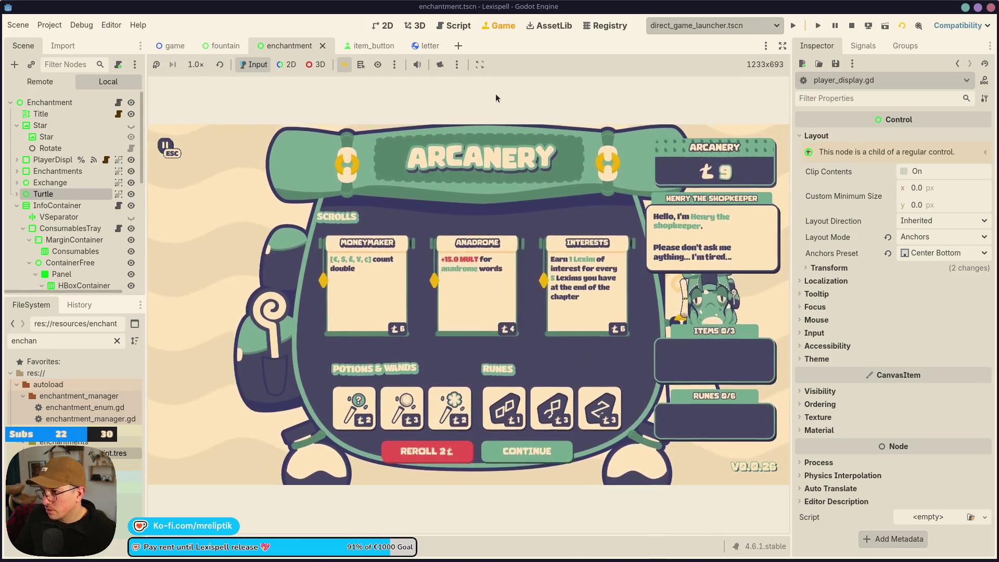
{"action": "left_click", "coordinate": [383, 25]}
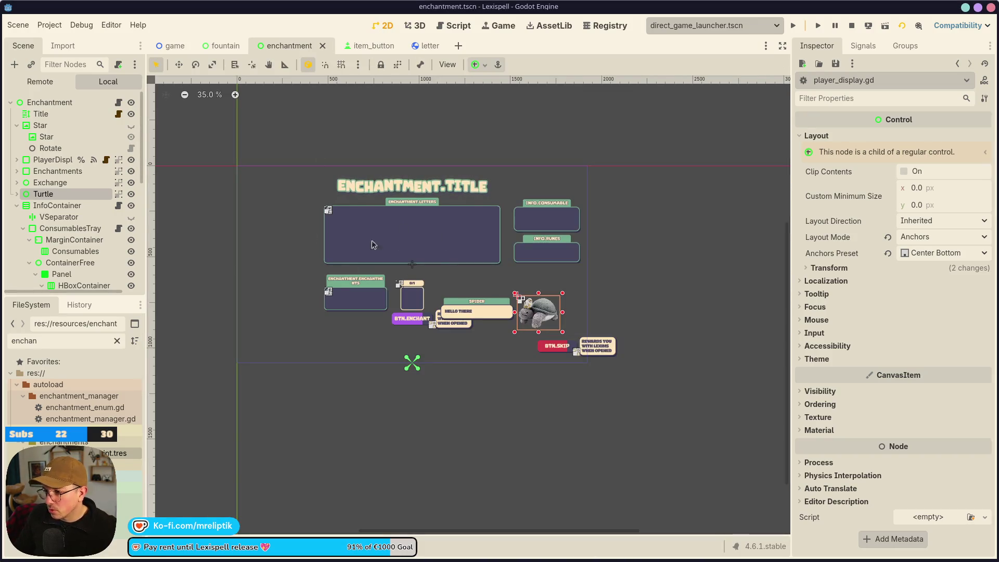
Set EnchantedTitle's Pivot Offset Ratio to 0.5 and 0.5 and save enchantment.tscn
{"action": "scroll", "coordinate": [91, 245], "scroll_direction": "down", "scroll_amount": 6}
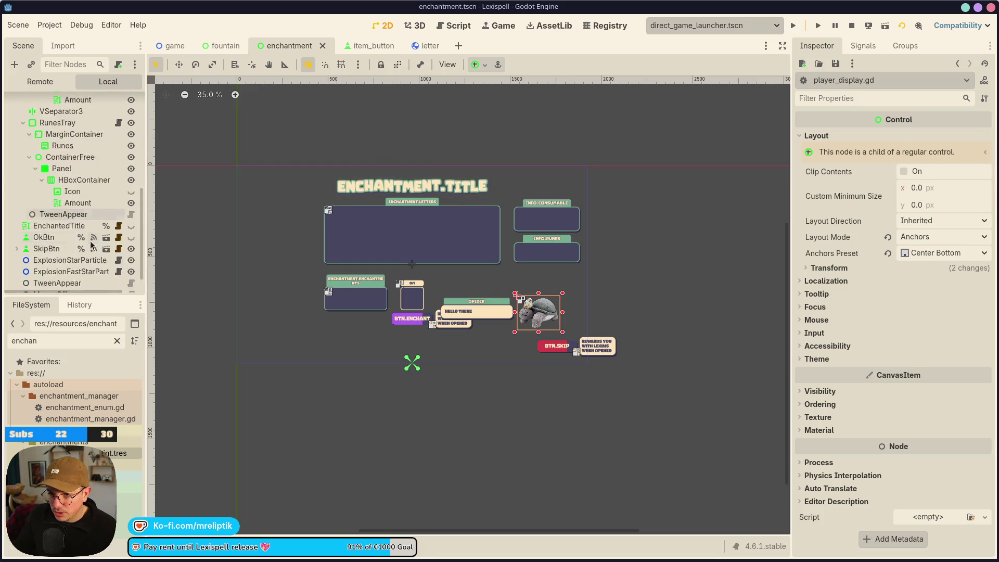
{"action": "scroll", "coordinate": [91, 245], "scroll_direction": "down", "scroll_amount": 1}
{"action": "left_click", "coordinate": [67, 207]}
{"action": "scroll", "coordinate": [885, 370], "scroll_direction": "down", "scroll_amount": 10}
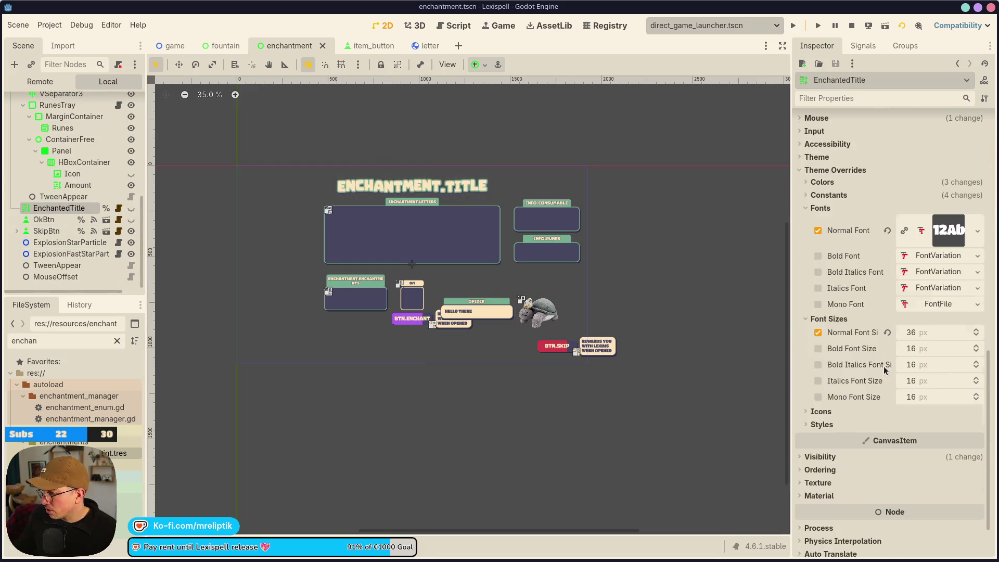
{"action": "scroll", "coordinate": [879, 372], "scroll_direction": "up", "scroll_amount": 5}
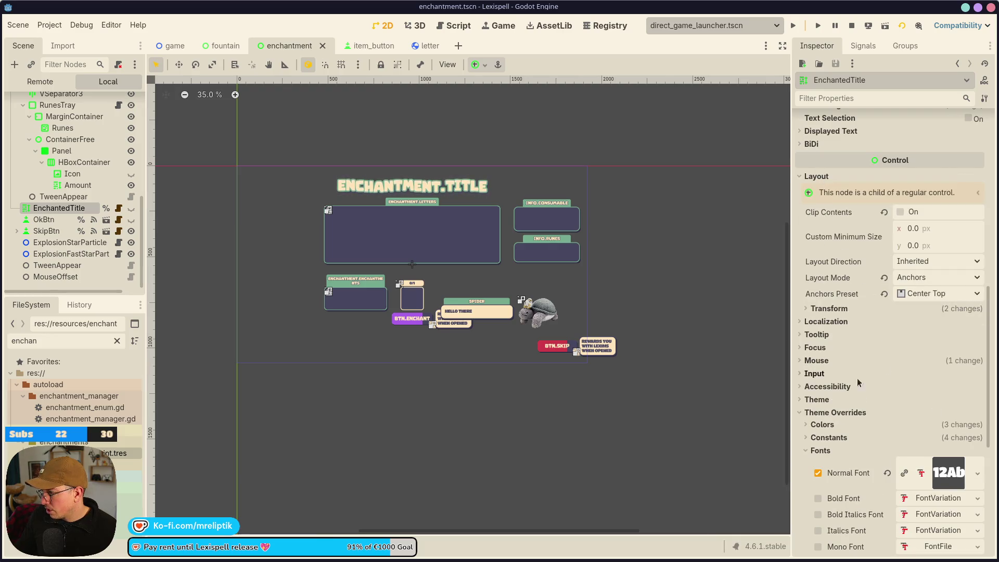
{"action": "left_click", "coordinate": [829, 308]}
{"action": "left_click", "coordinate": [930, 472]}
{"action": "type", "text": "0.5"}
{"action": "key", "text": "Tab"}
{"action": "type", "text": "0.5"}
{"action": "key", "text": "ctrl+s"}
{"action": "left_click", "coordinate": [455, 26]}
Back in the running game, leave the shop, start chapter 2 and stash the C tile
{"action": "left_click", "coordinate": [501, 26]}
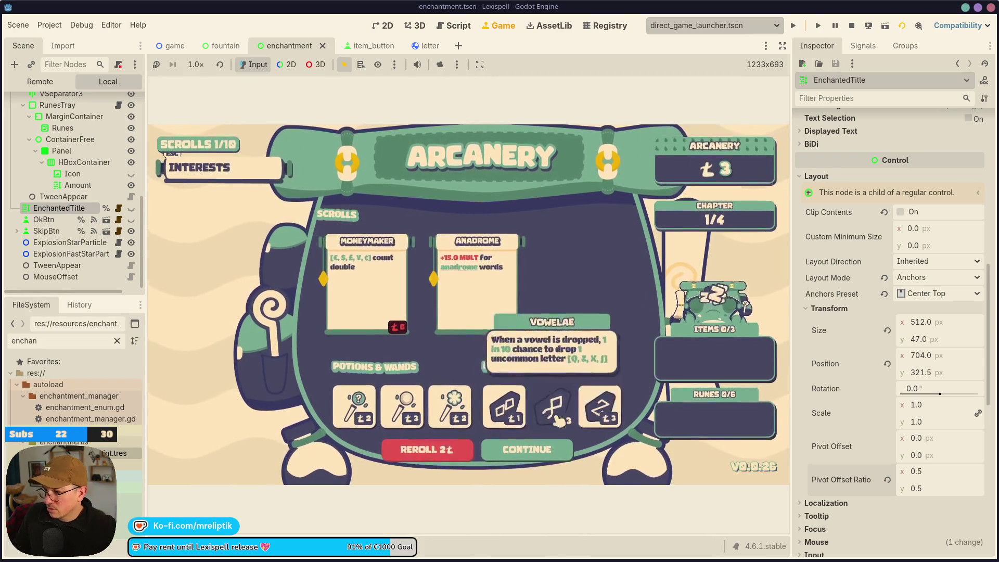
{"action": "left_click", "coordinate": [527, 449]}
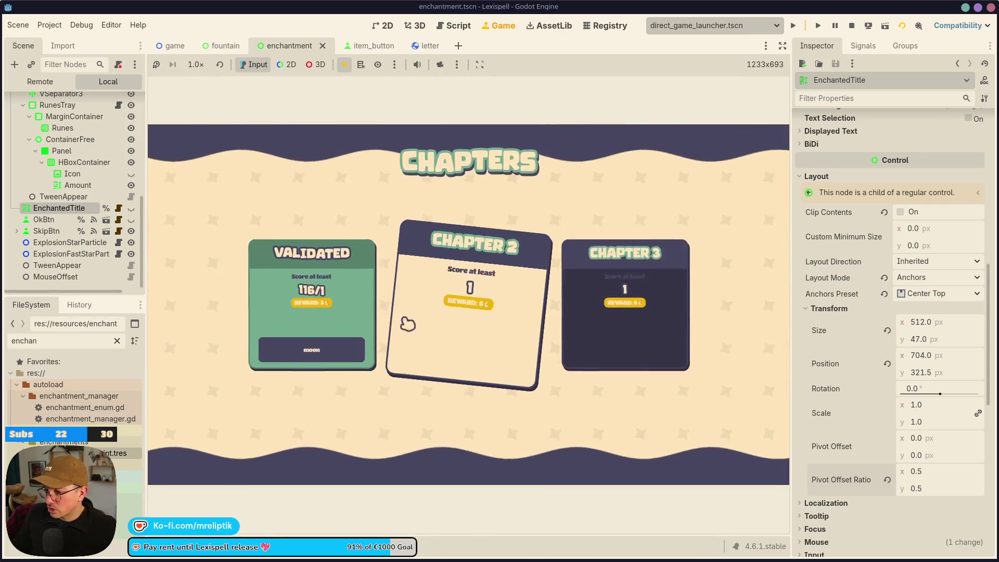
{"action": "left_click", "coordinate": [408, 324]}
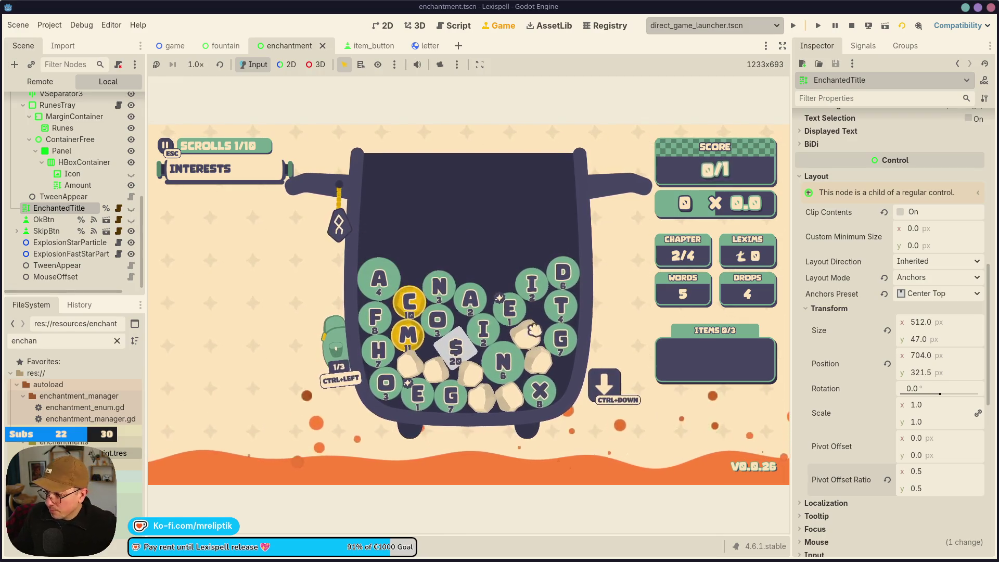
{"action": "left_click", "coordinate": [411, 307]}
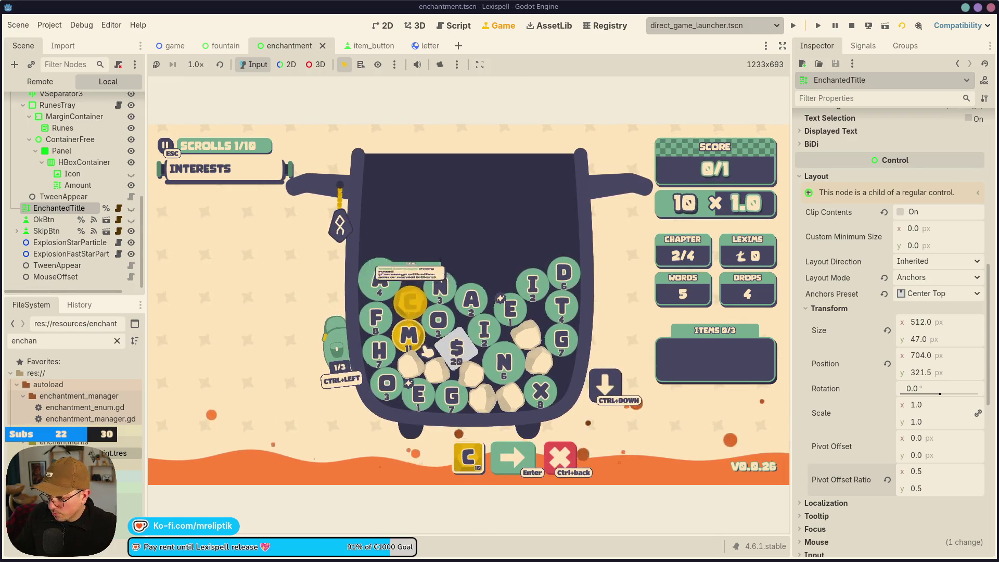
{"action": "left_click", "coordinate": [411, 307], "text": "ctrl"}
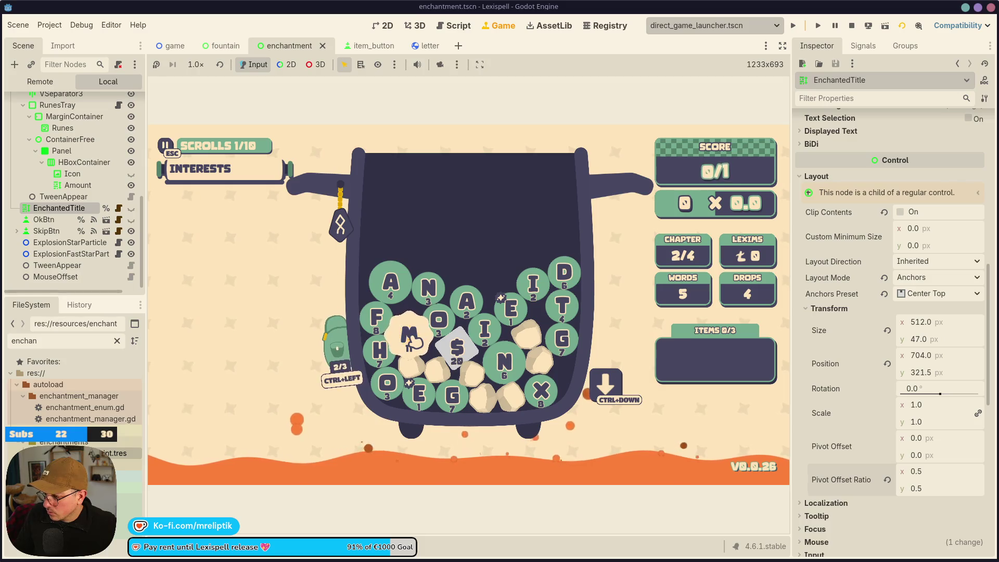
Spell and submit $EEN, then continue past the 112-point CLEAR results
{"action": "left_click", "coordinate": [445, 354]}
{"action": "left_click", "coordinate": [422, 393]}
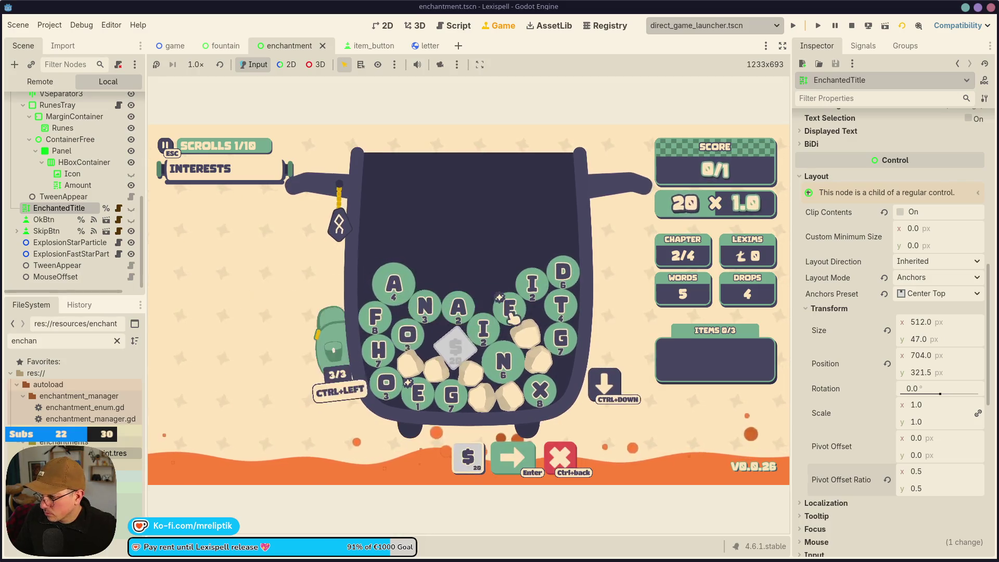
{"action": "left_click", "coordinate": [423, 393]}
{"action": "left_click", "coordinate": [504, 360]}
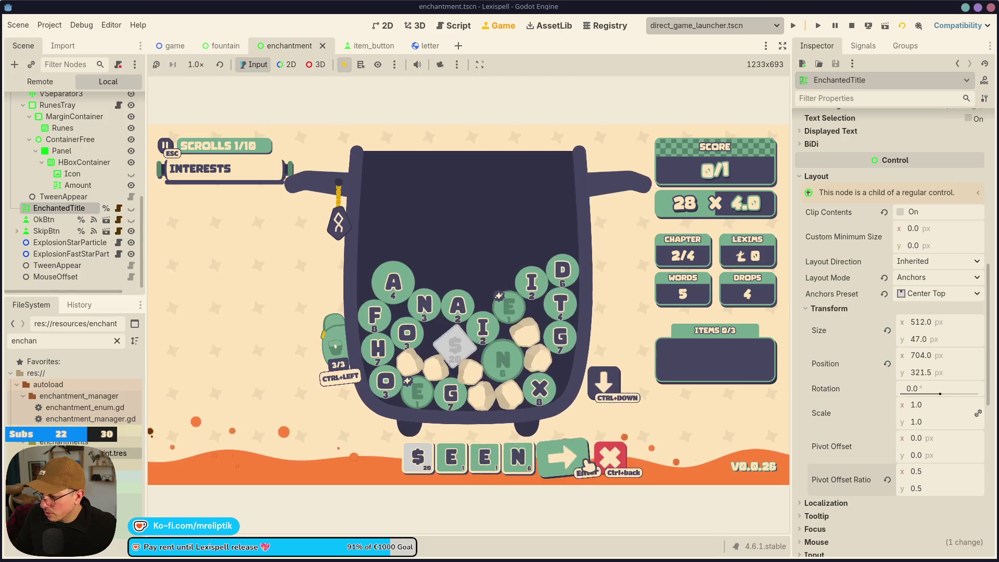
{"action": "key", "text": "Return"}
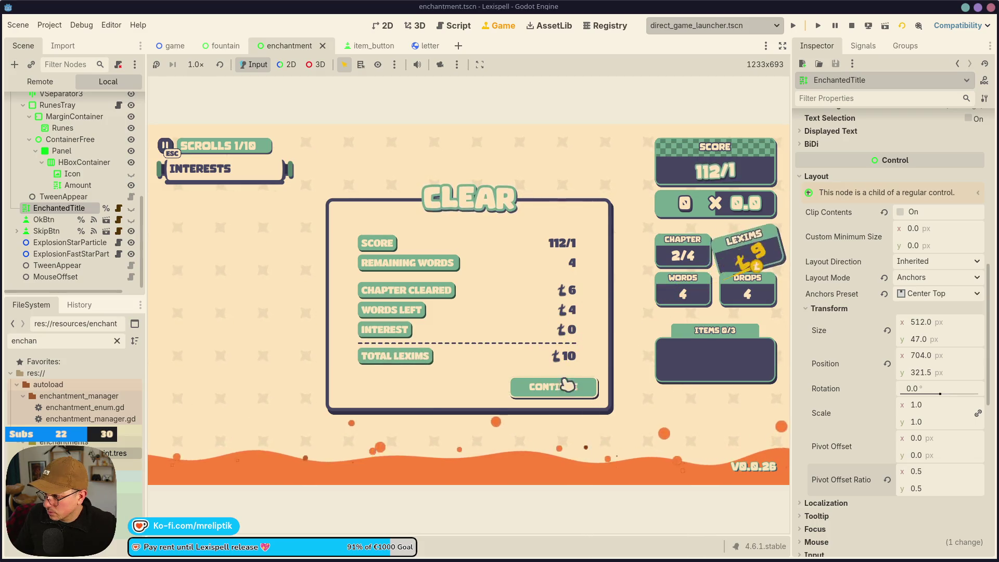
{"action": "left_click", "coordinate": [569, 394]}
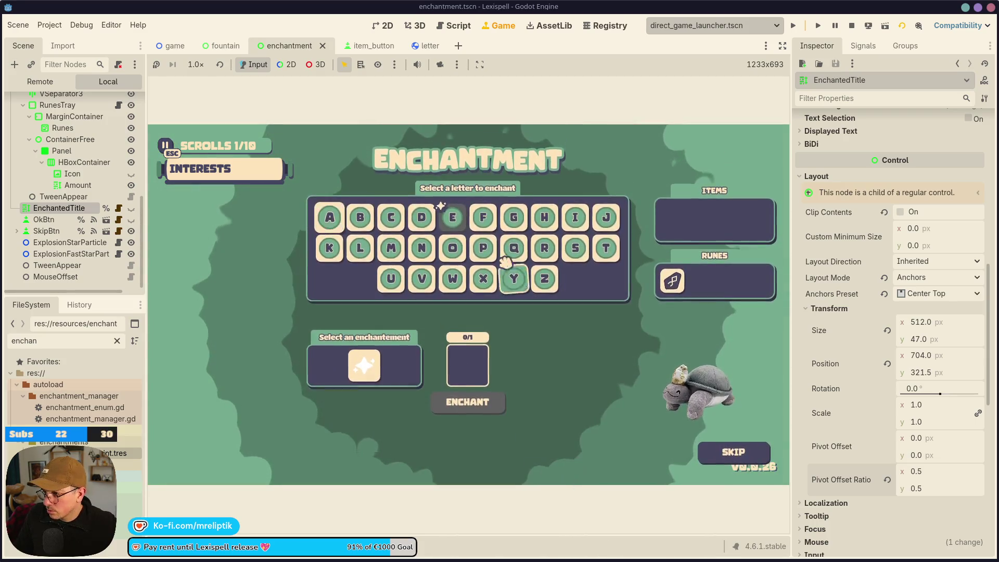
{"action": "left_click", "coordinate": [459, 222]}
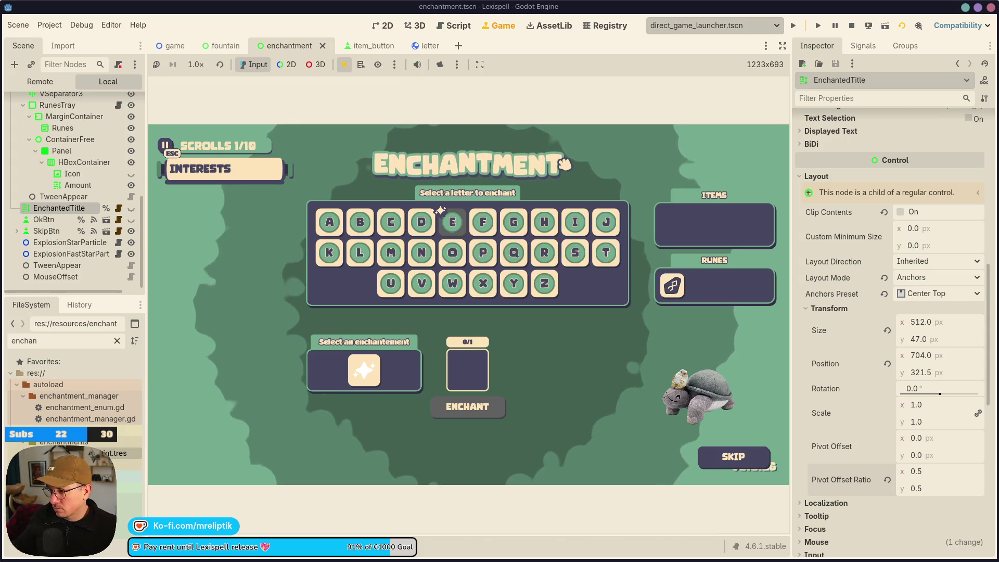
{"action": "left_click", "coordinate": [448, 232]}
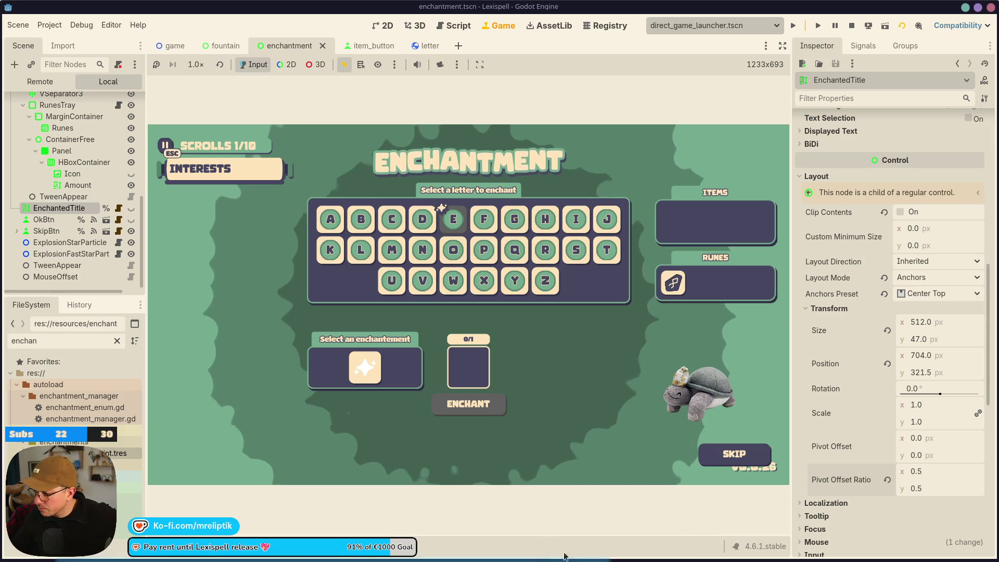
Place letter A in the enchant slot and apply the enchantment
{"action": "mouse_move", "coordinate": [508, 544]}
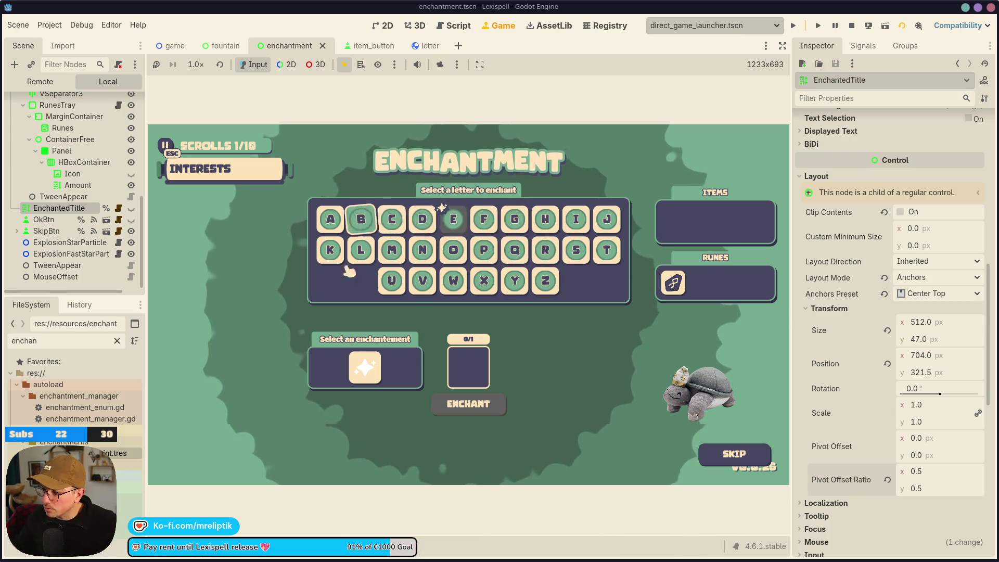
{"action": "key", "text": "a"}
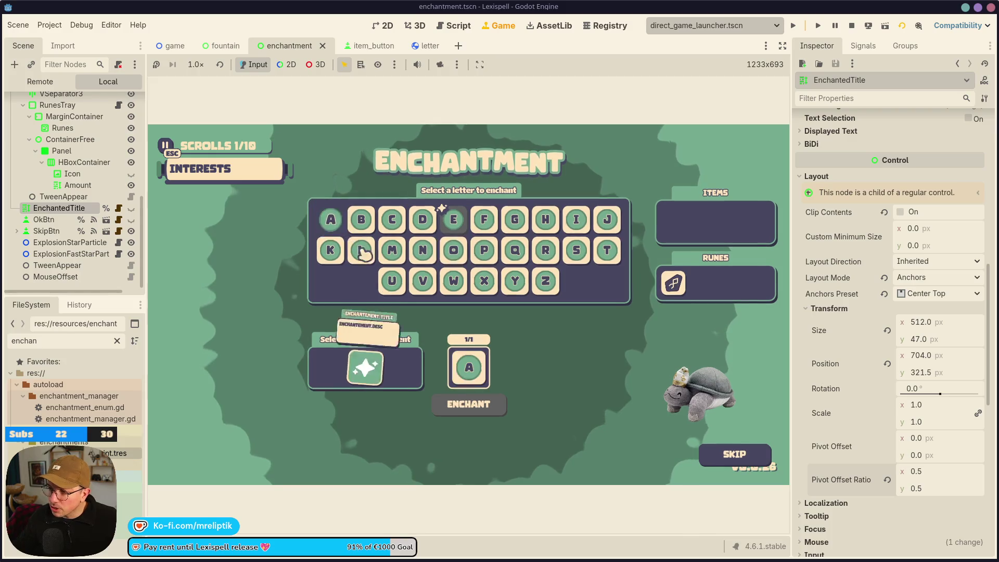
{"action": "mouse_move", "coordinate": [471, 367]}
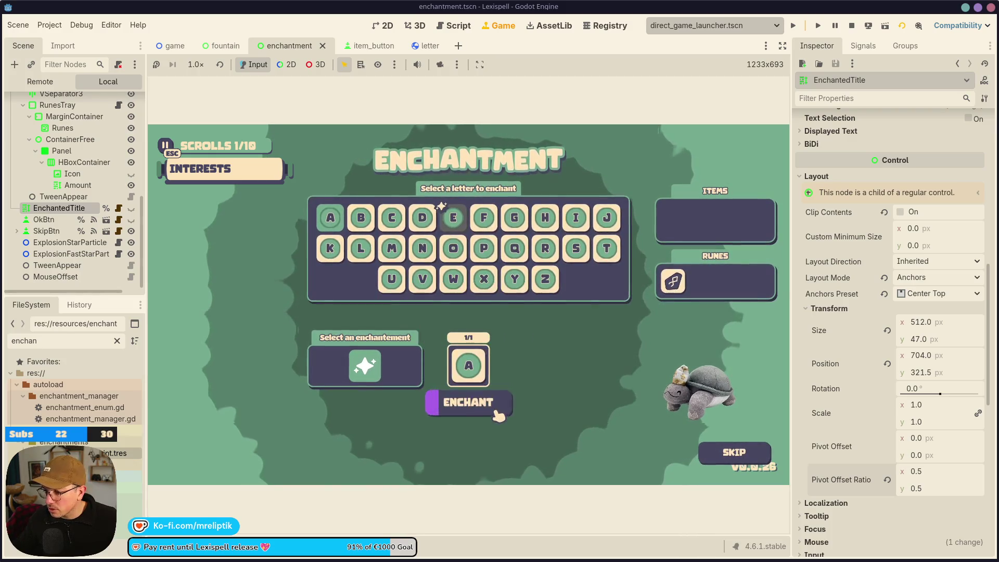
{"action": "left_click", "coordinate": [492, 409]}
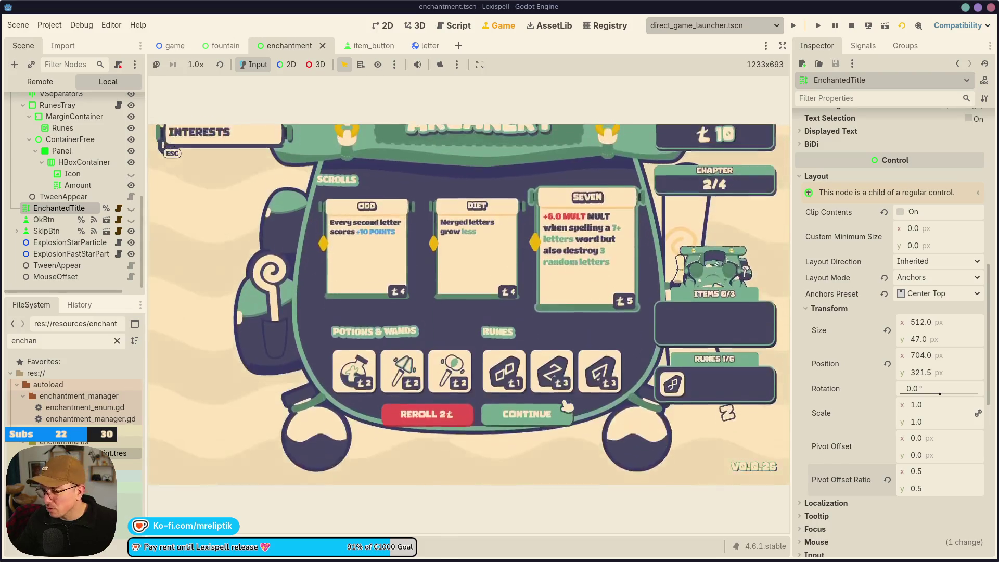
Buy the ODD scroll in the Arcanery shop and continue to chapter 3/4
{"action": "mouse_move", "coordinate": [207, 188]}
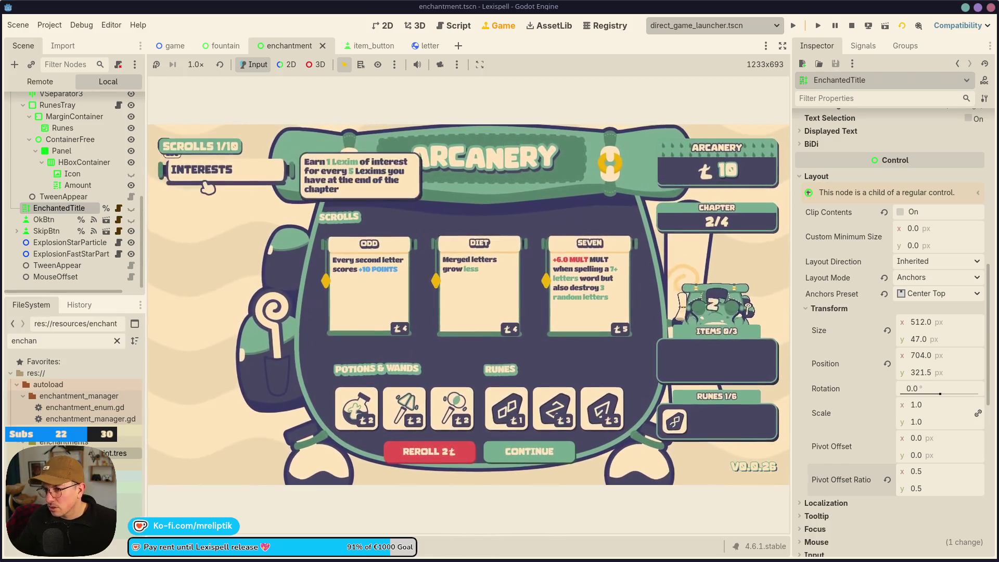
{"action": "left_click", "coordinate": [368, 286]}
{"action": "left_click", "coordinate": [518, 451]}
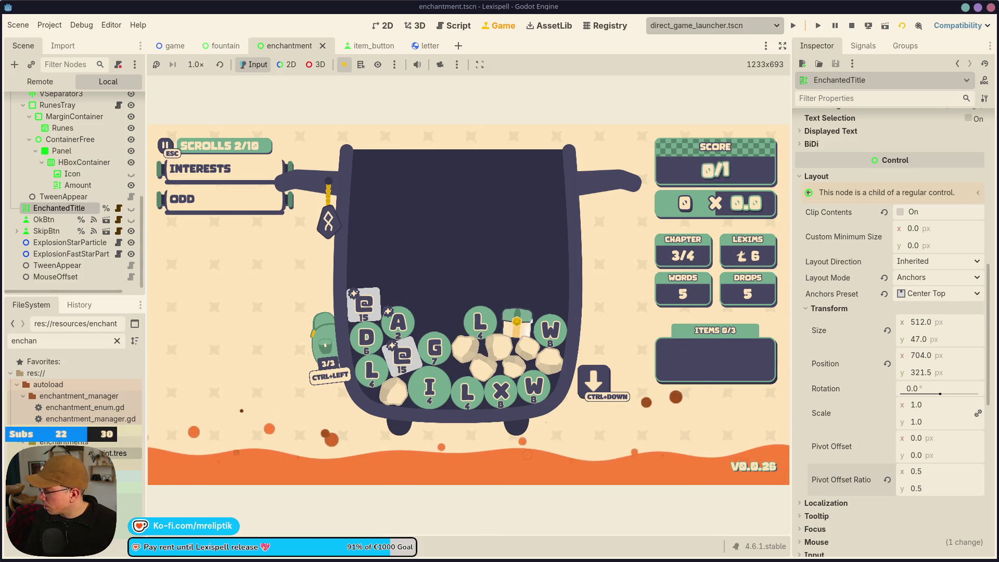
Start a word with A and the special e rune, then search scenes for 'letter'
{"action": "key", "text": "a"}
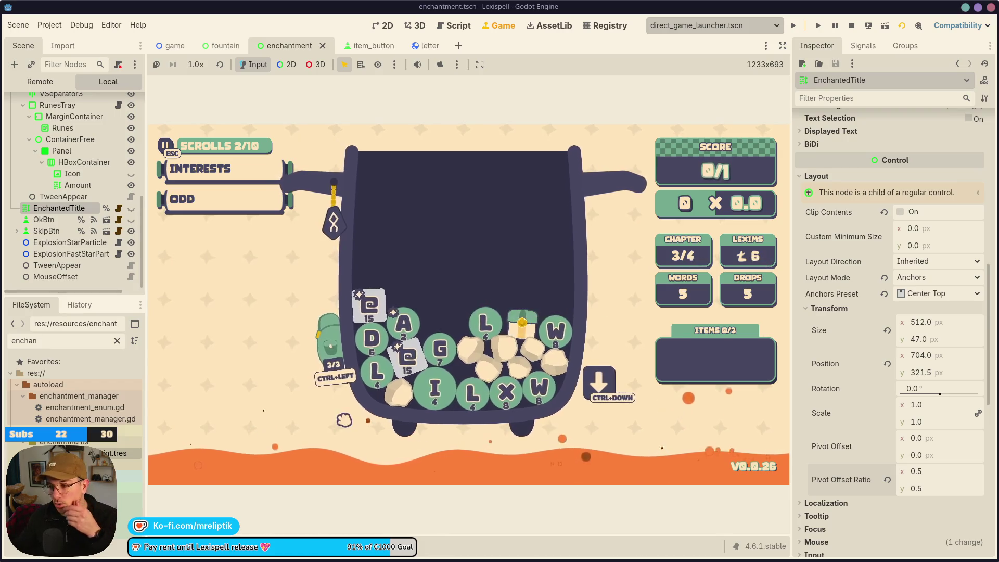
{"action": "left_click", "coordinate": [412, 358]}
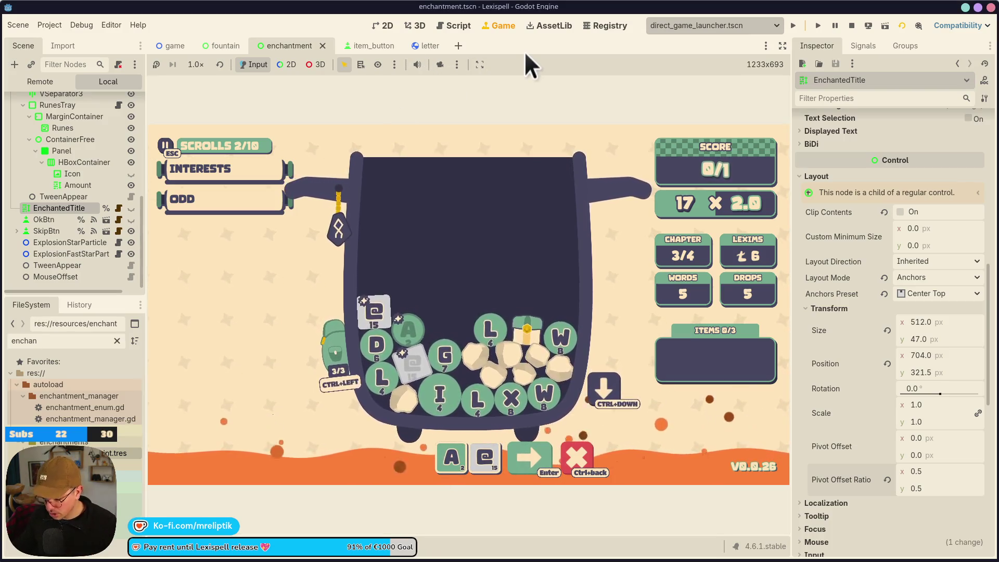
{"action": "key", "text": "ctrl+shift+o"}
{"action": "type", "text": "letter"}
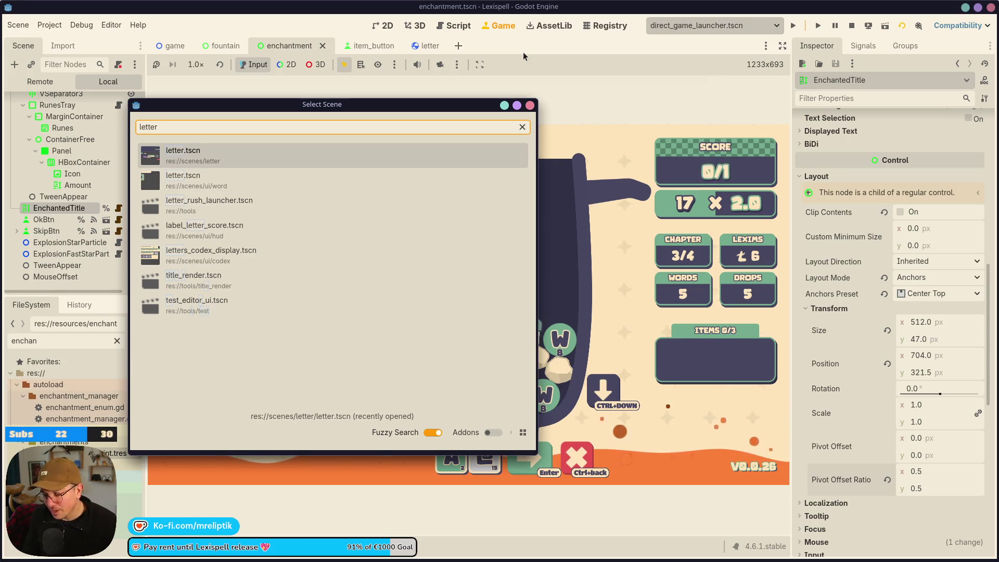
Open ui/word/letter.tscn in the 2D editor, then switch to the fountain.tscn tab
{"action": "key", "text": "Down"}
{"action": "key", "text": "Return"}
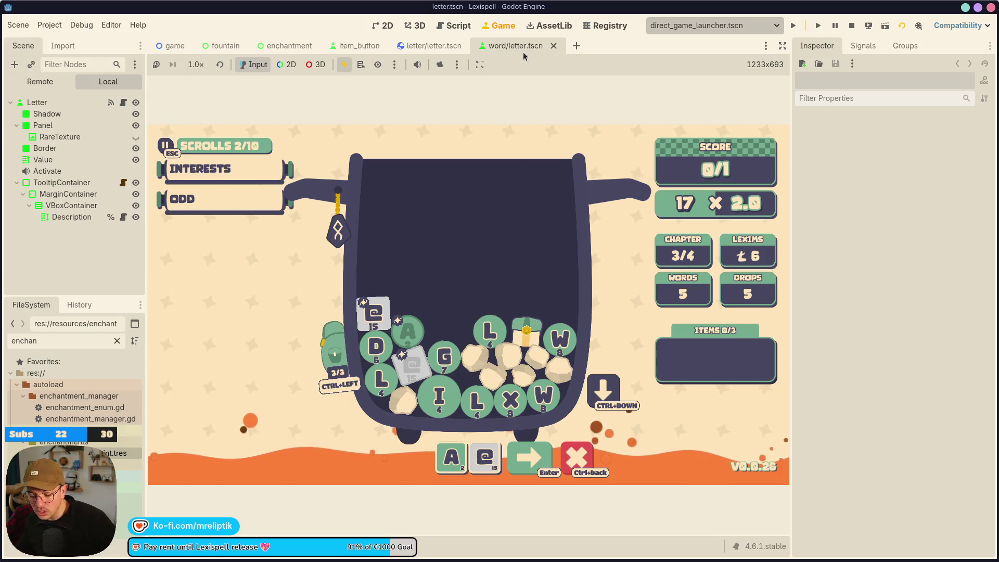
{"action": "left_click", "coordinate": [383, 25]}
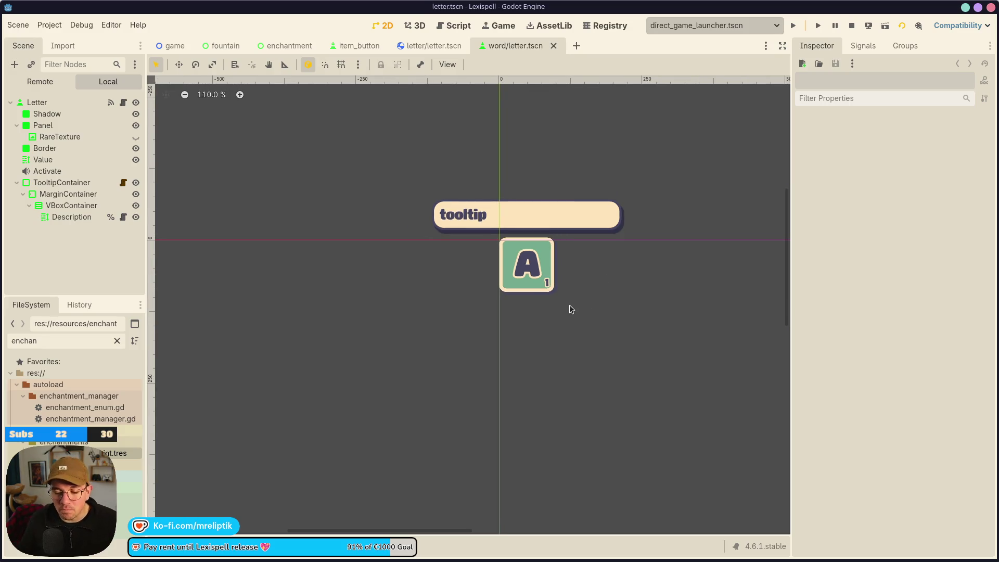
{"action": "left_click", "coordinate": [235, 50]}
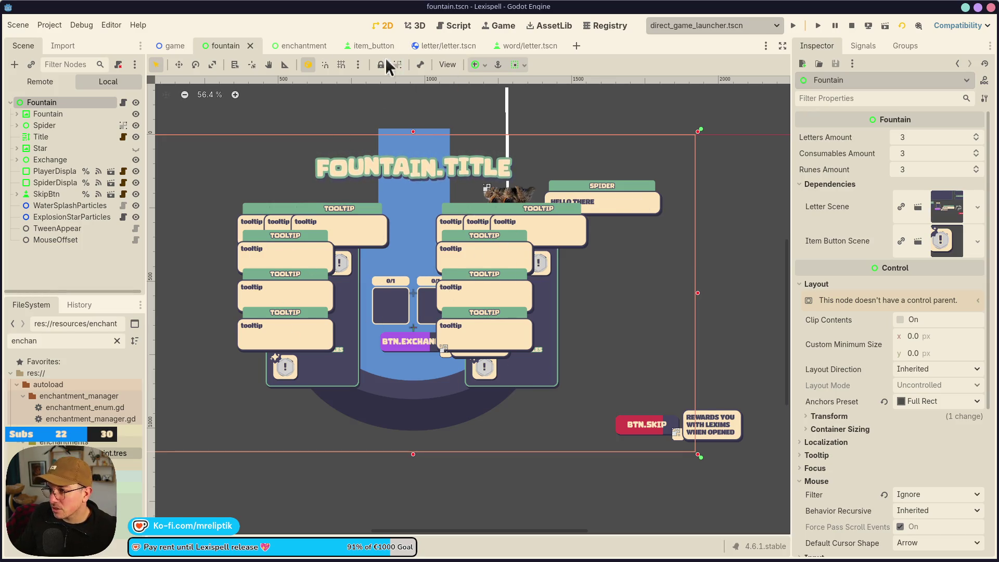
Switch to the enchantment scene and zoom around its canvas
{"action": "left_click", "coordinate": [291, 45]}
{"action": "scroll", "coordinate": [419, 338], "scroll_direction": "up", "scroll_amount": 4}
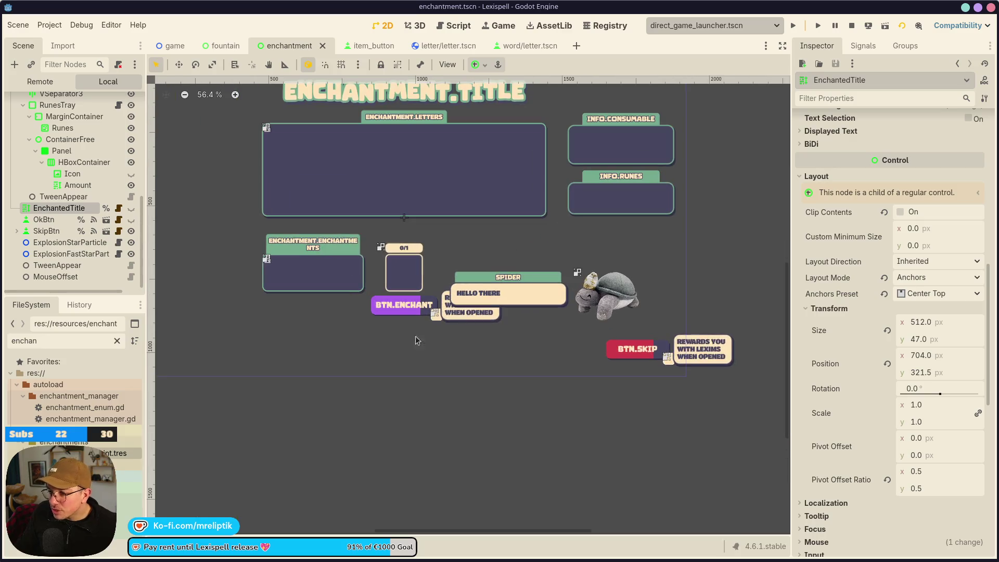
{"action": "scroll", "coordinate": [489, 294], "scroll_direction": "up", "scroll_amount": 5}
{"action": "scroll", "coordinate": [572, 279], "scroll_direction": "down", "scroll_amount": 5}
{"action": "scroll", "coordinate": [576, 276], "scroll_direction": "down", "scroll_amount": 4}
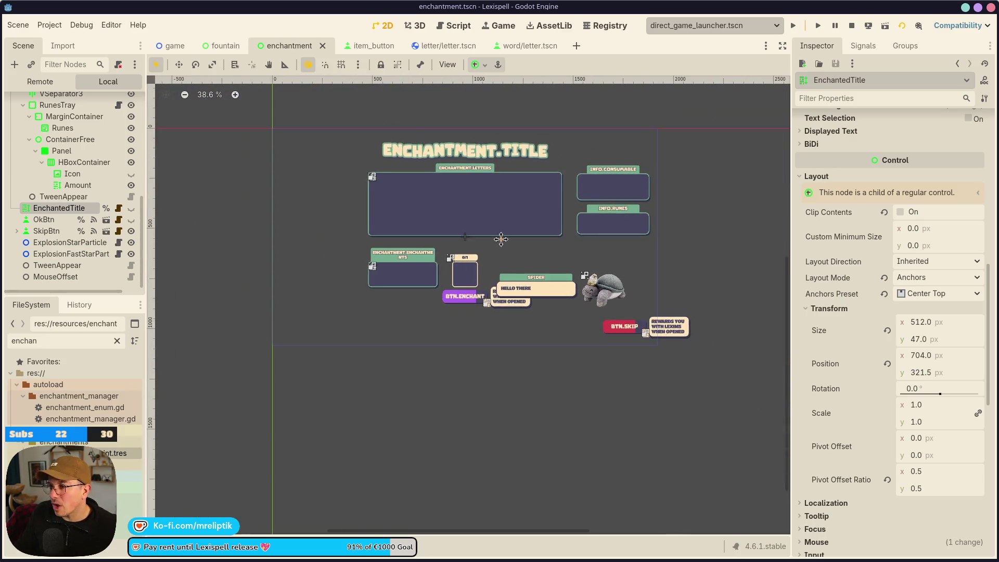
{"action": "scroll", "coordinate": [475, 301], "scroll_direction": "up", "scroll_amount": 4}
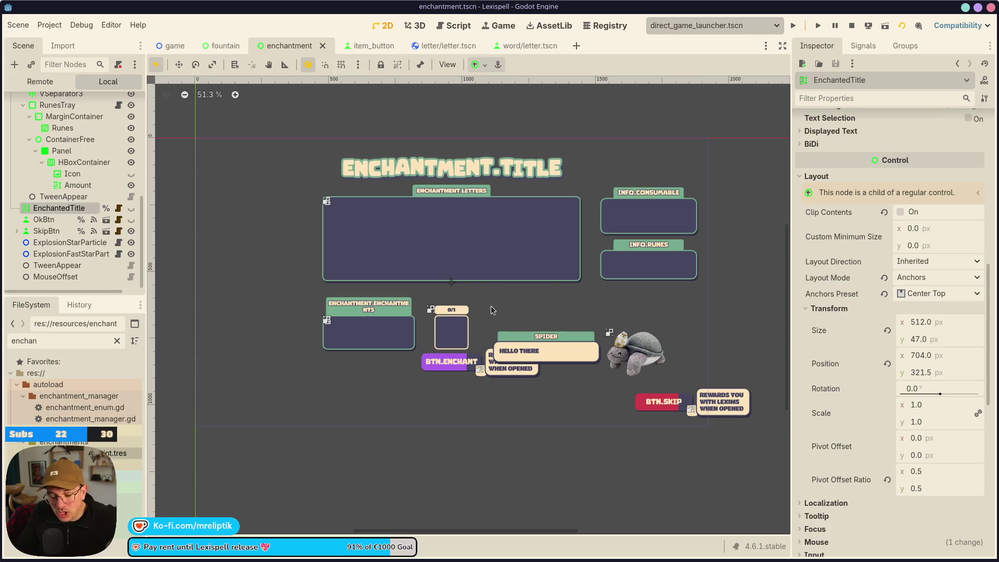
Glance at the item_button and letter/letter.tscn scenes, ending on item_button
{"action": "left_click", "coordinate": [377, 48]}
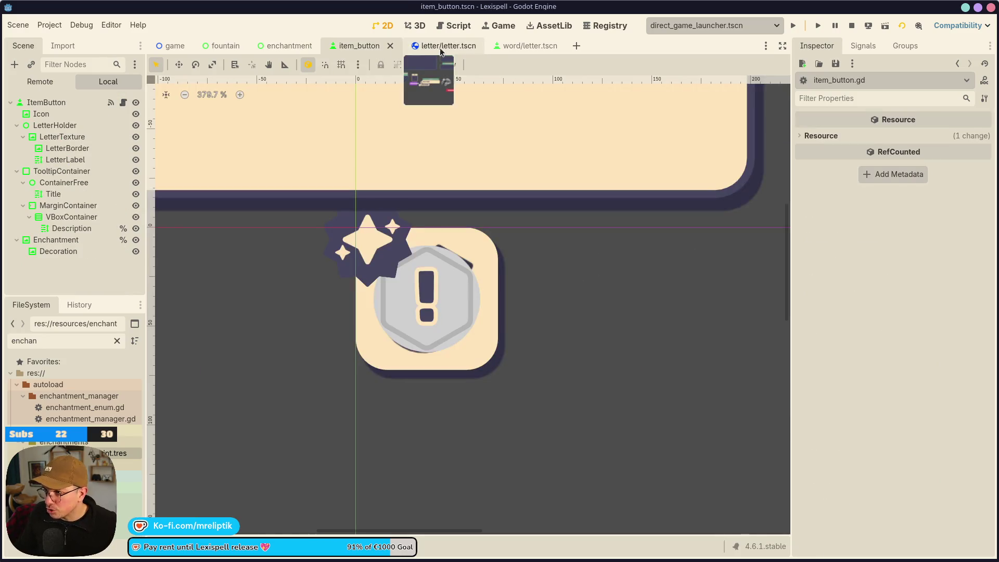
{"action": "left_click", "coordinate": [440, 49]}
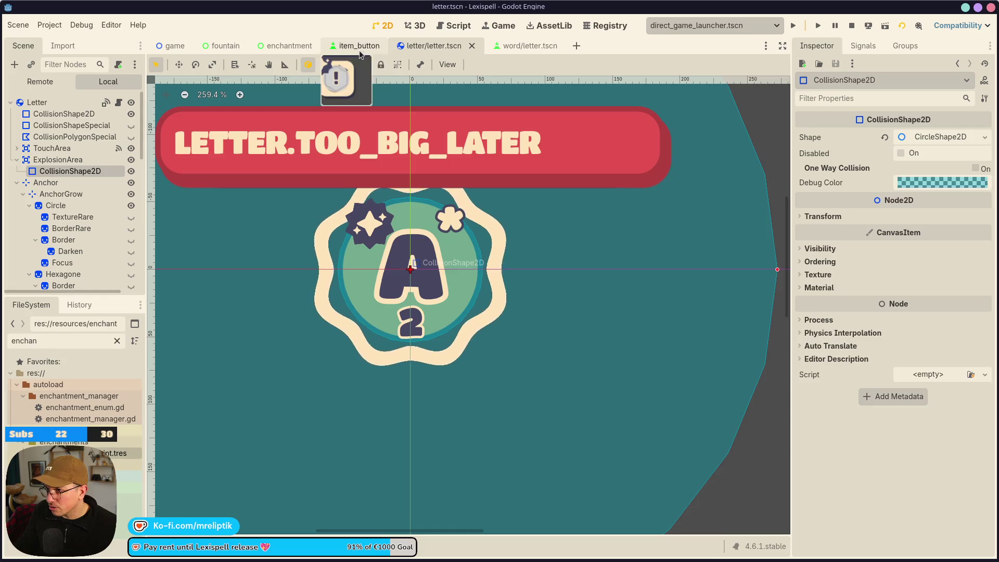
{"action": "left_click", "coordinate": [358, 47]}
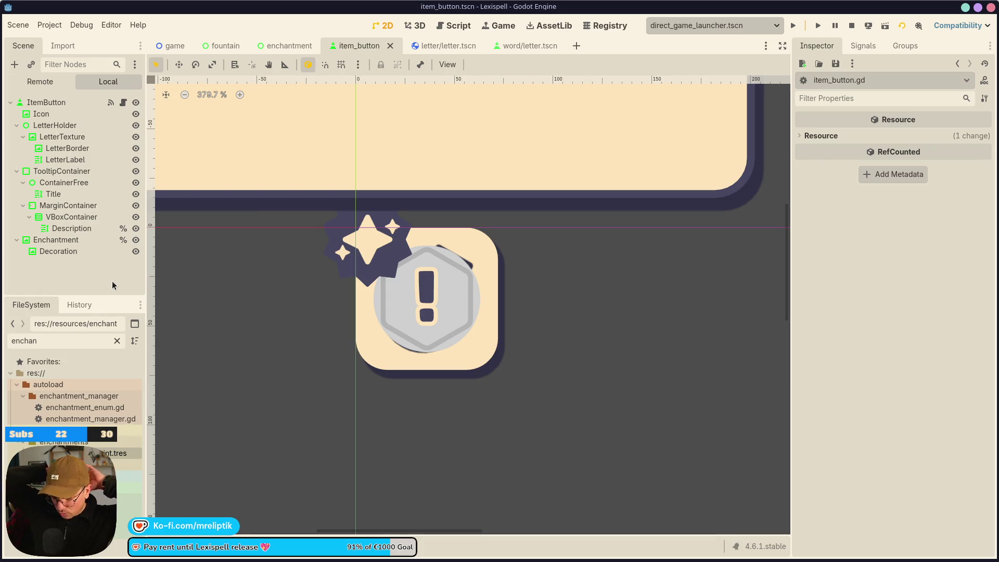
{"action": "mouse_move", "coordinate": [119, 561]}
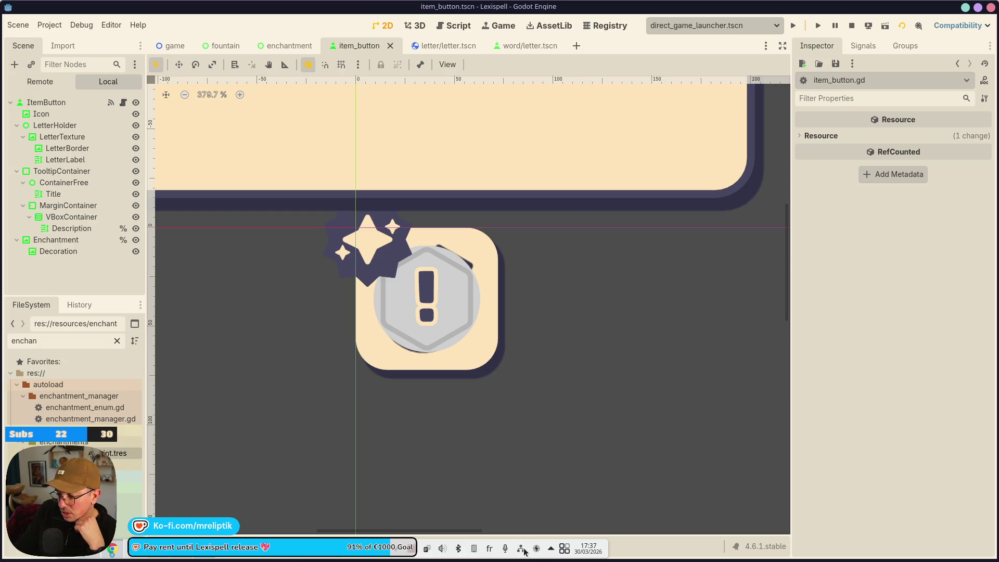
Move the CiniCross Steam store window over the editor and maximize it
{"action": "mouse_move", "coordinate": [505, 554]}
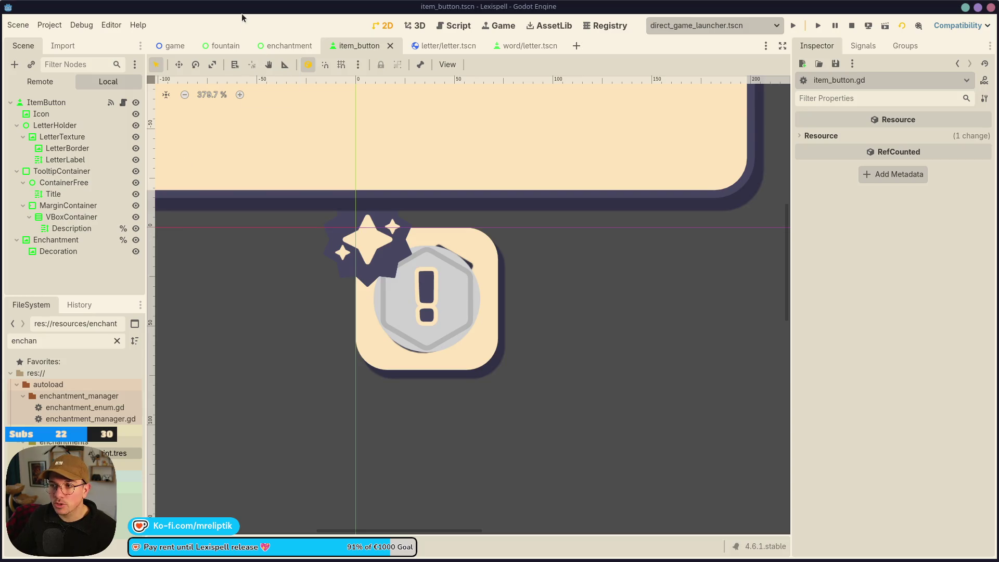
{"action": "mouse_move", "coordinate": [244, 559]}
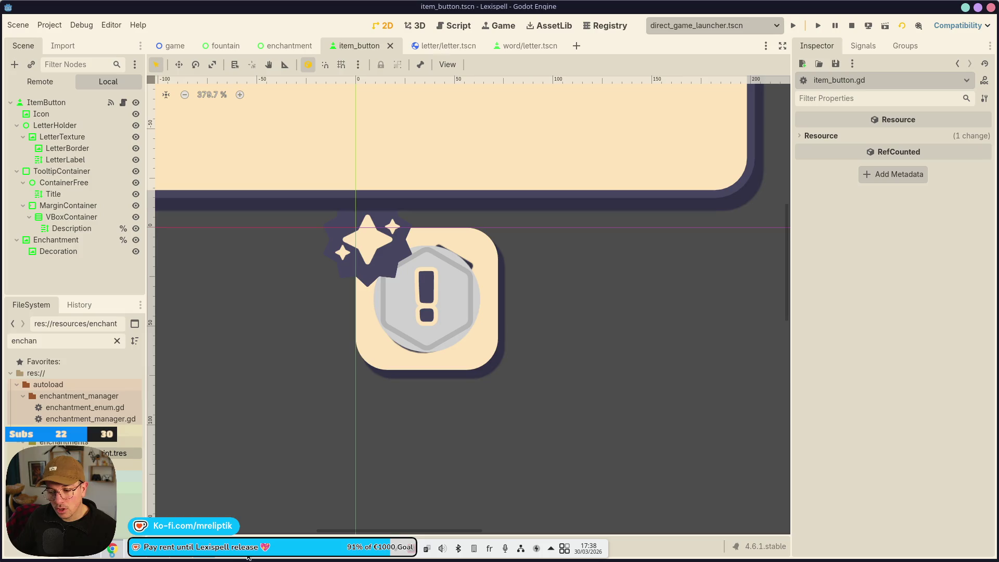
{"action": "mouse_move", "coordinate": [192, 560]}
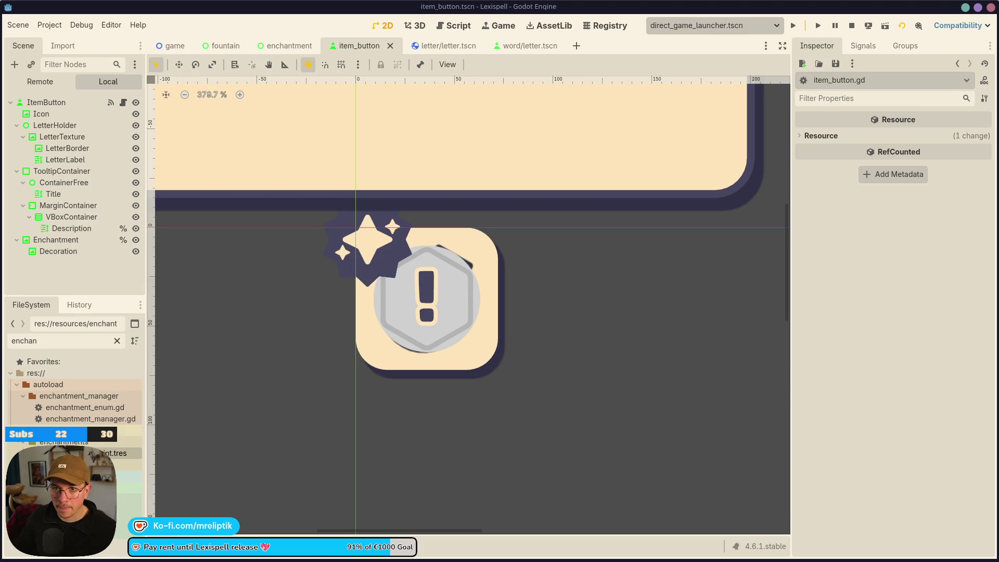
{"action": "mouse_move", "coordinate": [0, 36]}
{"action": "left_mouse_down"}
{"action": "mouse_move", "coordinate": [330, 40]}
{"action": "mouse_move", "coordinate": [279, 45]}
{"action": "left_mouse_up"}
{"action": "double_click", "coordinate": [279, 45]}
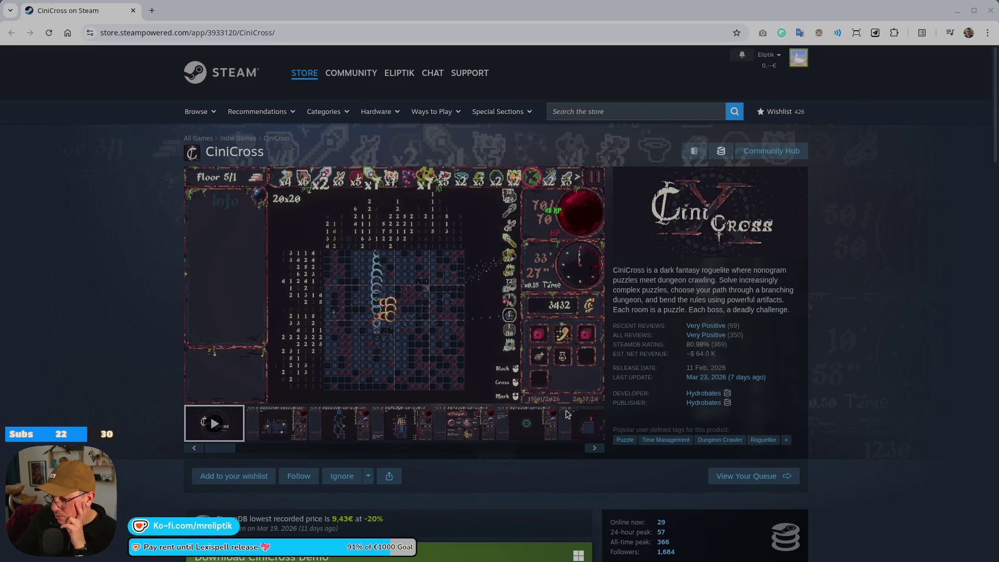
{"action": "scroll", "coordinate": [134, 353], "scroll_direction": "down", "scroll_amount": 3}
{"action": "scroll", "coordinate": [135, 383], "scroll_direction": "up", "scroll_amount": 2}
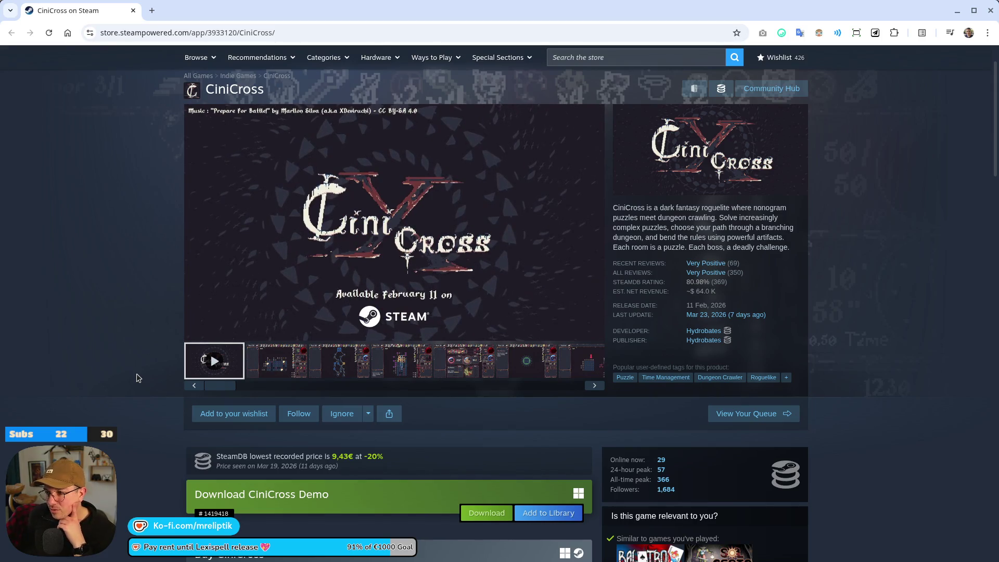
{"action": "left_click", "coordinate": [273, 362]}
{"action": "left_click", "coordinate": [346, 366]}
{"action": "left_click", "coordinate": [379, 371]}
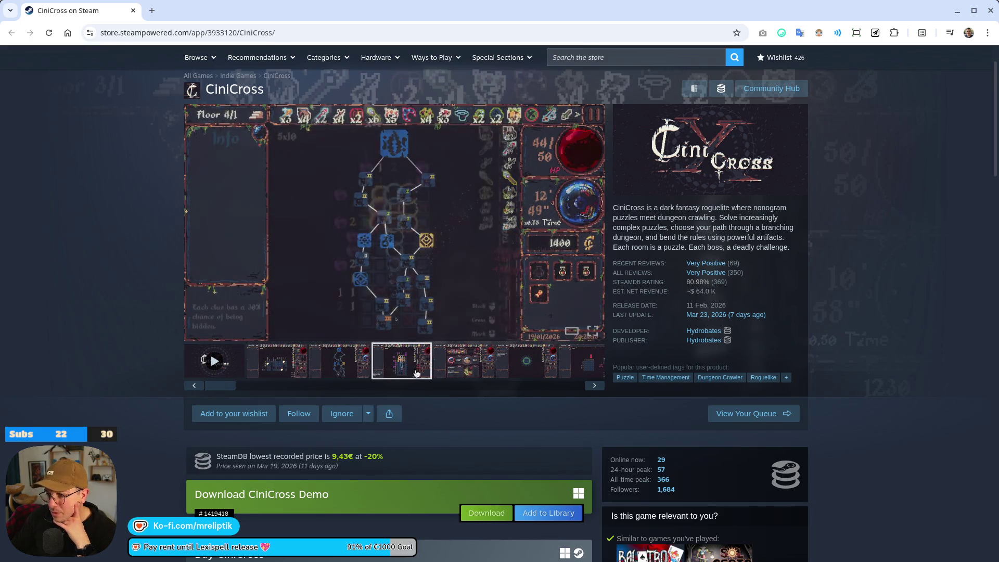
{"action": "left_click", "coordinate": [455, 371]}
{"action": "left_click", "coordinate": [530, 371]}
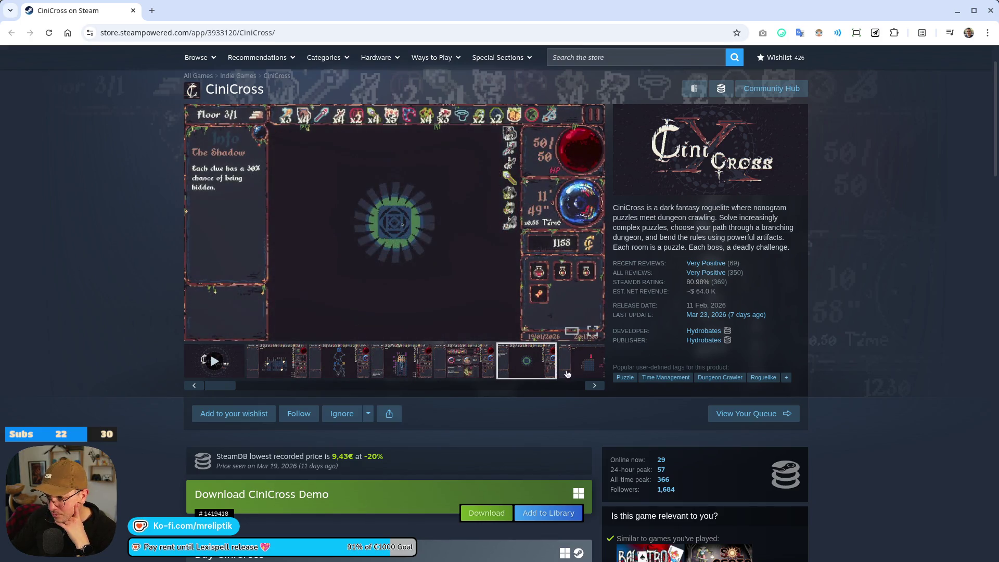
{"action": "left_click", "coordinate": [594, 385]}
{"action": "left_click", "coordinate": [595, 385]}
{"action": "left_click", "coordinate": [594, 385]}
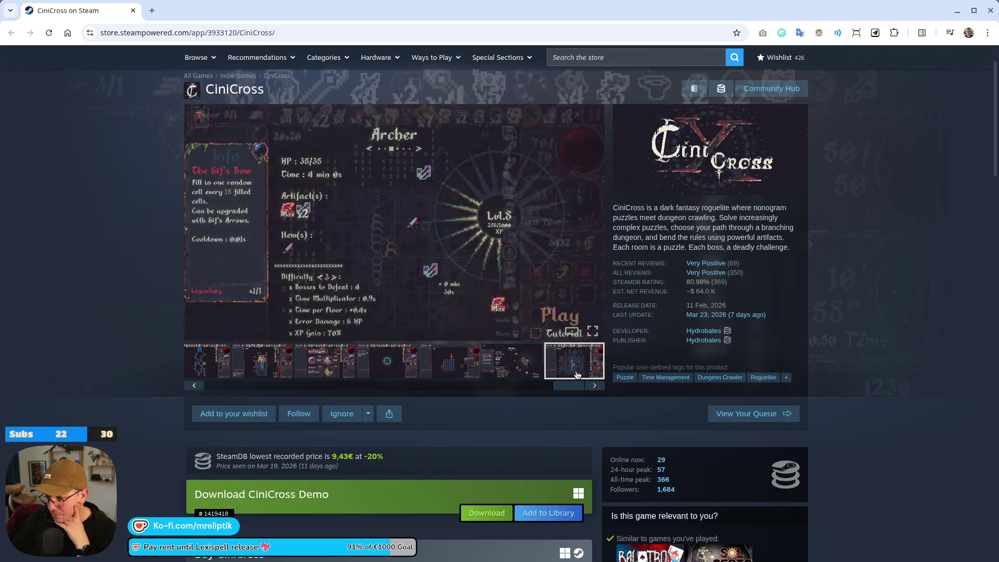
{"action": "scroll", "coordinate": [460, 396], "scroll_direction": "down", "scroll_amount": 8}
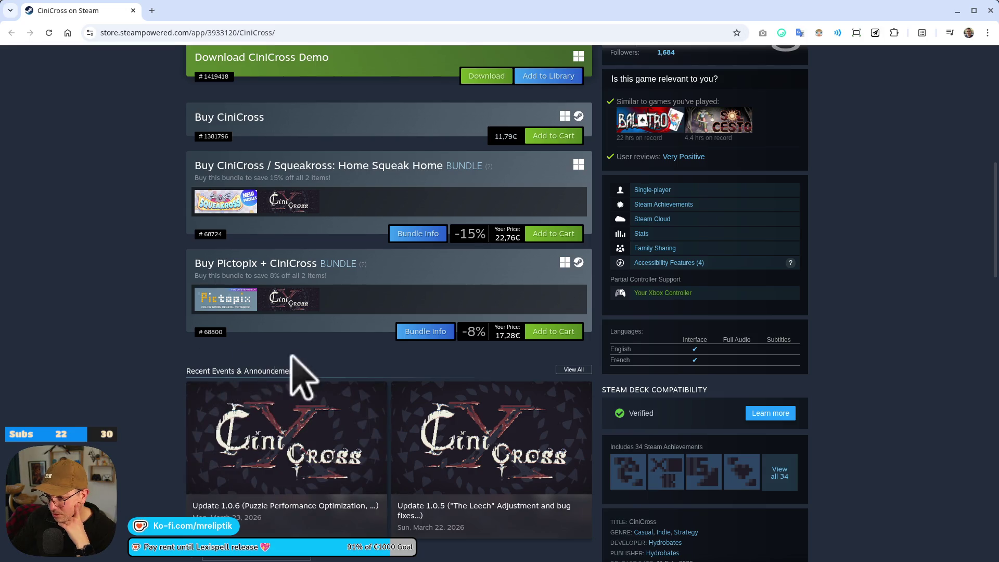
{"action": "scroll", "coordinate": [156, 375], "scroll_direction": "down", "scroll_amount": 12}
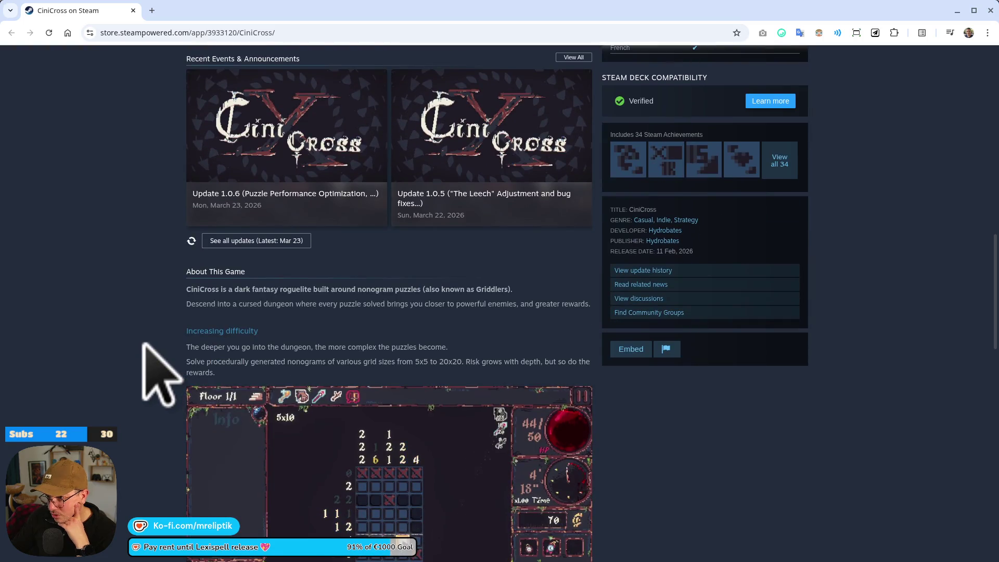
{"action": "scroll", "coordinate": [138, 356], "scroll_direction": "down", "scroll_amount": 10}
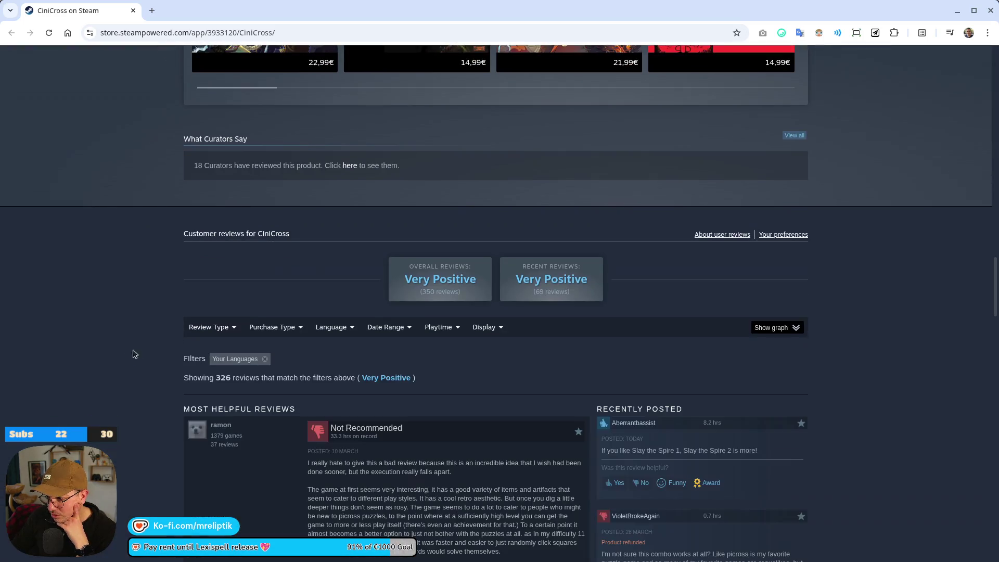
{"action": "scroll", "coordinate": [143, 349], "scroll_direction": "down", "scroll_amount": 5}
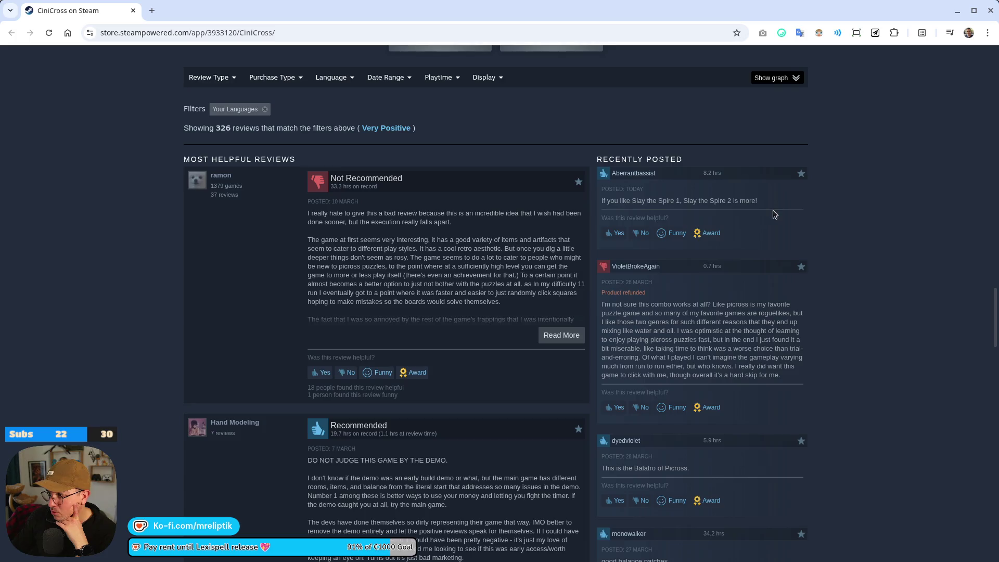
{"action": "scroll", "coordinate": [774, 214], "scroll_direction": "down", "scroll_amount": 3}
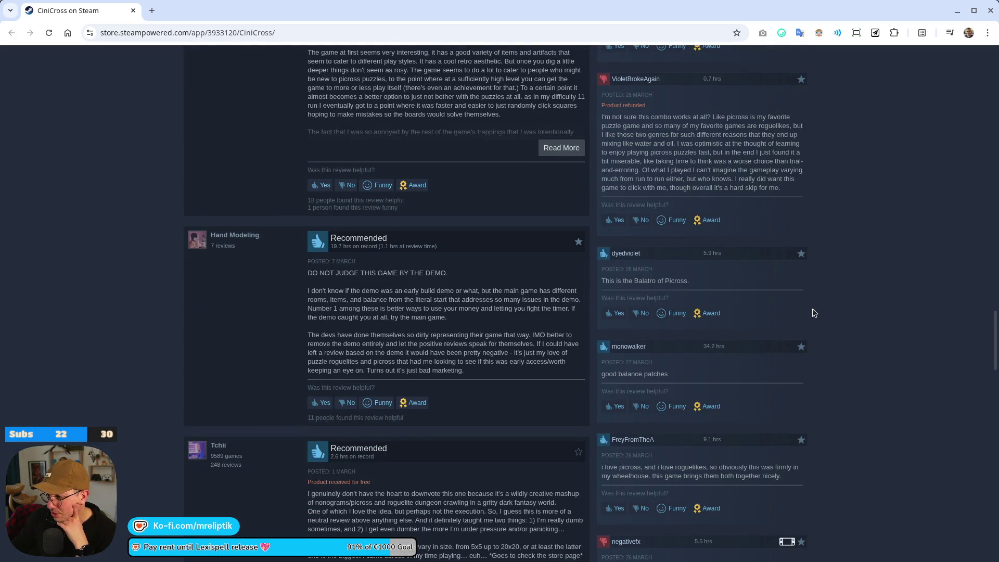
{"action": "scroll", "coordinate": [814, 312], "scroll_direction": "down", "scroll_amount": 2}
{"action": "scroll", "coordinate": [636, 345], "scroll_direction": "up", "scroll_amount": 20}
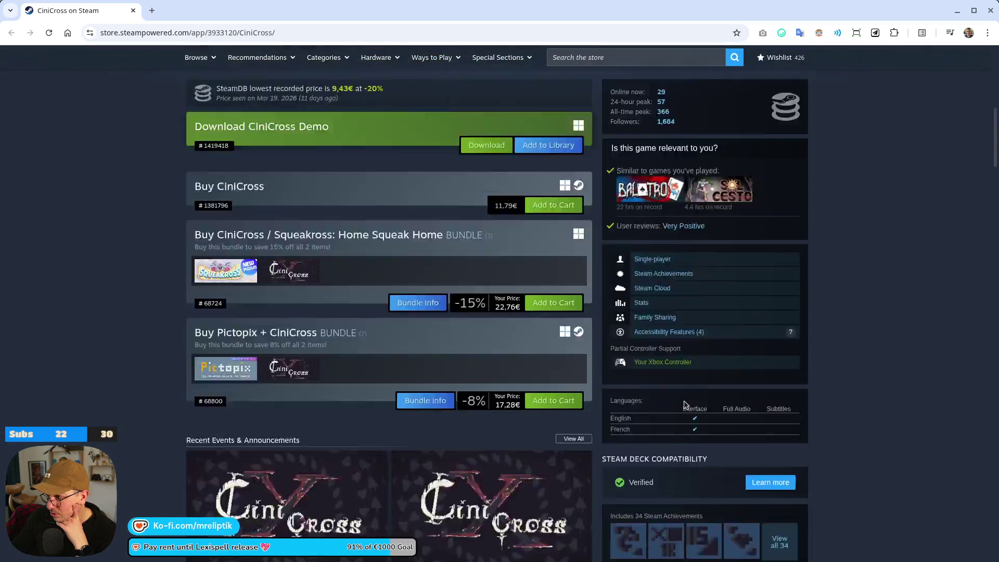
{"action": "scroll", "coordinate": [684, 404], "scroll_direction": "up", "scroll_amount": 7}
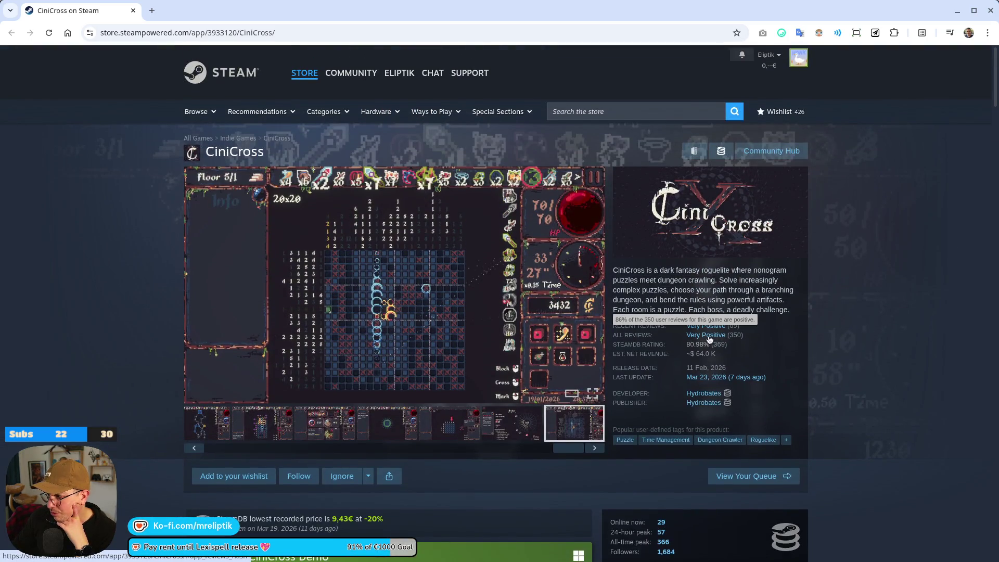
{"action": "left_click", "coordinate": [706, 335]}
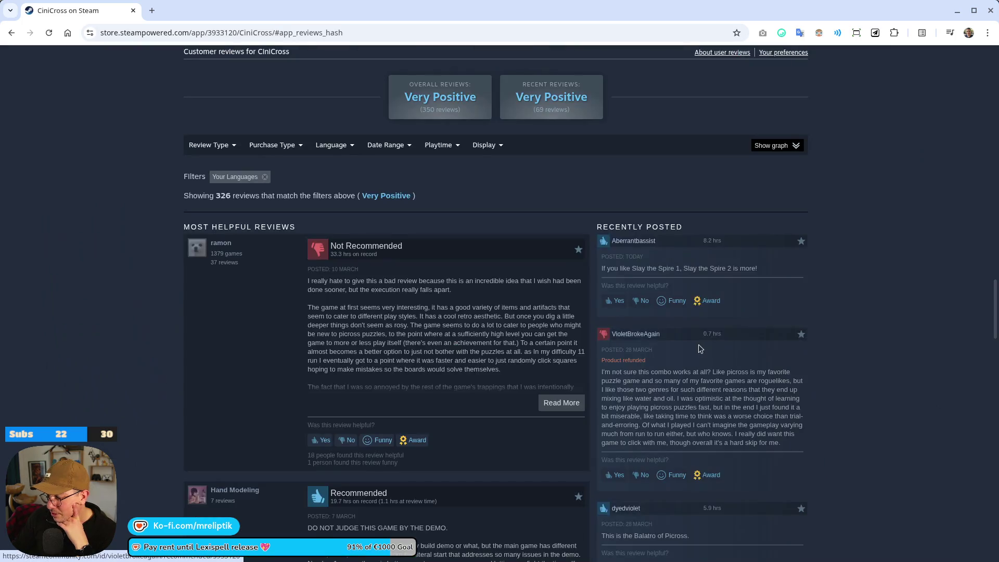
{"action": "scroll", "coordinate": [700, 349], "scroll_direction": "up", "scroll_amount": 20}
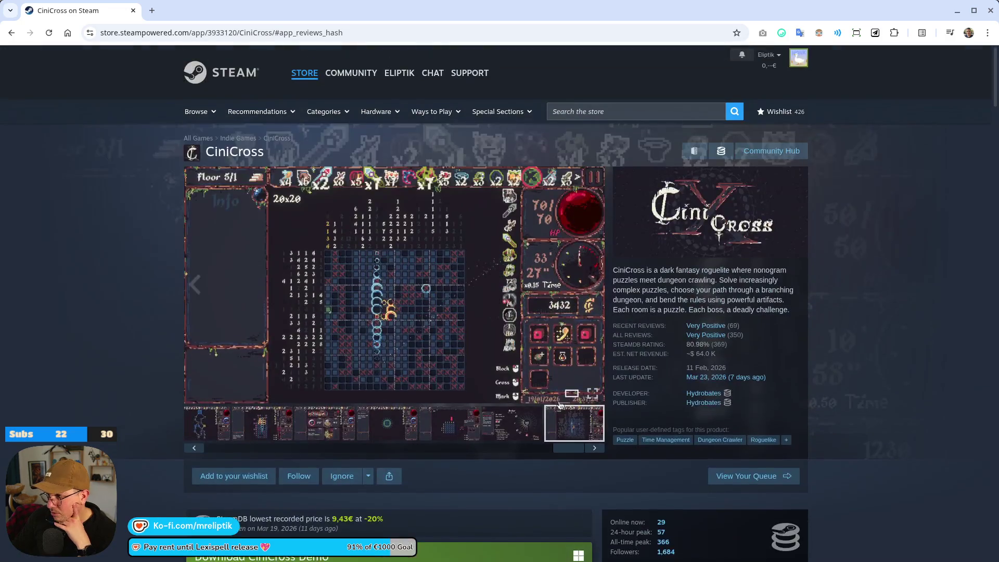
{"action": "key", "text": "alt+Tab"}
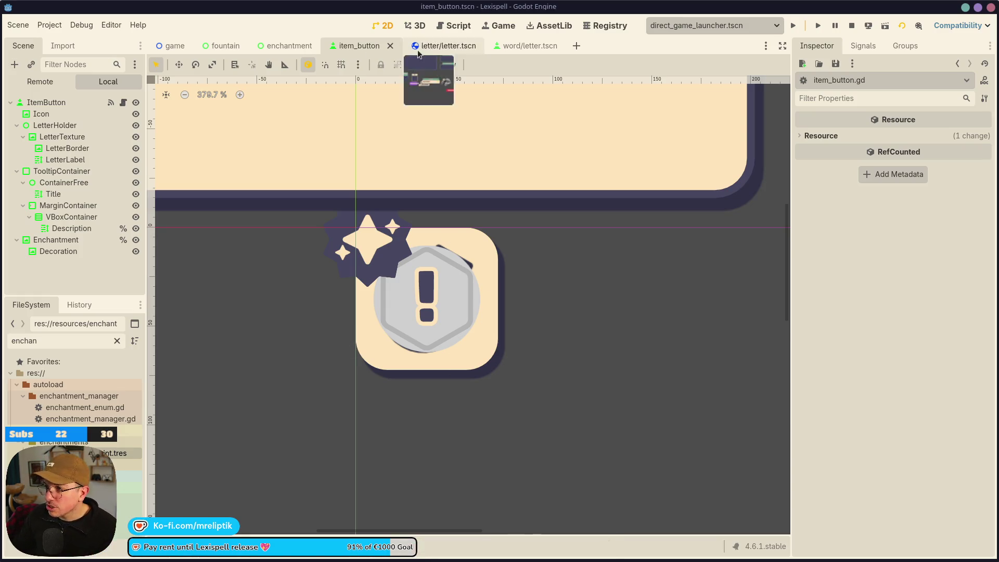
Check the letter/letter.tscn and word/letter.tscn scenes, then return to item_button
{"action": "left_click", "coordinate": [445, 46]}
{"action": "left_click", "coordinate": [359, 46]}
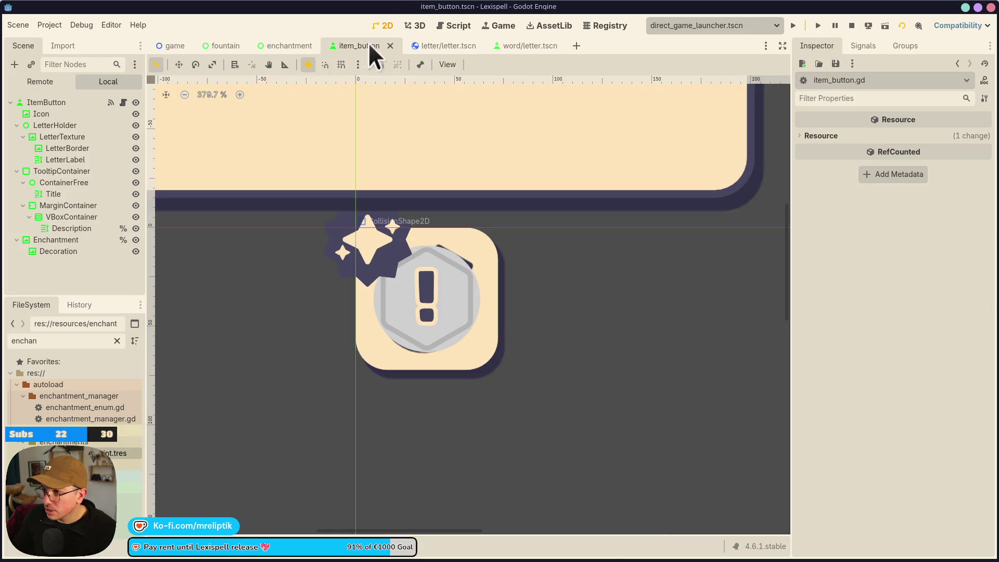
{"action": "left_click", "coordinate": [515, 46]}
{"action": "scroll", "coordinate": [545, 241], "scroll_direction": "up", "scroll_amount": 5}
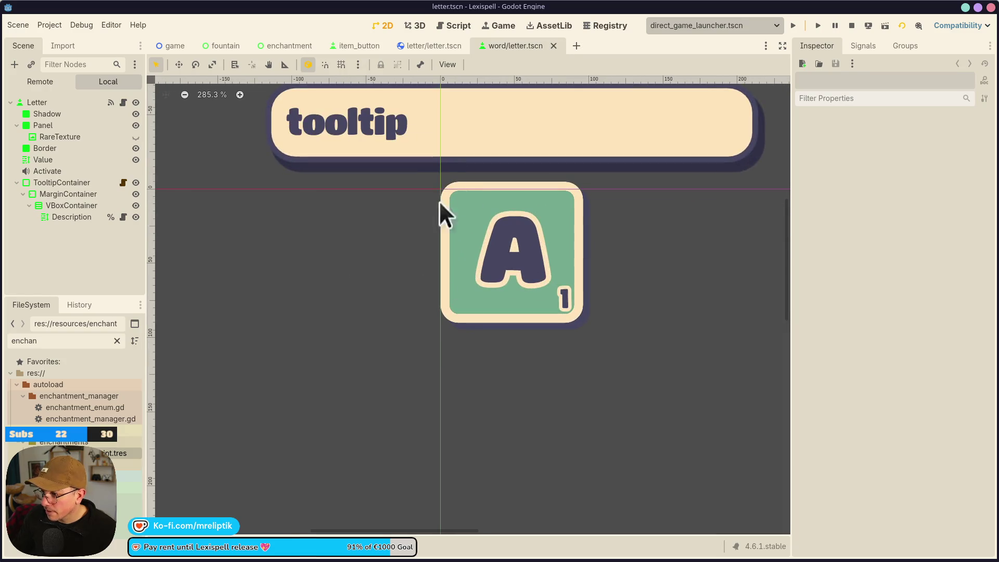
{"action": "left_click", "coordinate": [359, 46]}
{"action": "scroll", "coordinate": [435, 260], "scroll_direction": "down", "scroll_amount": 4}
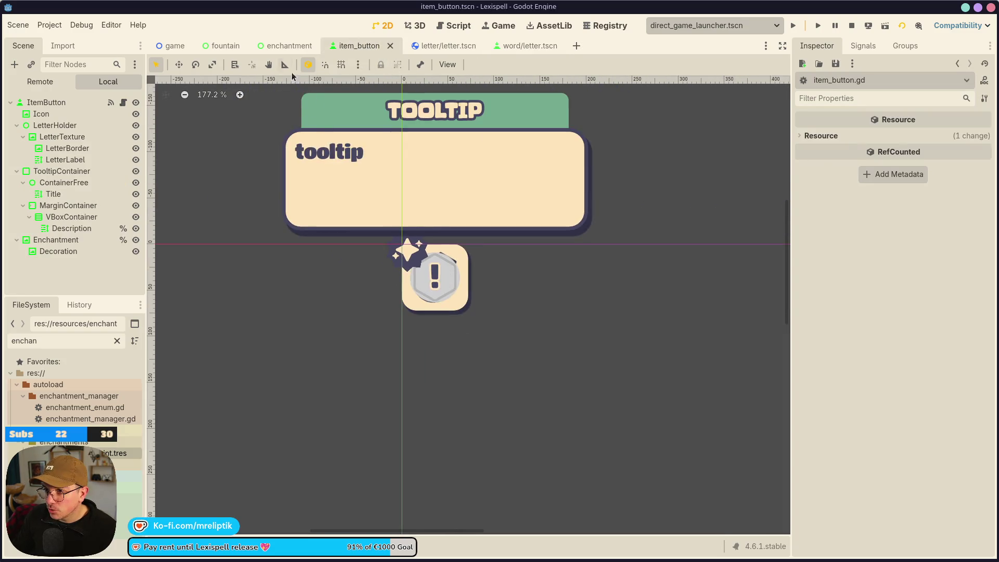
Quick-open the runes_tray scene by searching 'runes'
{"action": "left_click", "coordinate": [311, 46]}
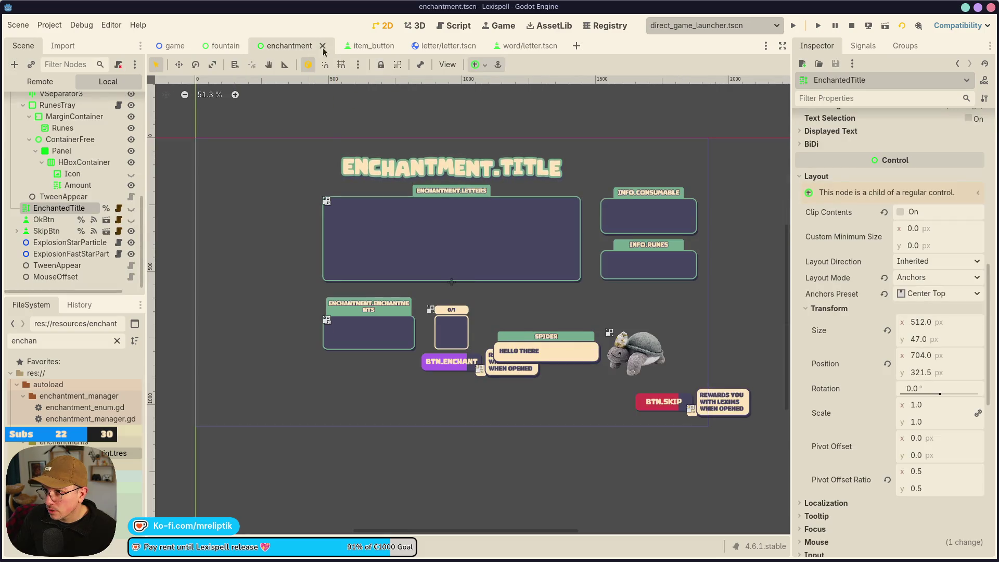
{"action": "left_click", "coordinate": [371, 46]}
{"action": "key", "text": "ctrl+shift+o"}
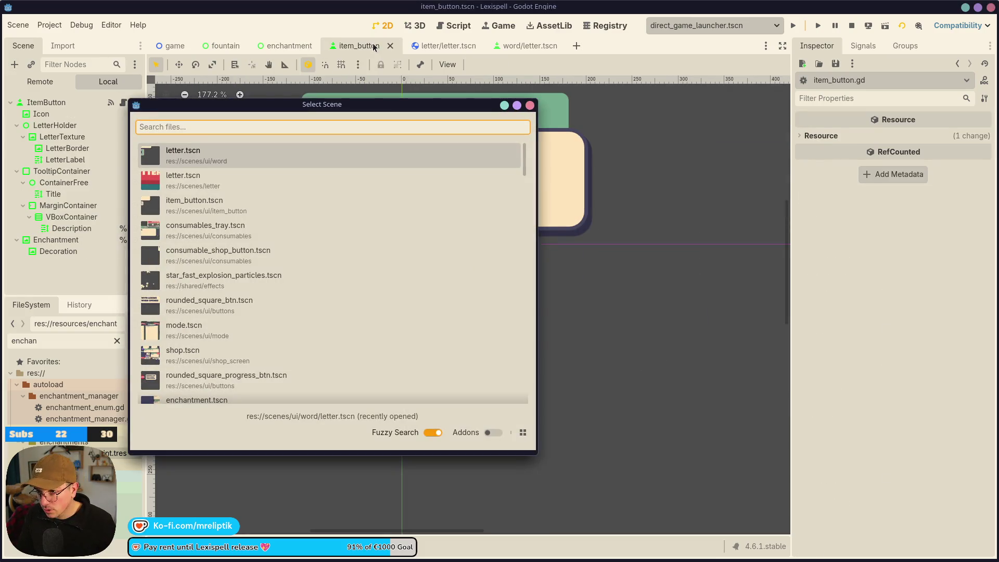
{"action": "type", "text": "runes"}
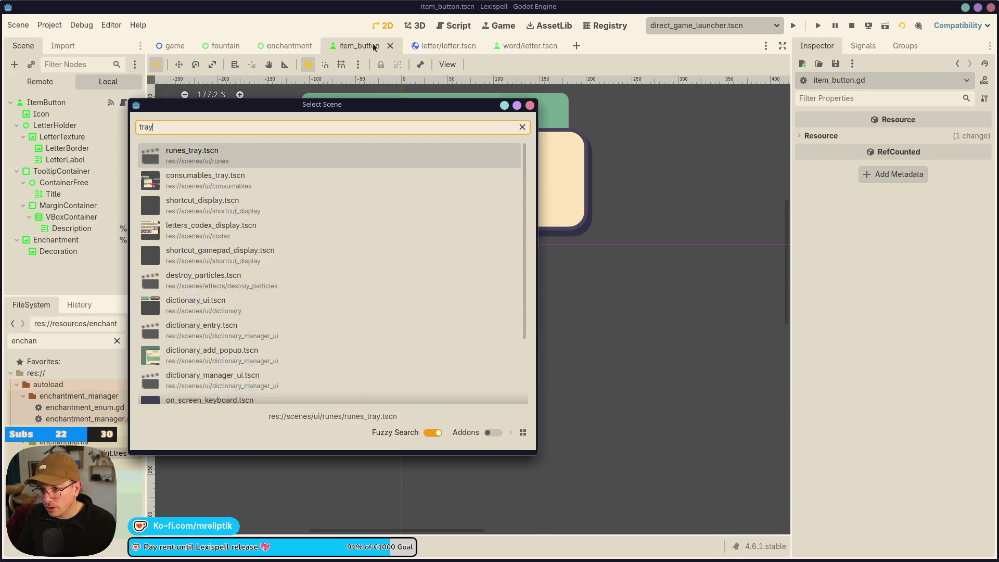
{"action": "key", "text": "Return"}
Frame the runes tray TooltipContainer, then open RuneBtn's rune_button scene
{"action": "left_click", "coordinate": [277, 123]}
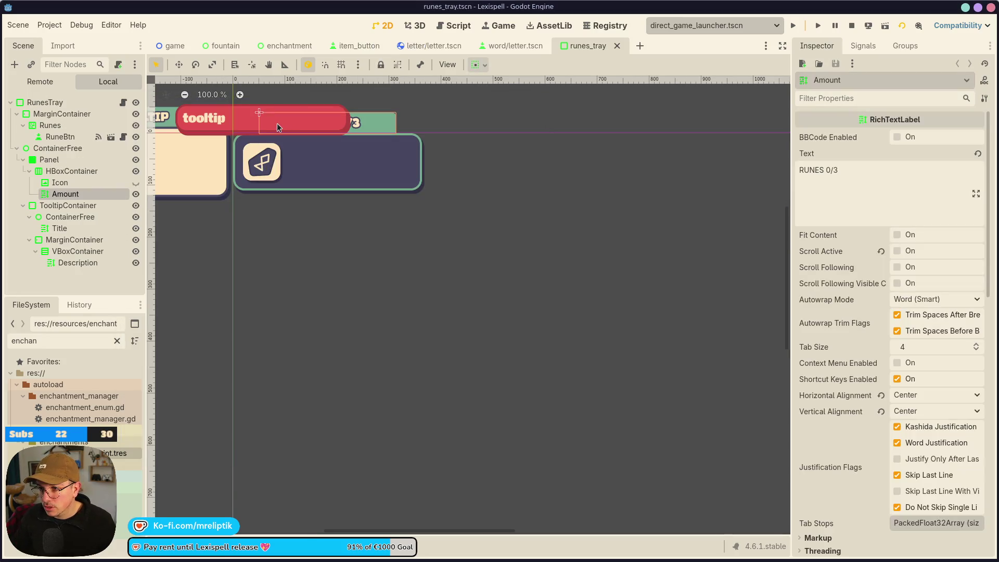
{"action": "left_click", "coordinate": [235, 127]}
{"action": "left_click", "coordinate": [93, 205]}
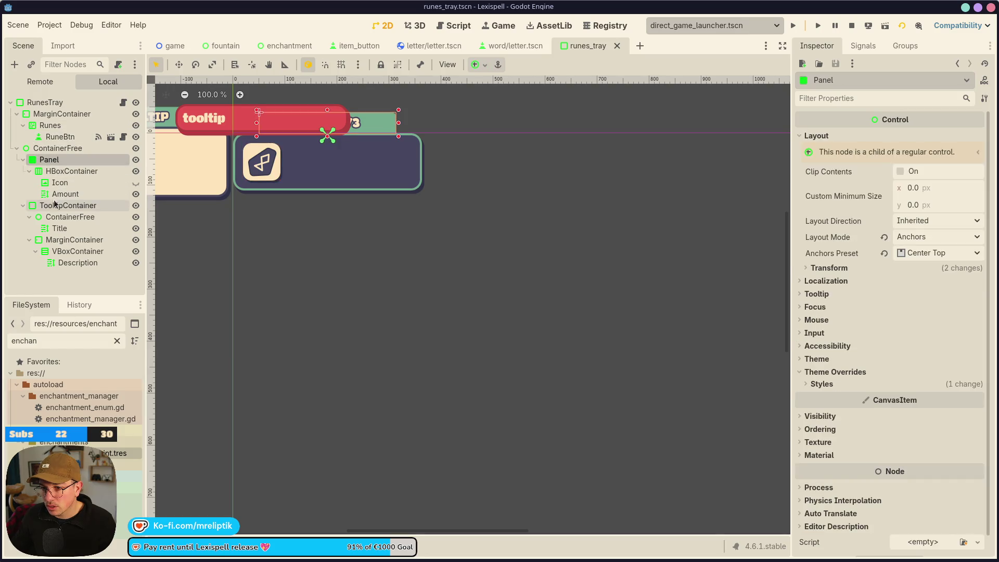
{"action": "key", "text": "f"}
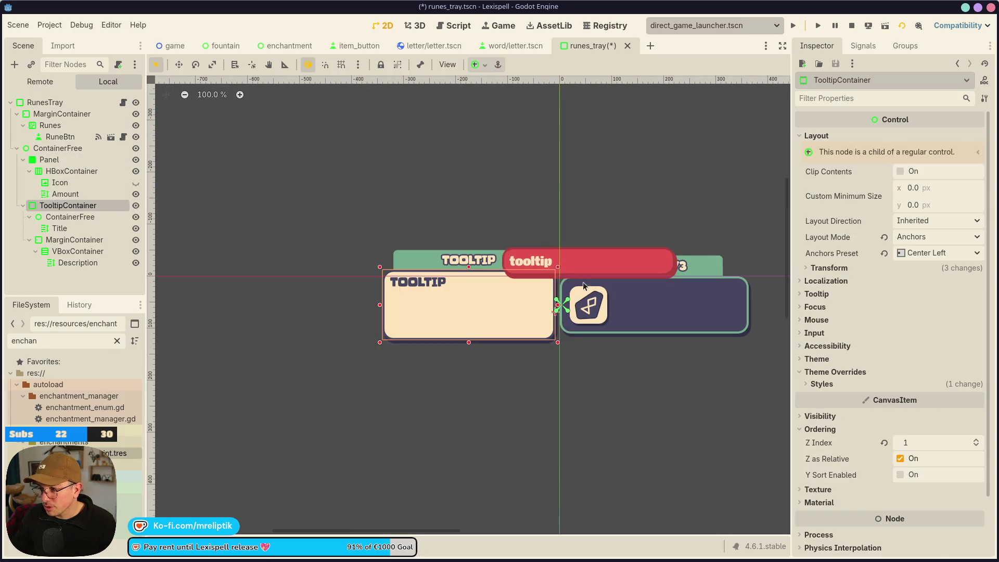
{"action": "scroll", "coordinate": [584, 285], "scroll_direction": "up", "scroll_amount": 4}
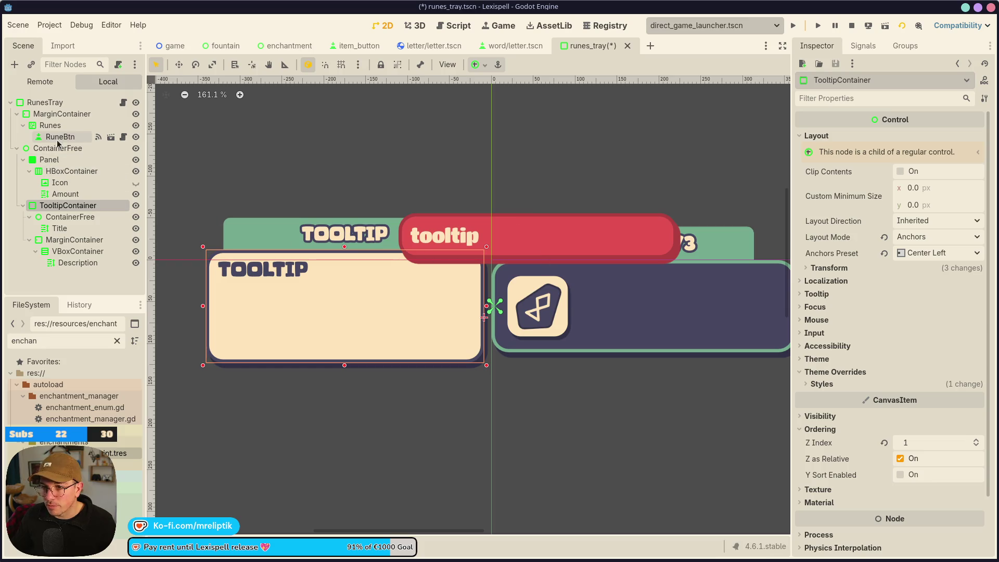
{"action": "left_click", "coordinate": [101, 136]}
{"action": "left_click", "coordinate": [111, 137]}
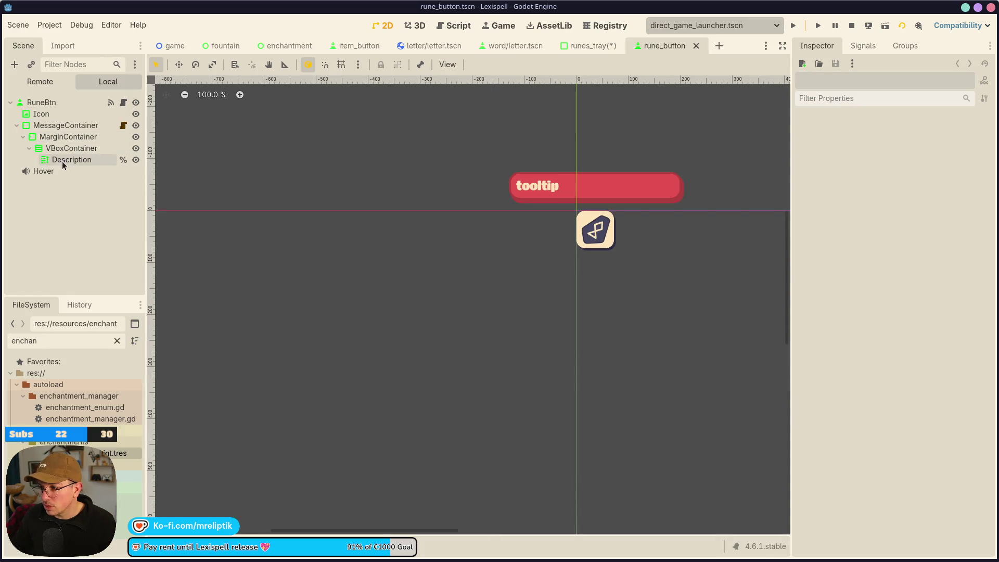
Inspect the rune button's MessageContainer tooltip, then return to item_button
{"action": "left_click", "coordinate": [61, 159]}
{"action": "left_click", "coordinate": [71, 127]}
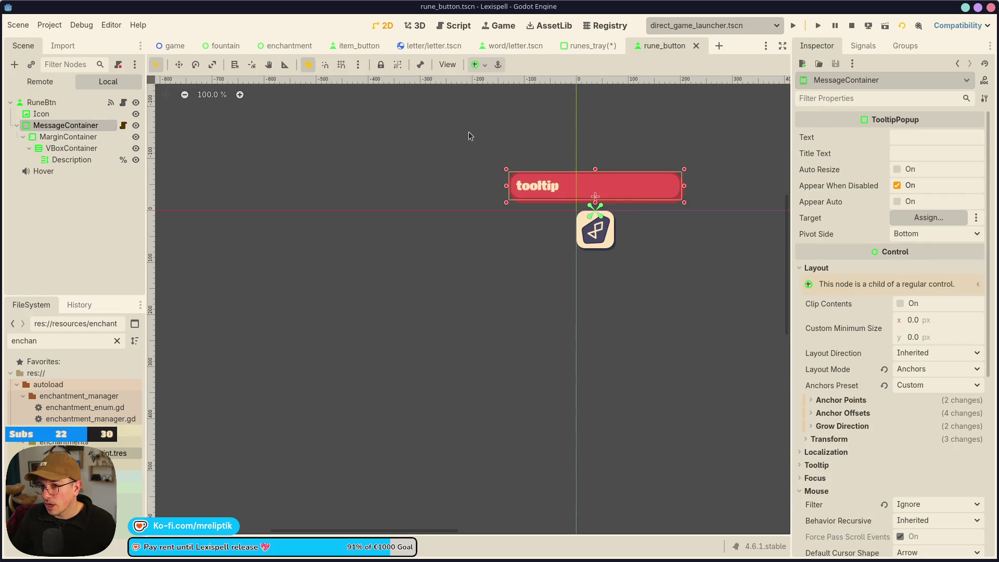
{"action": "left_click", "coordinate": [584, 50]}
{"action": "left_click", "coordinate": [502, 47]}
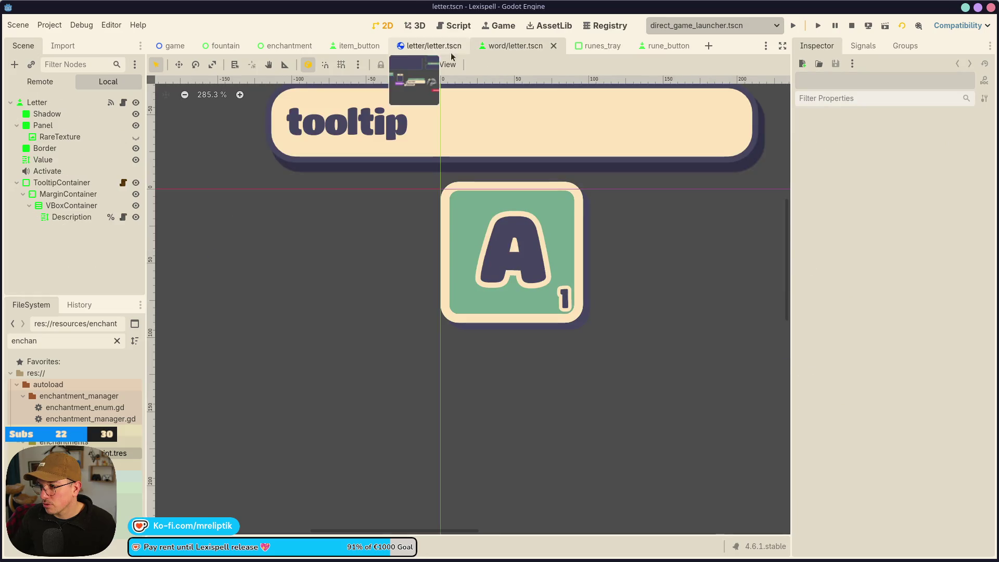
{"action": "left_click", "coordinate": [421, 49]}
{"action": "left_click", "coordinate": [350, 46]}
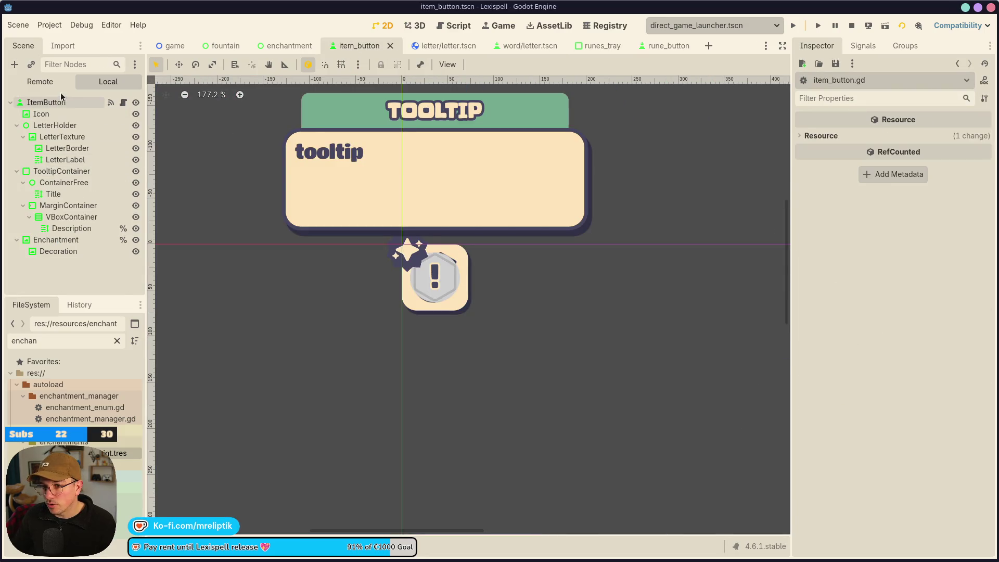
Paste the red MessageContainer under ItemButton and move it above Enchantment
{"action": "left_click", "coordinate": [48, 104]}
{"action": "left_click", "coordinate": [52, 171]}
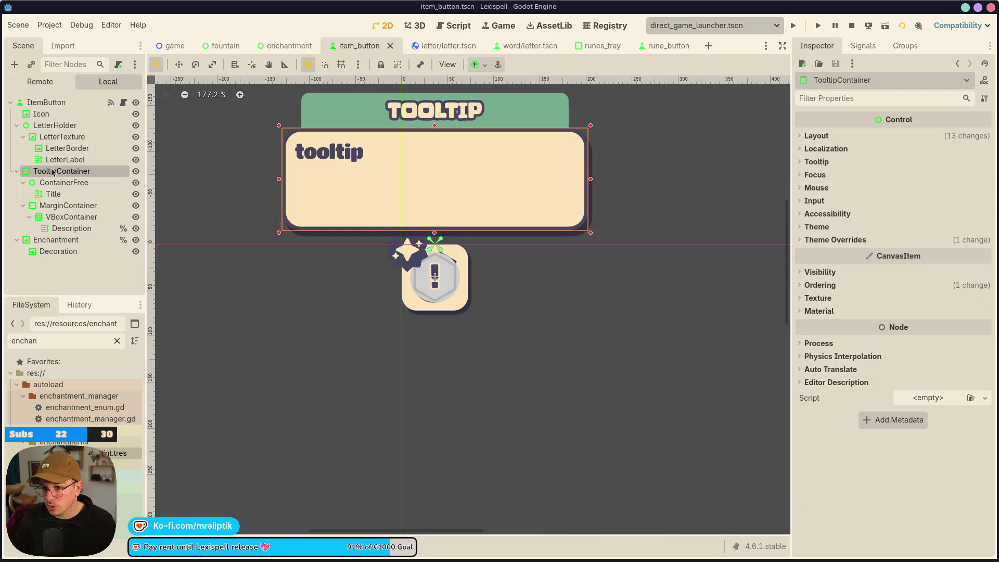
{"action": "left_click", "coordinate": [16, 171]}
{"action": "left_click", "coordinate": [50, 104]}
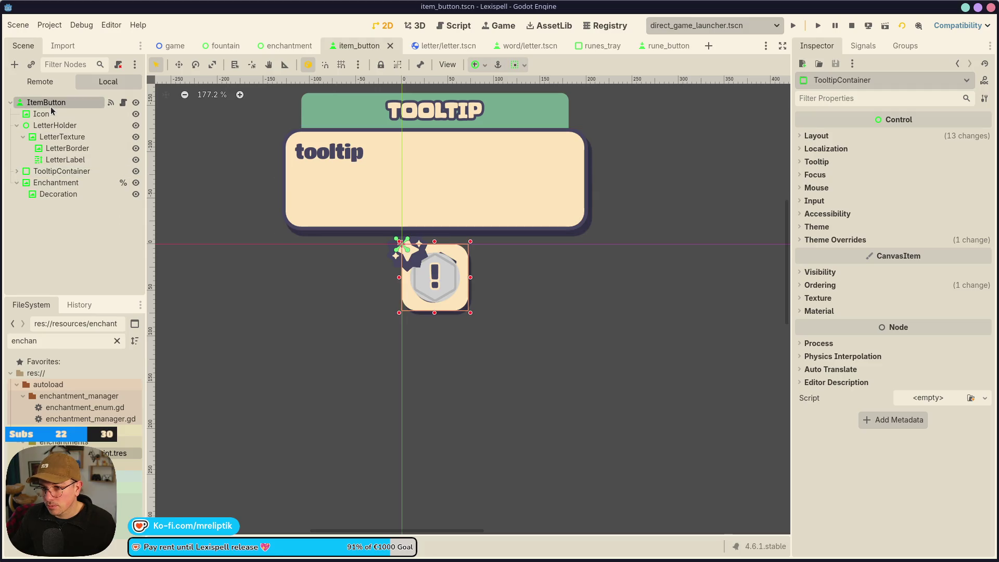
{"action": "key", "text": "ctrl+v"}
{"action": "mouse_move", "coordinate": [57, 206]}
{"action": "left_mouse_down"}
{"action": "mouse_move", "coordinate": [61, 169]}
{"action": "mouse_move", "coordinate": [62, 180]}
{"action": "left_mouse_up"}
Rename the container TooltipDisabledContainer and open its tooltip_container.gd script
{"action": "left_click", "coordinate": [65, 182]}
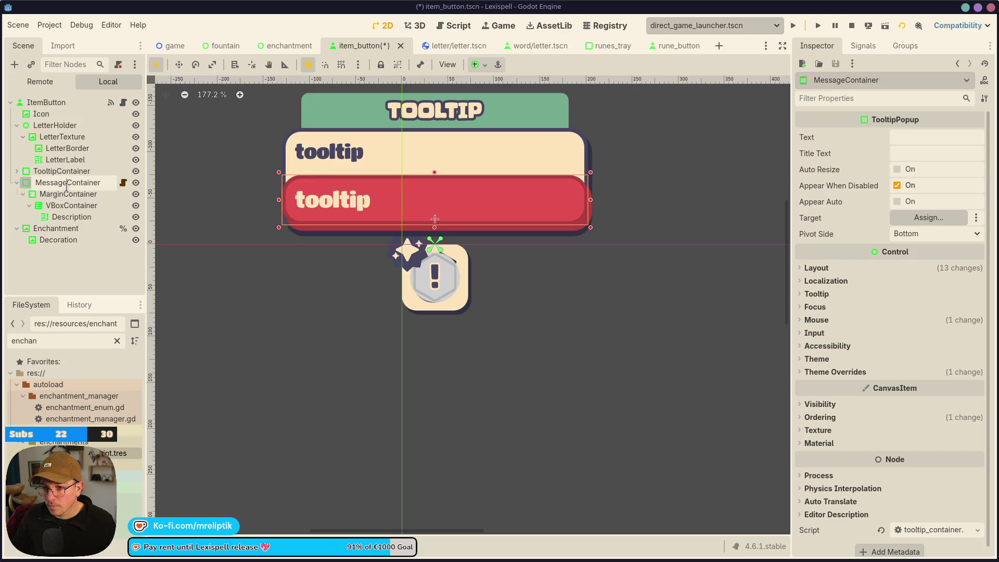
{"action": "type", "text": "Dis"}
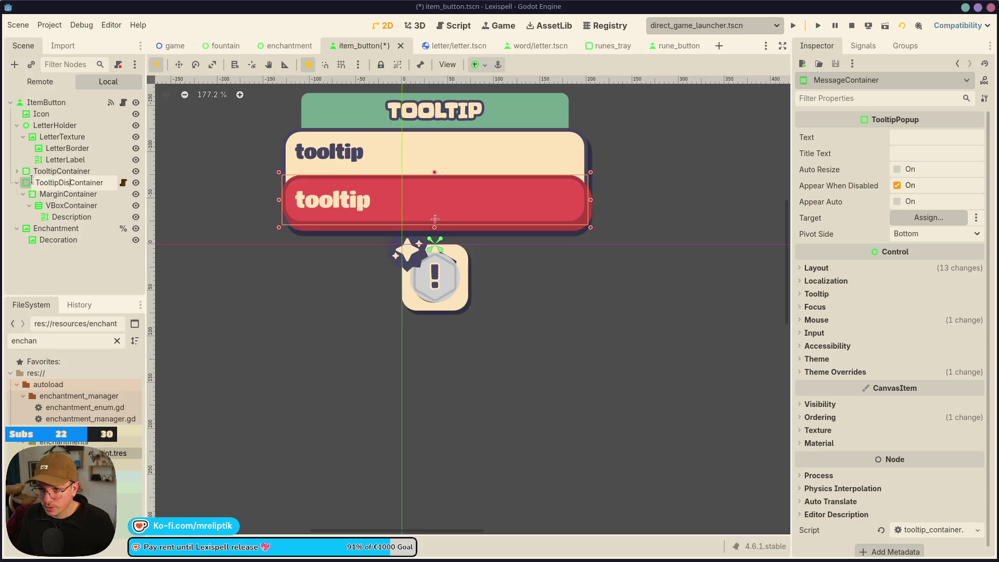
{"action": "type", "text": "abled"}
{"action": "key", "text": "ctrl+shift+Right"}
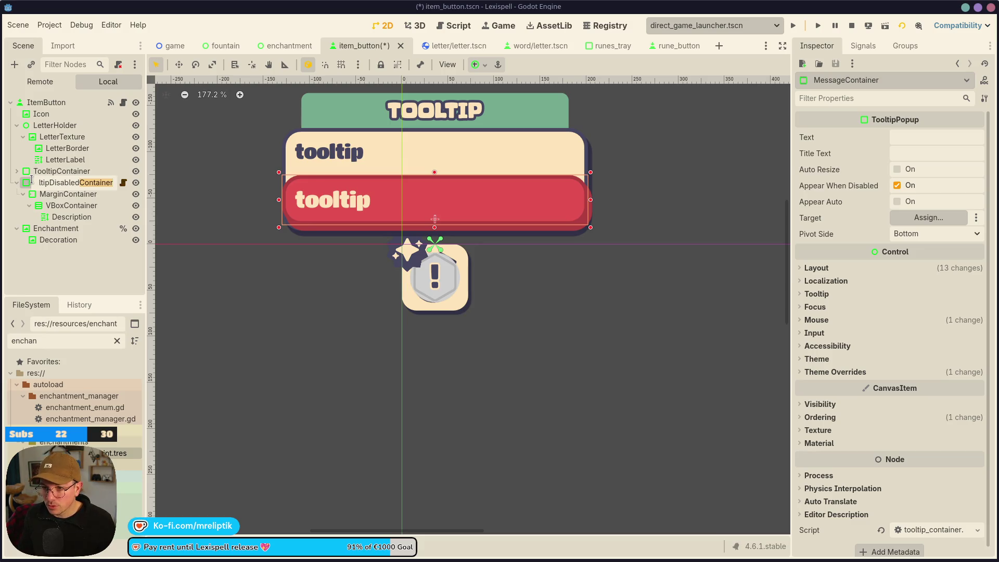
{"action": "key", "text": "Return"}
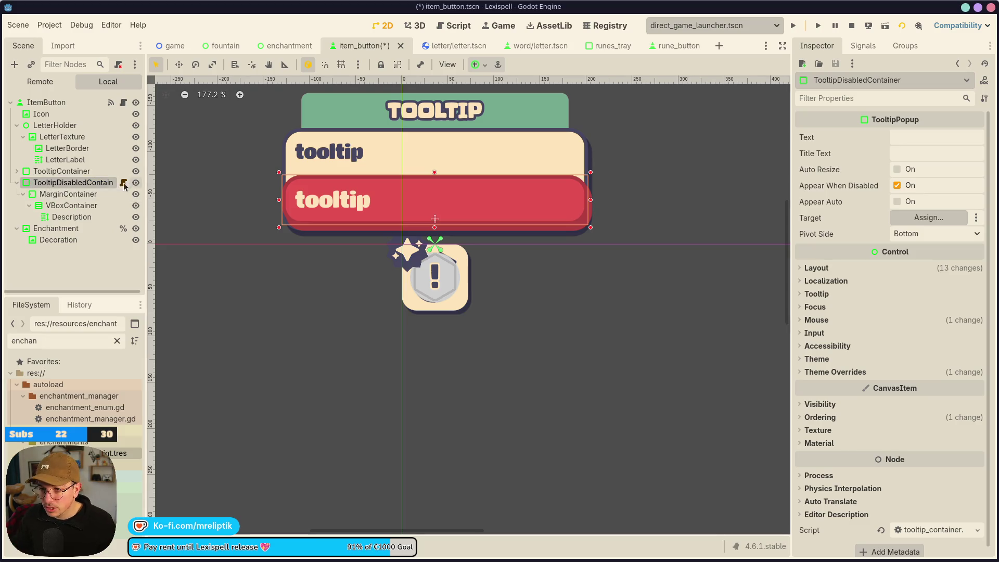
{"action": "left_click", "coordinate": [124, 184]}
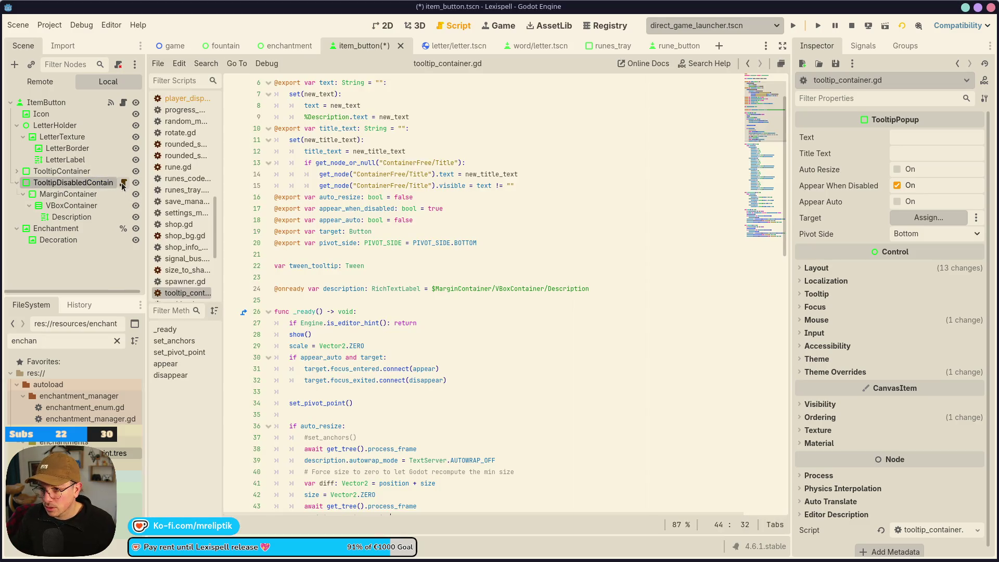
Reselect TooltipDisabledContainer and save the item_button scene
{"action": "scroll", "coordinate": [276, 174], "scroll_direction": "up", "scroll_amount": 2}
{"action": "scroll", "coordinate": [276, 174], "scroll_direction": "down", "scroll_amount": 5}
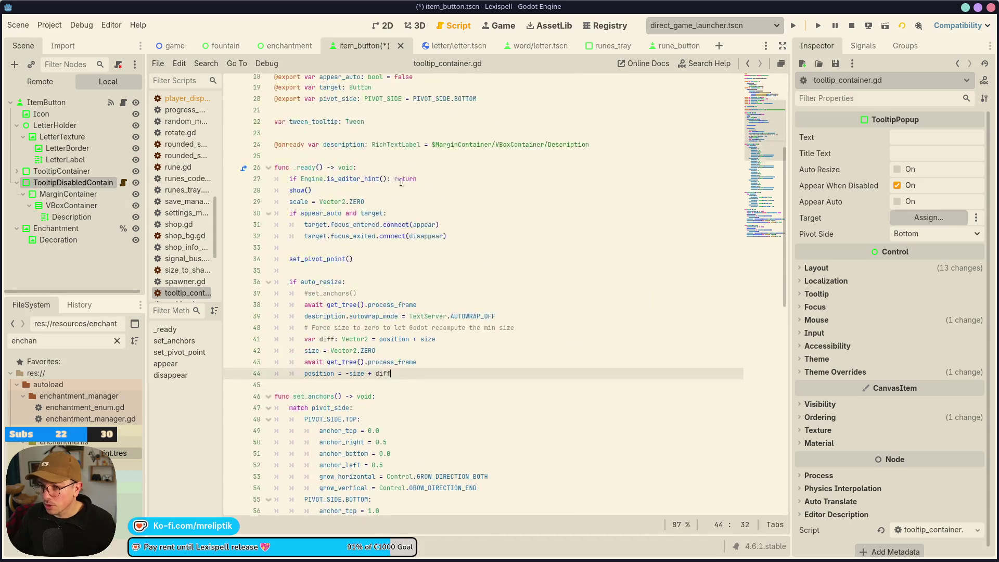
{"action": "scroll", "coordinate": [276, 174], "scroll_direction": "up", "scroll_amount": 5}
{"action": "left_click", "coordinate": [78, 206]}
{"action": "left_click", "coordinate": [73, 182]}
{"action": "key", "text": "ctrl+s"}
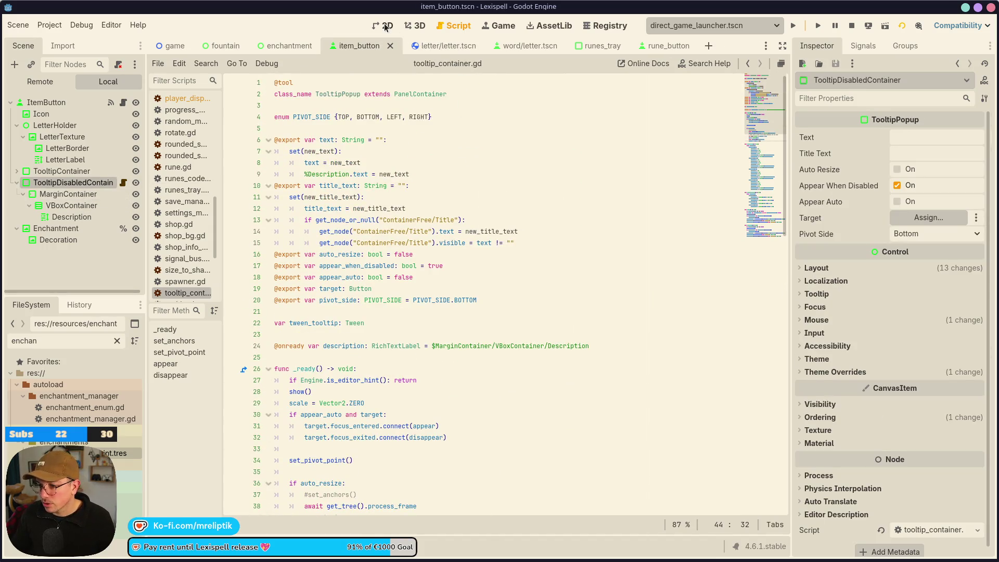
Set the red tooltip's target to ItemButton, nudge it slightly, and save
{"action": "left_click", "coordinate": [386, 27]}
{"action": "left_click", "coordinate": [929, 218]}
{"action": "double_click", "coordinate": [283, 151]}
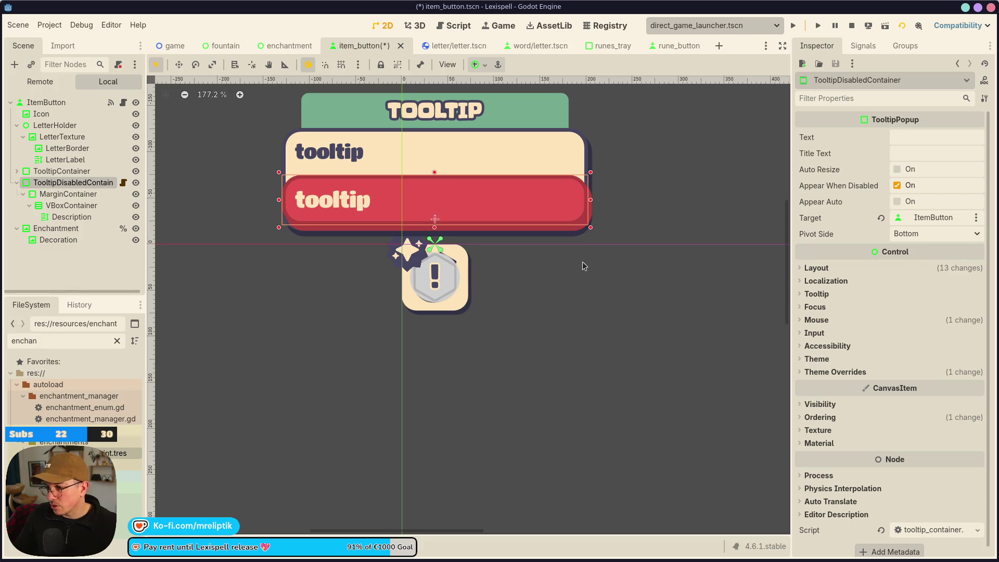
{"action": "scroll", "coordinate": [484, 210], "scroll_direction": "up", "scroll_amount": 4}
{"action": "key", "text": "Up"}
{"action": "key", "text": "Up"}
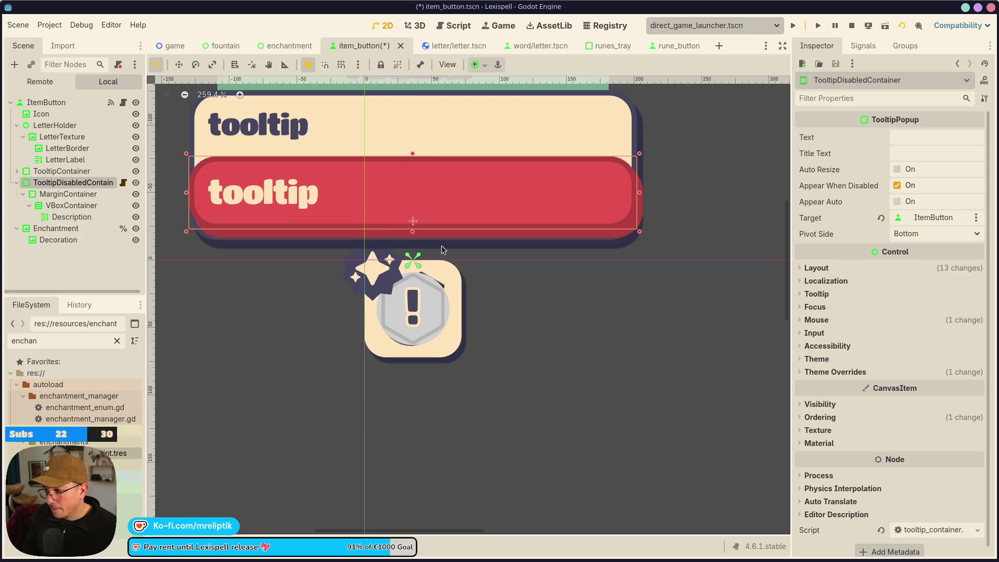
{"action": "key", "text": "Up"}
{"action": "key", "text": "Down"}
{"action": "key", "text": "Down"}
{"action": "key", "text": "Down"}
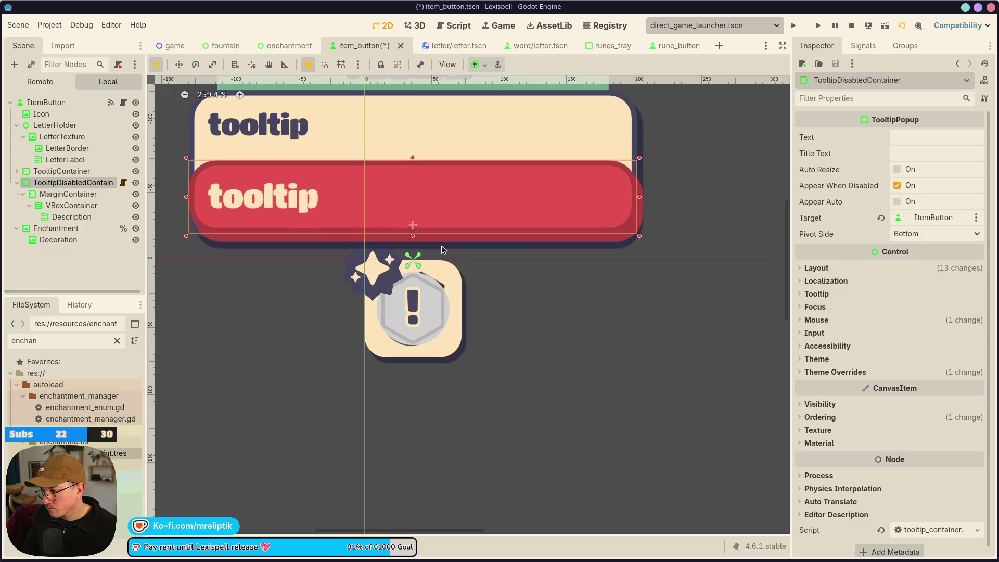
{"action": "key", "text": "ctrl+s"}
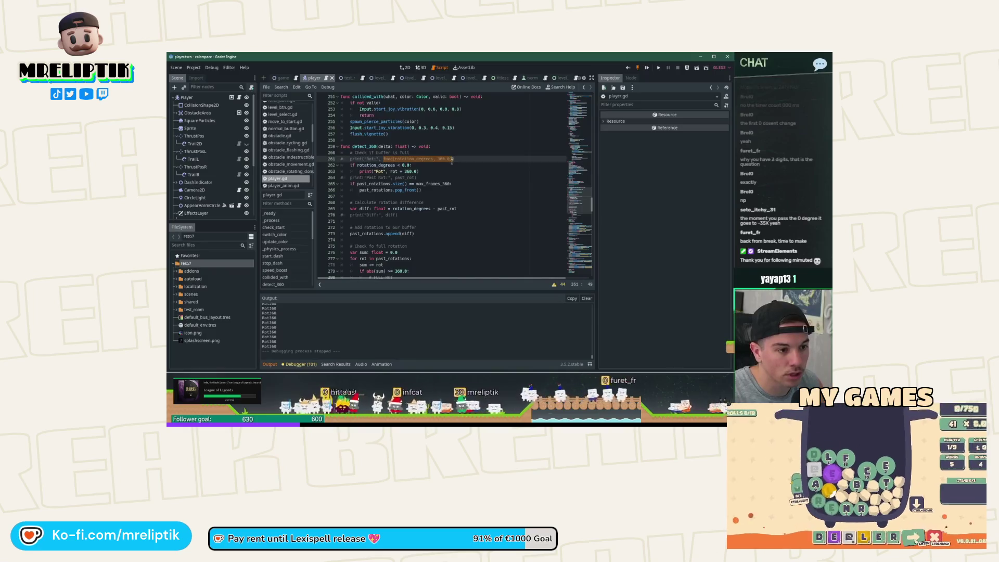
Replace rotation_degrees in the if condition with fmod(rotation_degrees, 360.0)
{"action": "double_click", "coordinate": [395, 172]}
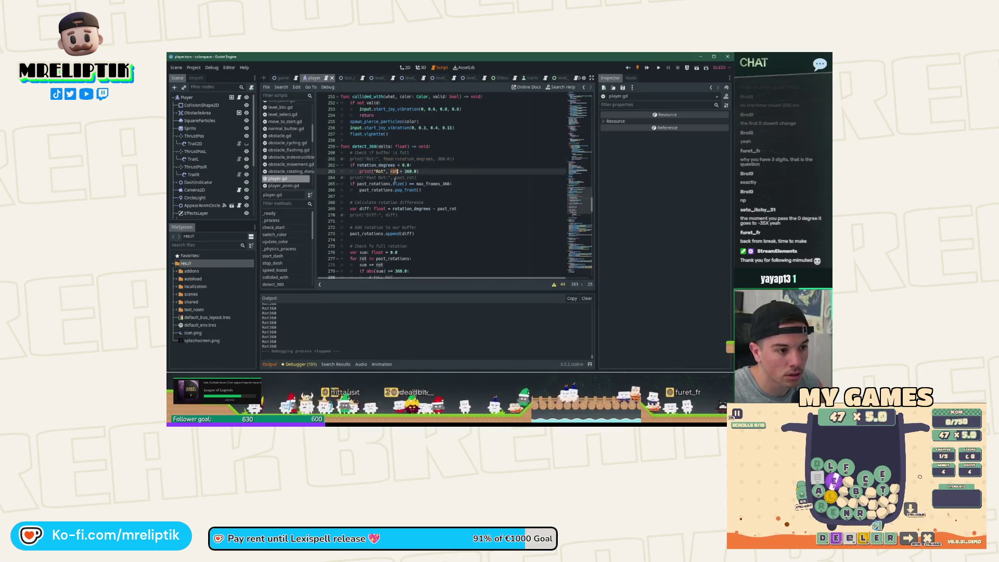
{"action": "double_click", "coordinate": [376, 165]}
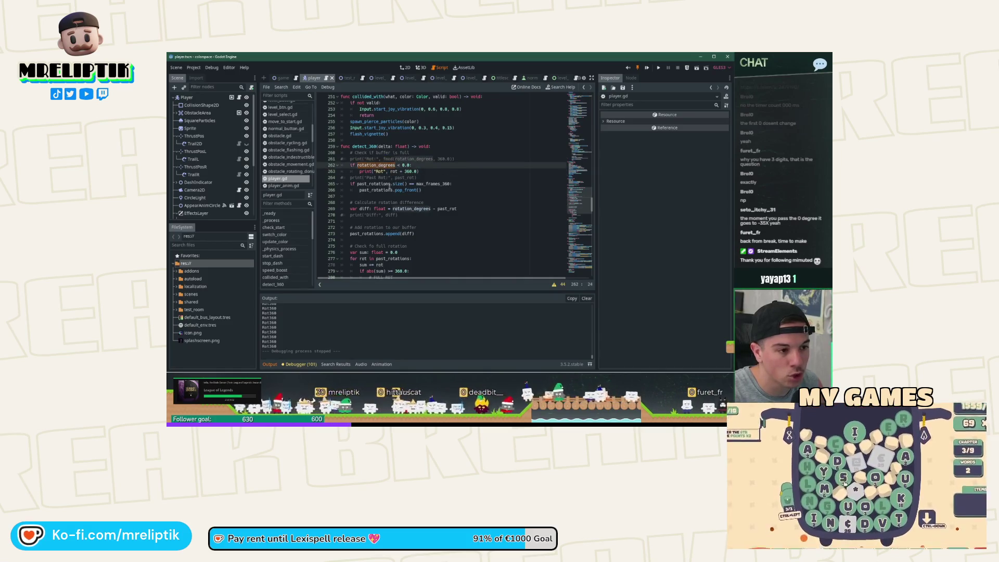
{"action": "type", "text": "fmod(rotation_degrees, 360.0)"}
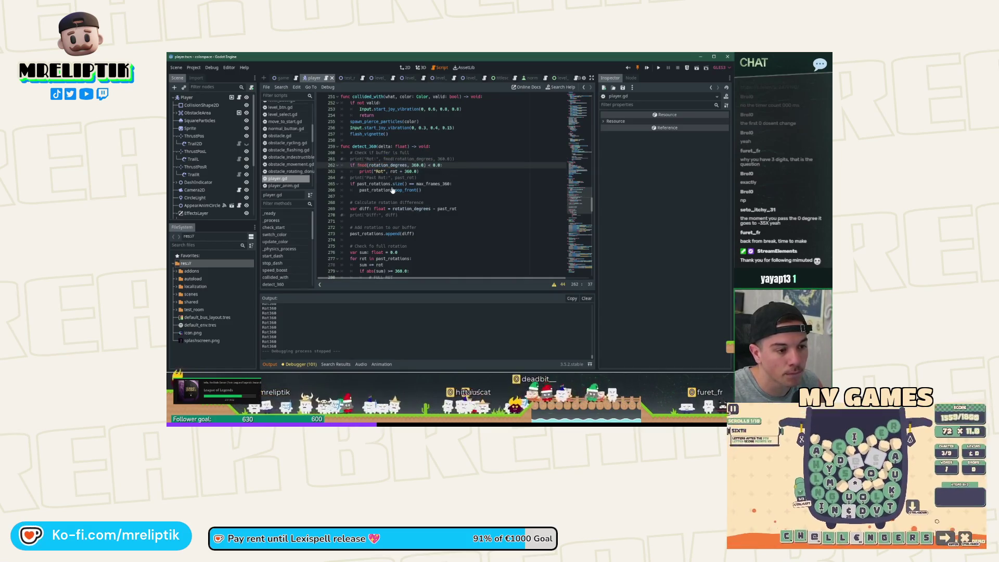
{"action": "left_click", "coordinate": [395, 172]}
{"action": "double_click", "coordinate": [394, 165]}
{"action": "left_click", "coordinate": [359, 166]}
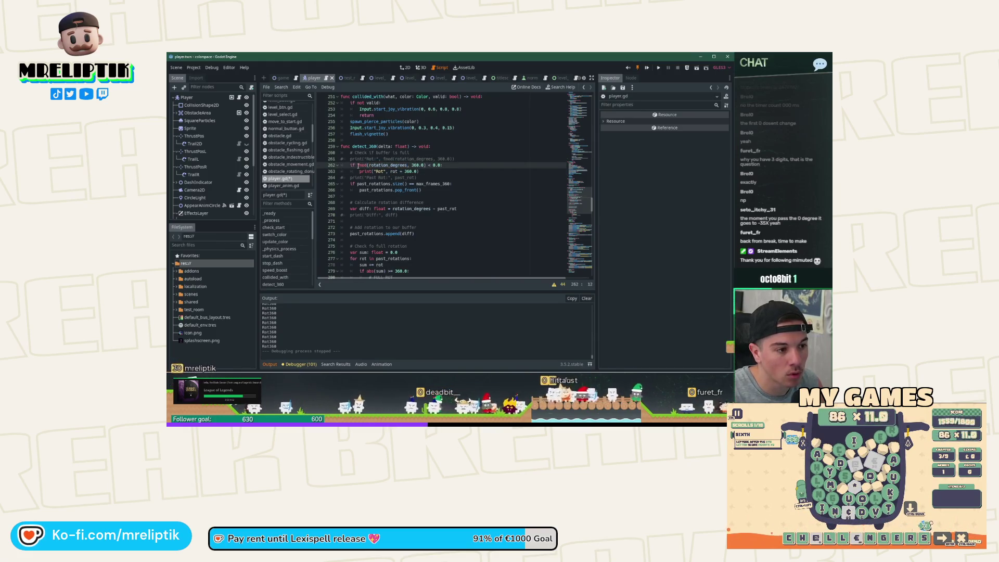
Store the value in a new curr_rot variable, use curr_rot in the check, and run
{"action": "left_click", "coordinate": [429, 154]}
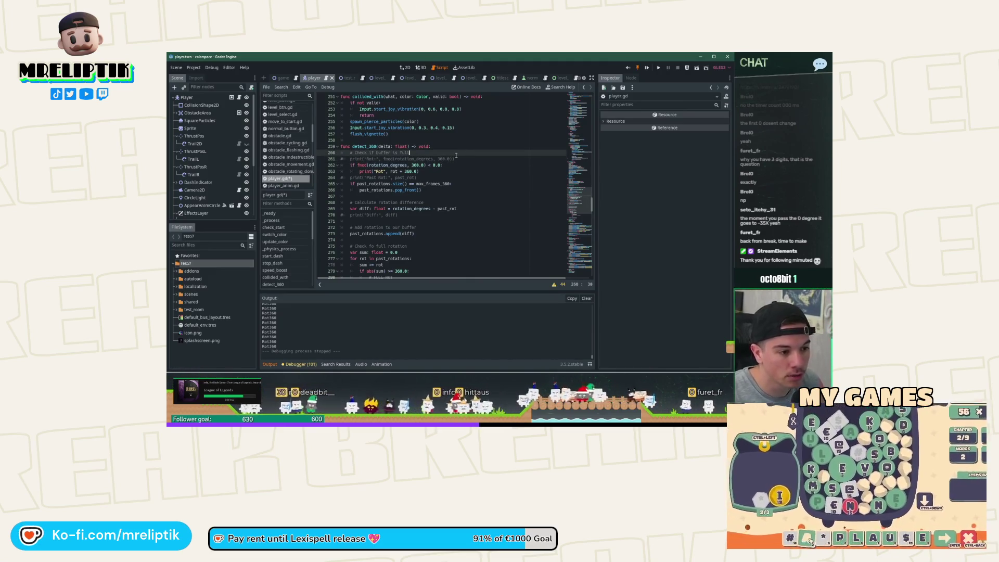
{"action": "key", "text": "Return"}
{"action": "type", "text": "var"}
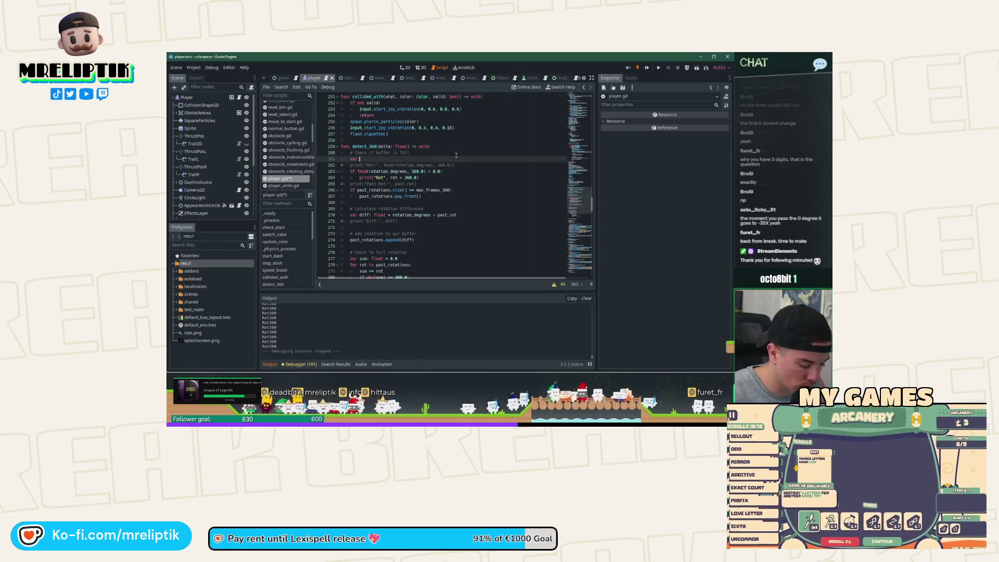
{"action": "type", "text": "curr_rot: float = fmod(rotation_degrees, 360.0"}
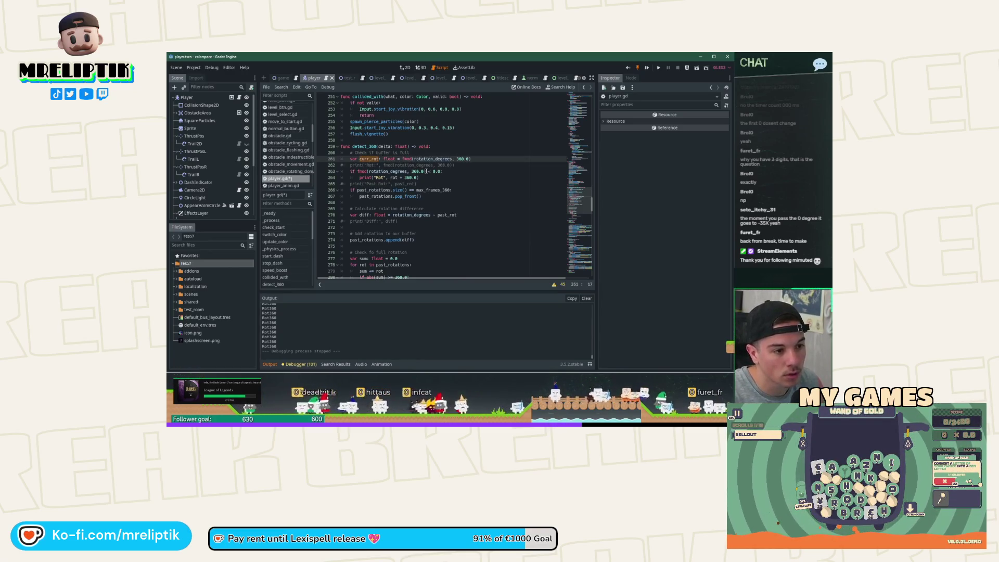
{"action": "left_click", "coordinate": [355, 171]}
{"action": "type", "text": "curr_rot"}
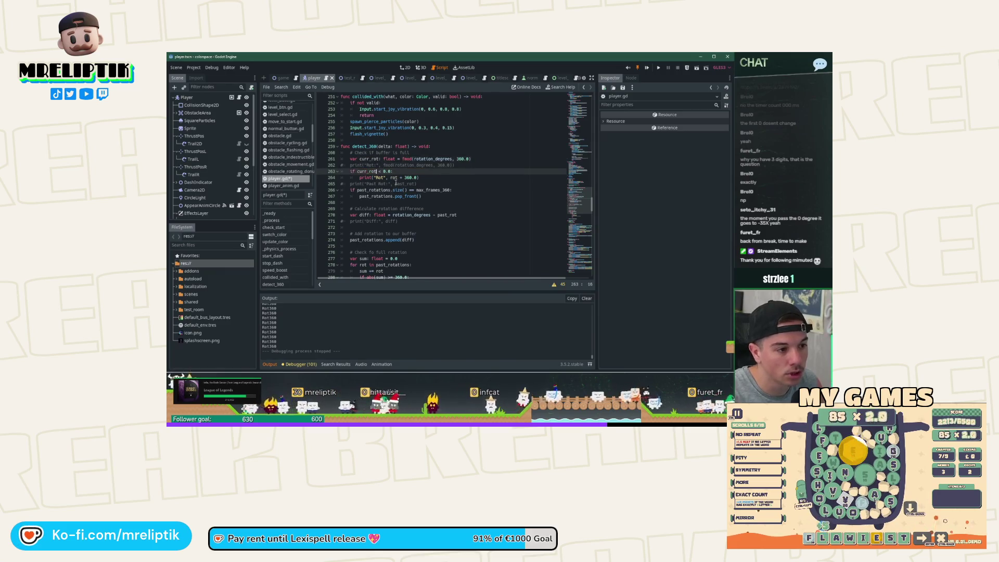
{"action": "left_click", "coordinate": [395, 178]}
{"action": "left_click", "coordinate": [648, 68]}
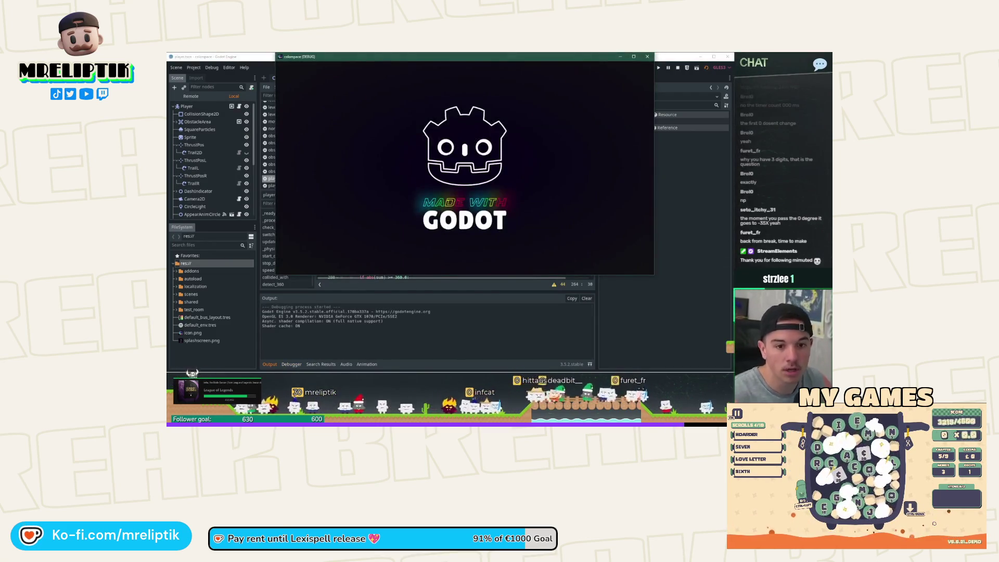
Start the test run in the game window with the Up key
{"action": "key", "text": "Up"}
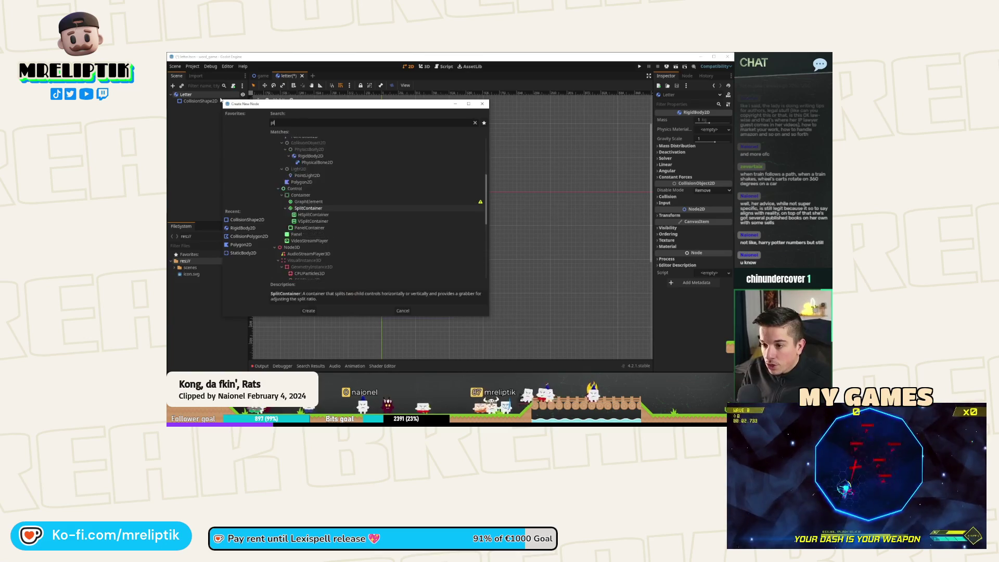
Add a Label child node under the Letter node
{"action": "right_click", "coordinate": [195, 97]}
{"action": "left_click", "coordinate": [221, 102]}
{"action": "type", "text": "lbale"}
{"action": "key", "text": "BackSpace"}
{"action": "key", "text": "BackSpace"}
{"action": "key", "text": "BackSpace"}
{"action": "type", "text": "abel"}
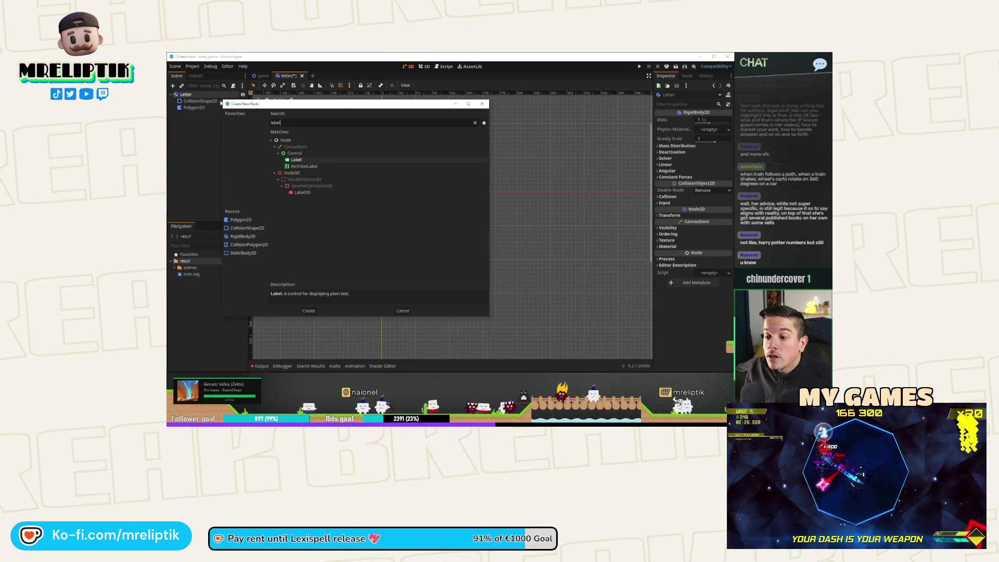
{"action": "key", "text": "Return"}
{"action": "scroll", "coordinate": [372, 208], "scroll_direction": "up", "scroll_amount": 10}
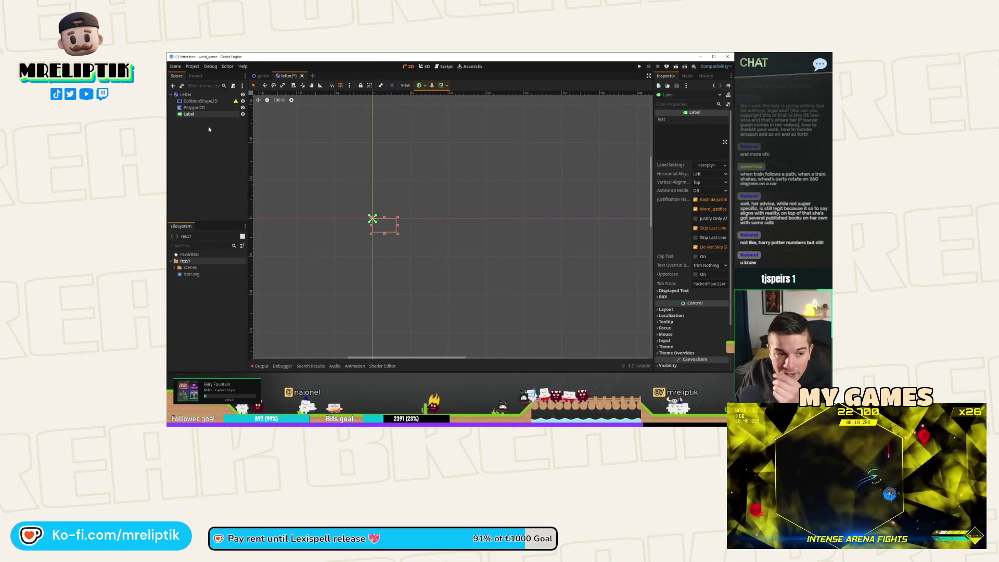
Give CollisionShape2D a New RectangleShape2D shape
{"action": "left_click", "coordinate": [203, 107]}
{"action": "left_click", "coordinate": [203, 101]}
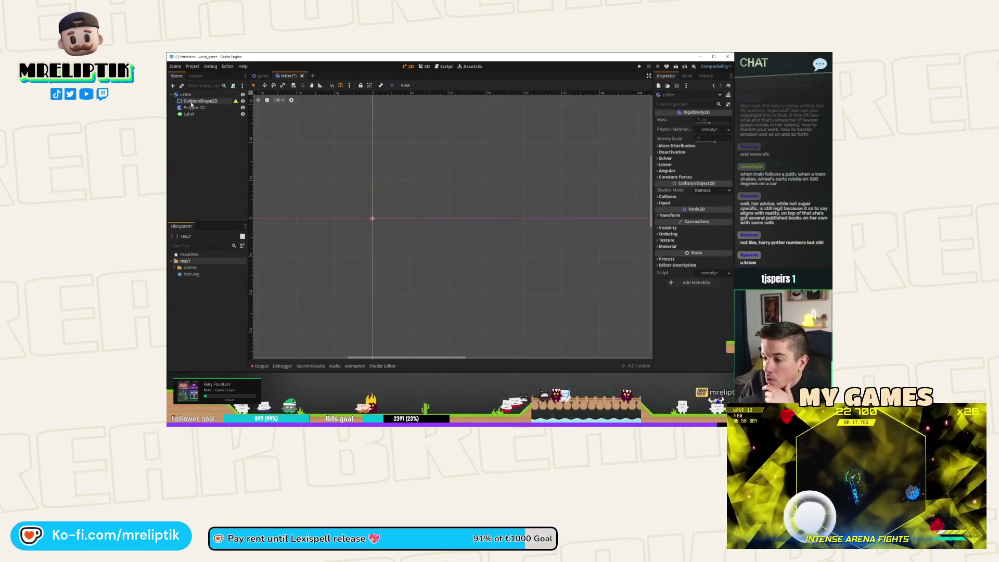
{"action": "left_click", "coordinate": [709, 120]}
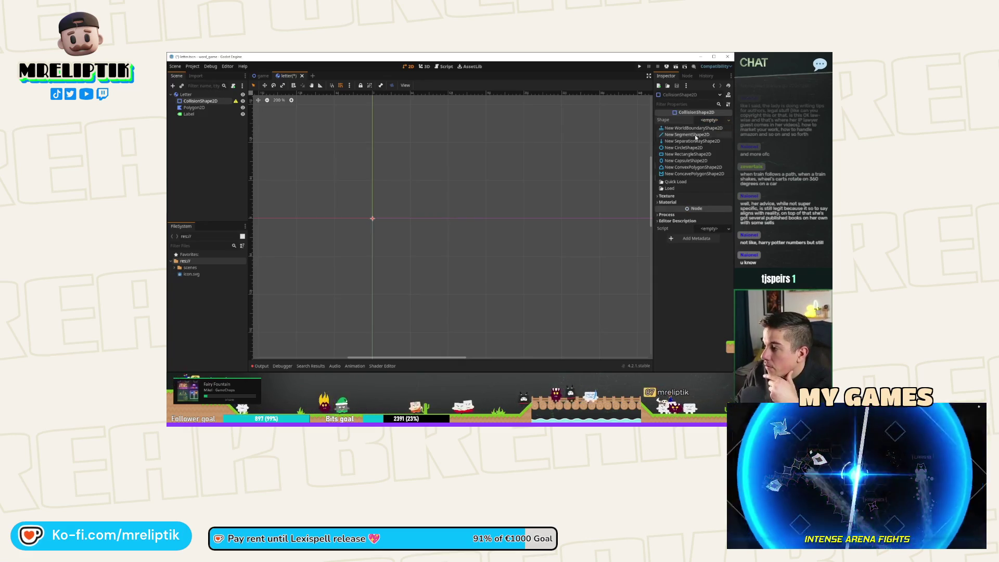
{"action": "left_click", "coordinate": [675, 157]}
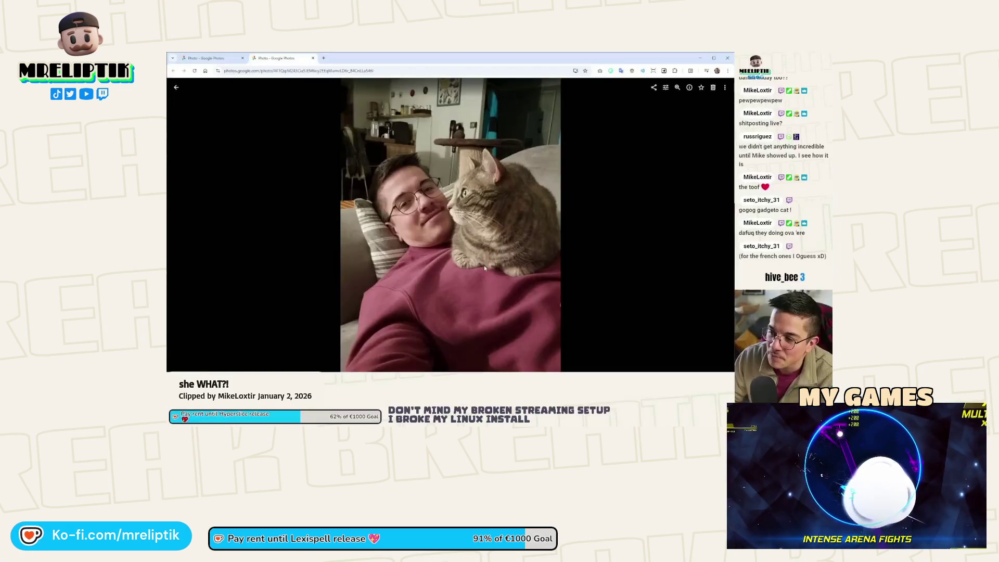
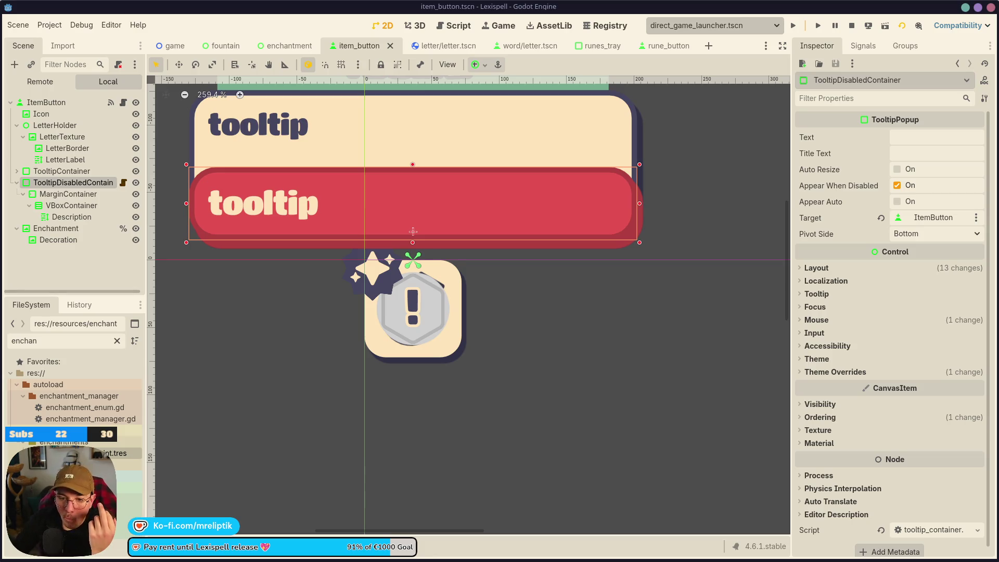
{"action": "key", "text": "XF86AudioLowerVolume"}
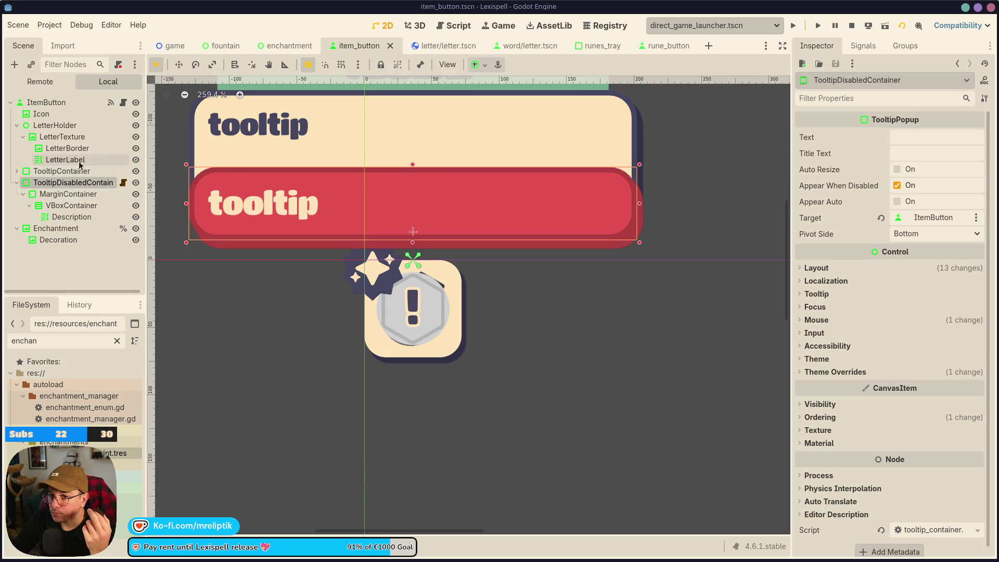
{"action": "left_click", "coordinate": [124, 103]}
{"action": "scroll", "coordinate": [440, 281], "scroll_direction": "up", "scroll_amount": 5}
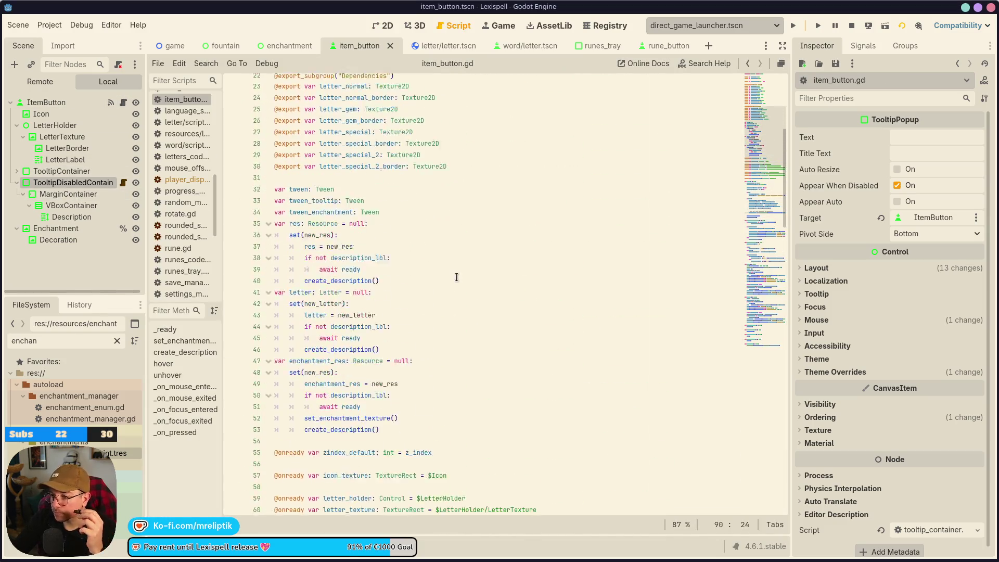
{"action": "left_click", "coordinate": [363, 220]}
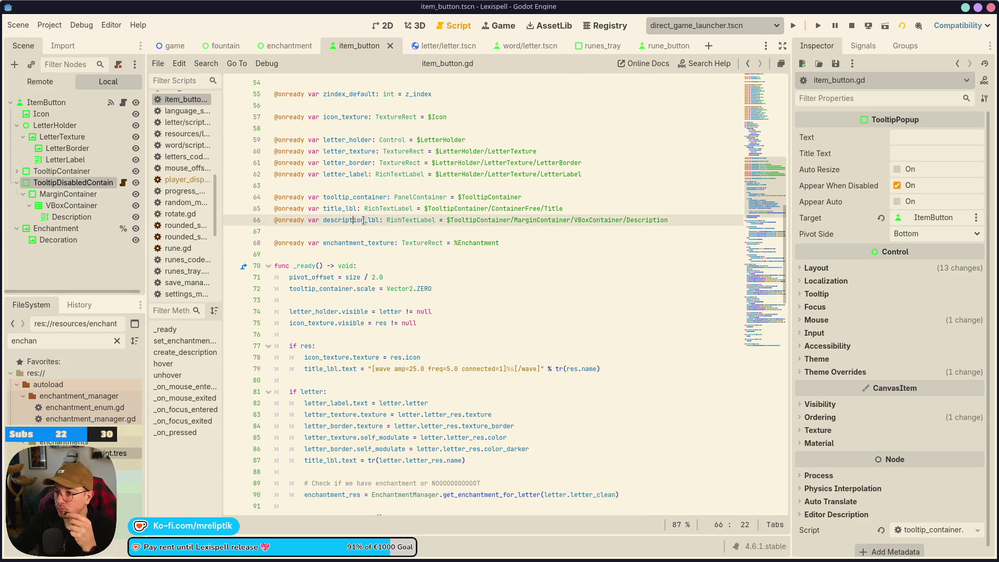
{"action": "left_click", "coordinate": [387, 231]}
{"action": "key", "text": "Return"}
{"action": "key", "text": "Return"}
{"action": "key", "text": "Up"}
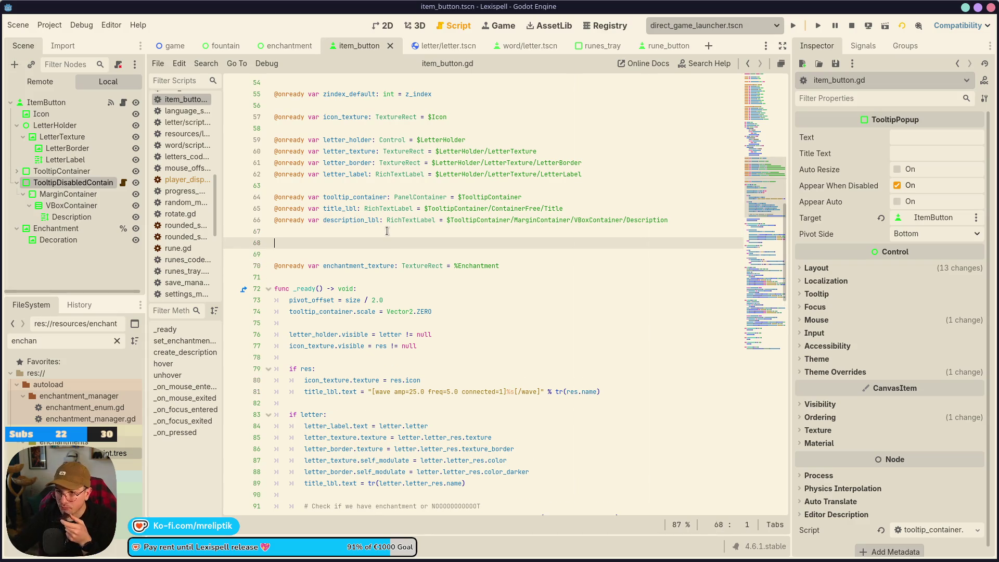
{"action": "mouse_move", "coordinate": [68, 183]}
{"action": "left_mouse_down"}
{"action": "mouse_move", "coordinate": [302, 244]}
{"action": "mouse_move", "coordinate": [394, 246]}
{"action": "left_mouse_up"}
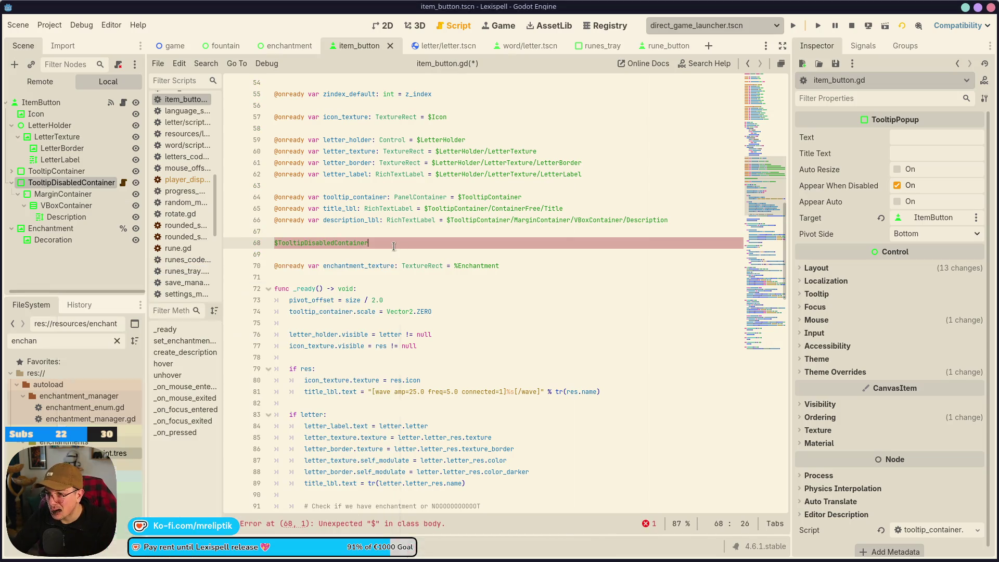
{"action": "key", "text": "ctrl+z"}
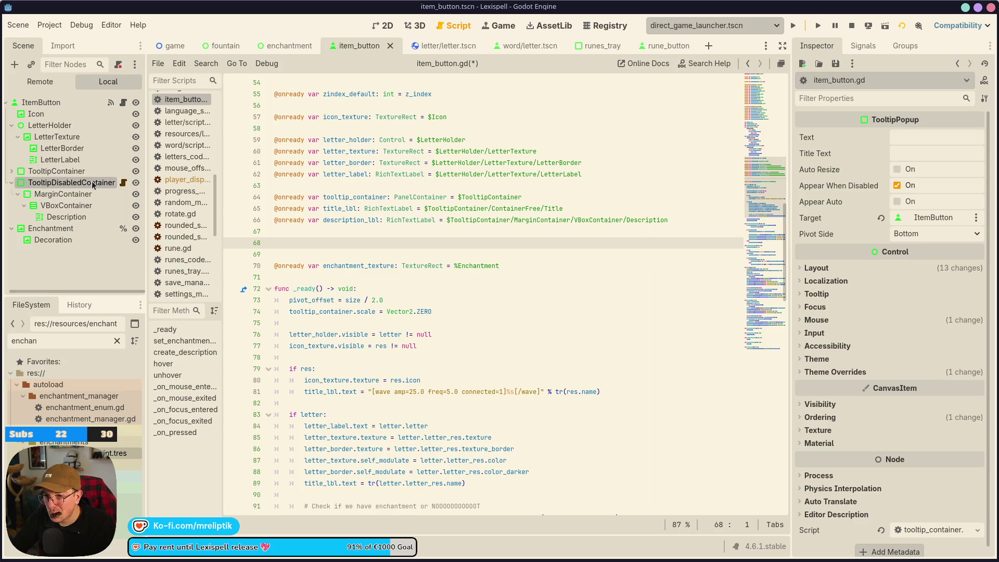
{"action": "mouse_move", "coordinate": [92, 185]}
{"action": "left_mouse_down"}
{"action": "mouse_move", "coordinate": [333, 254]}
{"action": "mouse_move", "coordinate": [338, 244]}
{"action": "left_mouse_up"}
{"action": "left_click", "coordinate": [340, 260]}
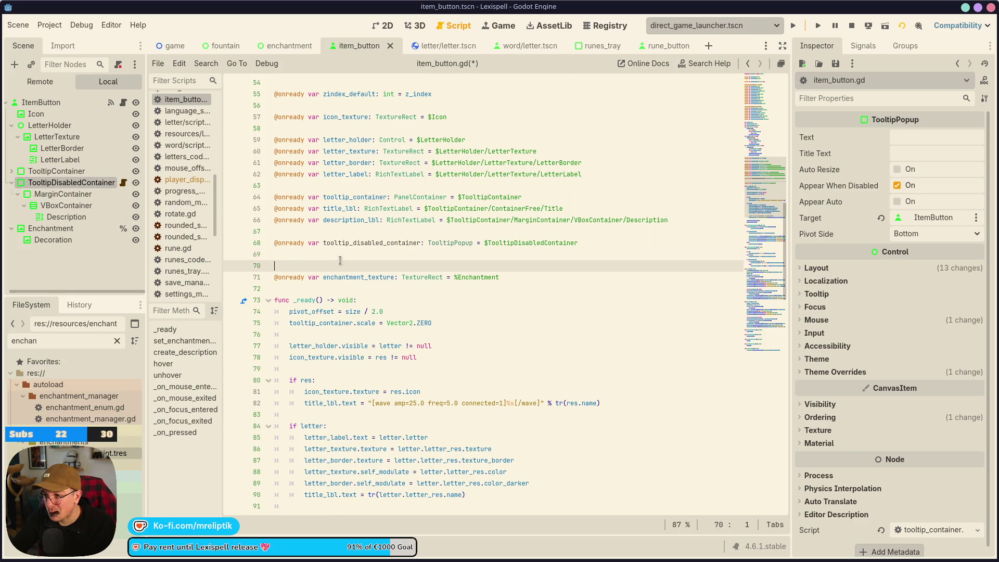
{"action": "key", "text": "BackSpace"}
{"action": "double_click", "coordinate": [408, 244]}
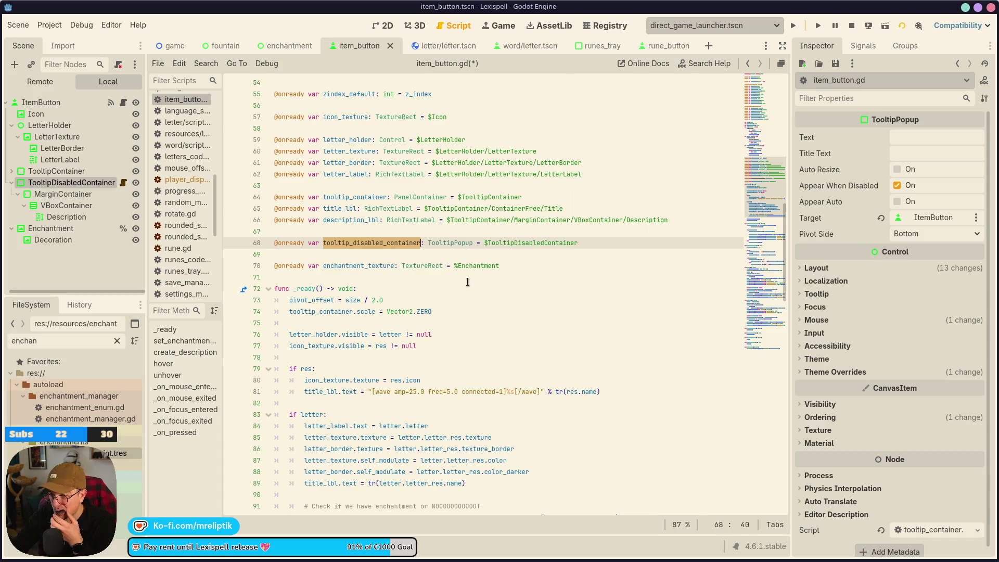
{"action": "scroll", "coordinate": [467, 282], "scroll_direction": "down", "scroll_amount": 6}
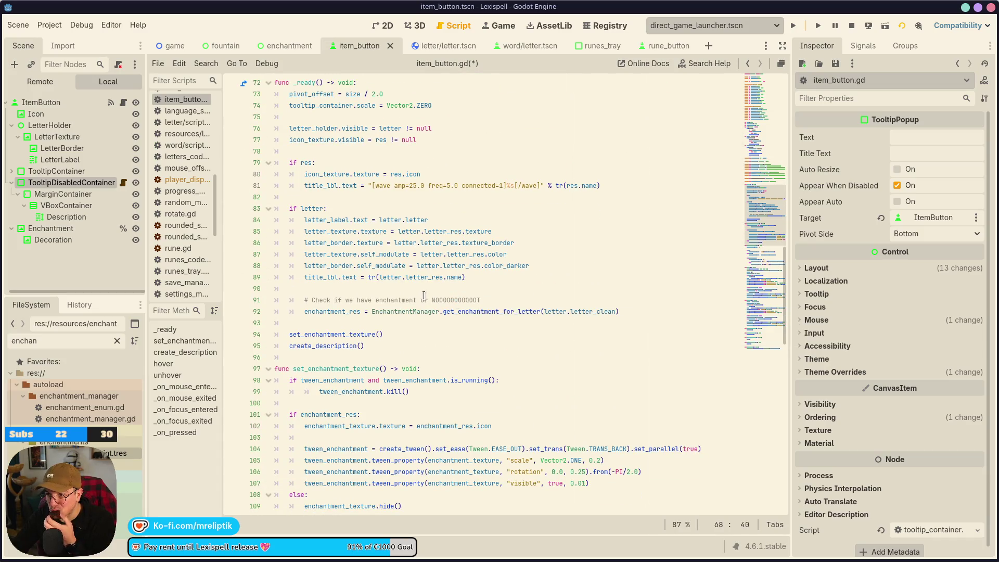
{"action": "scroll", "coordinate": [424, 295], "scroll_direction": "down", "scroll_amount": 1}
{"action": "scroll", "coordinate": [388, 326], "scroll_direction": "up", "scroll_amount": 3}
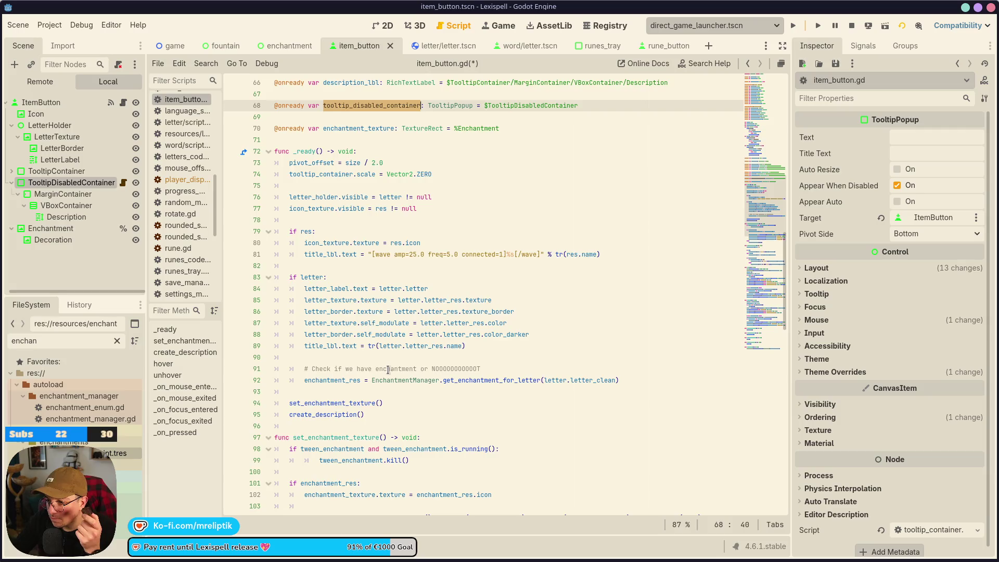
{"action": "scroll", "coordinate": [388, 370], "scroll_direction": "down", "scroll_amount": 2}
{"action": "scroll", "coordinate": [383, 334], "scroll_direction": "down", "scroll_amount": 1}
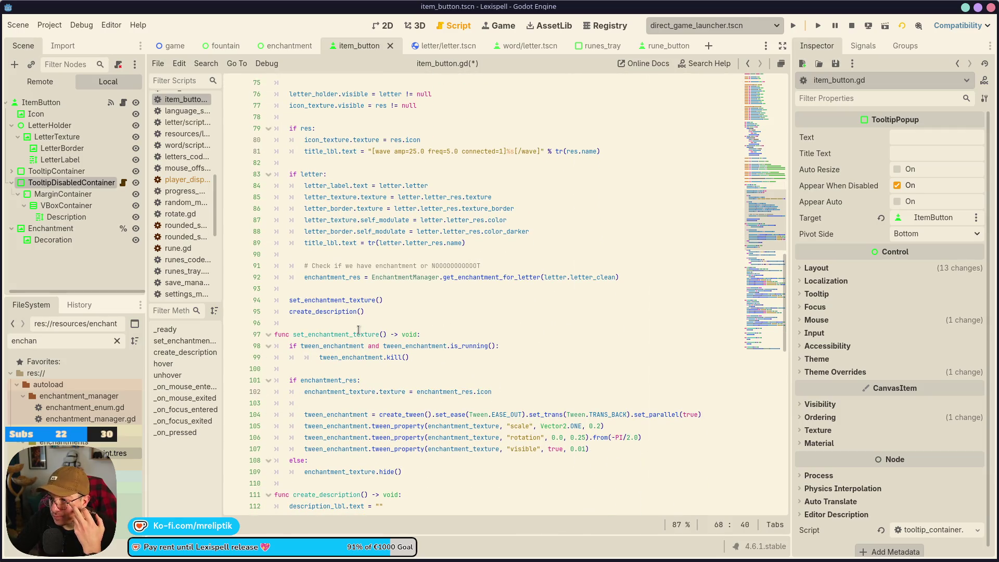
{"action": "scroll", "coordinate": [405, 298], "scroll_direction": "up", "scroll_amount": 3}
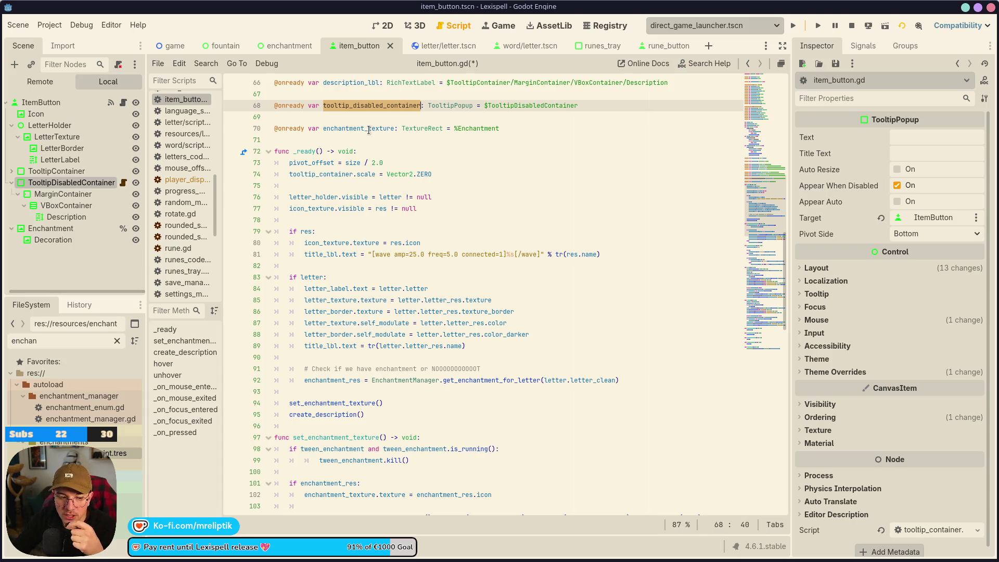
{"action": "mouse_move", "coordinate": [354, 178]}
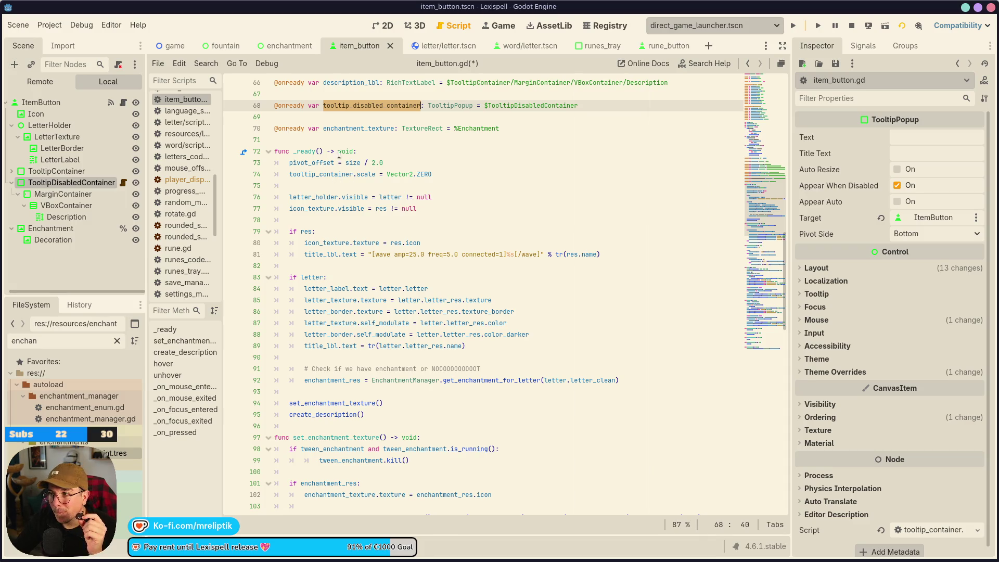
{"action": "left_click", "coordinate": [382, 26]}
{"action": "left_click", "coordinate": [279, 45]}
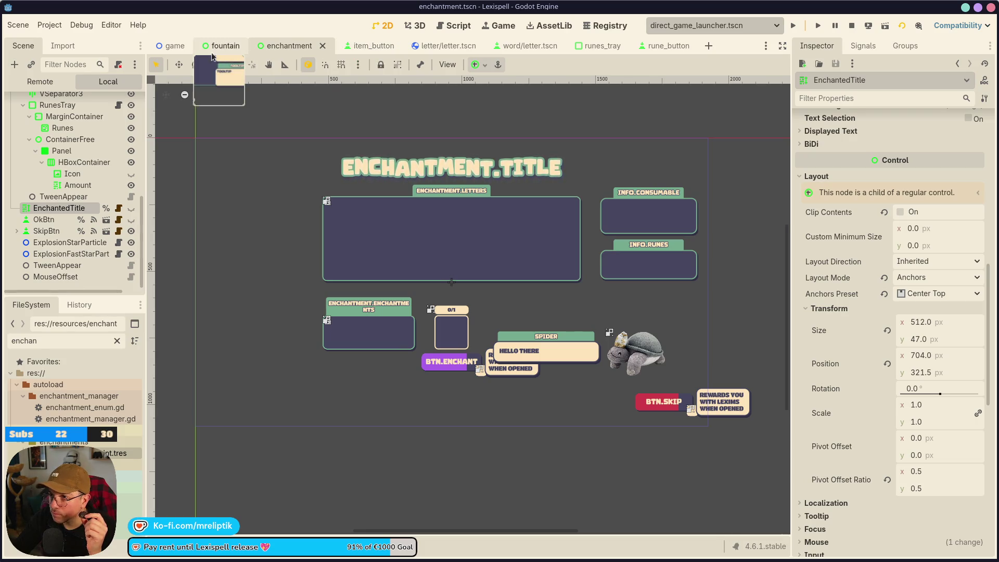
{"action": "left_click", "coordinate": [354, 47]}
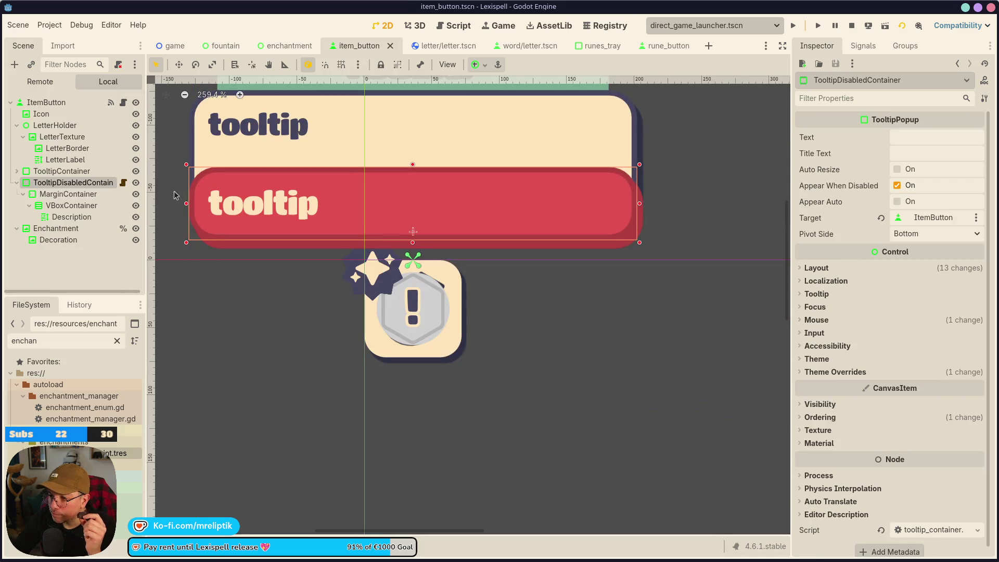
{"action": "left_click", "coordinate": [124, 103]}
{"action": "scroll", "coordinate": [417, 321], "scroll_direction": "down", "scroll_amount": 2}
{"action": "scroll", "coordinate": [418, 322], "scroll_direction": "down", "scroll_amount": 6}
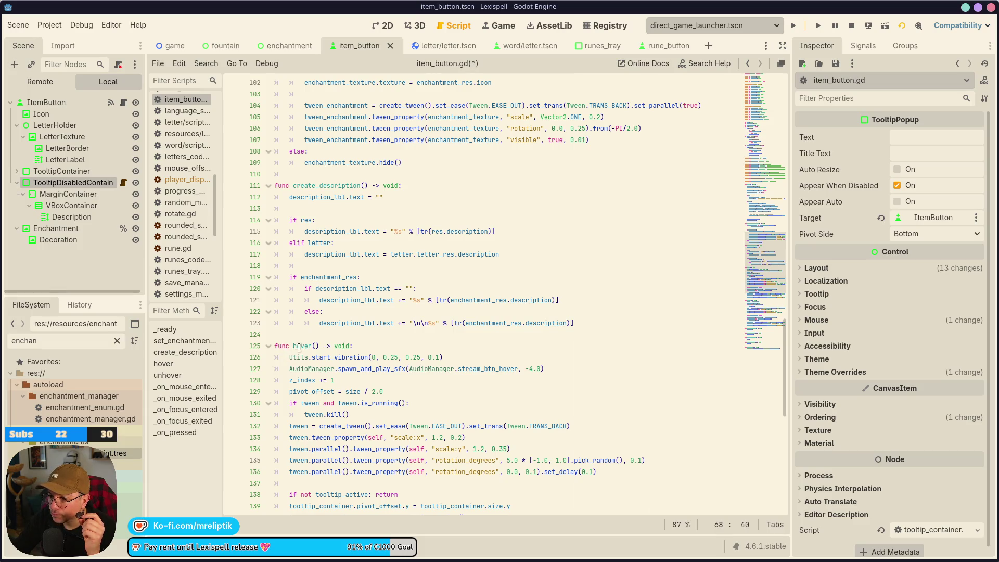
Add 'if disabled: return' as the first line of hover() and save the script
{"action": "left_click", "coordinate": [377, 345]}
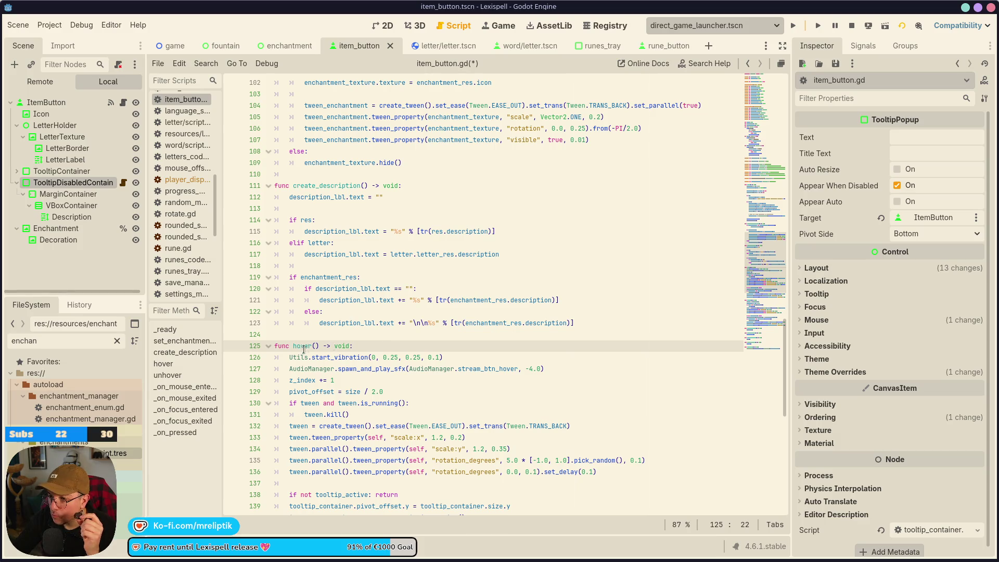
{"action": "scroll", "coordinate": [356, 347], "scroll_direction": "up", "scroll_amount": 4}
{"action": "scroll", "coordinate": [380, 347], "scroll_direction": "down", "scroll_amount": 15}
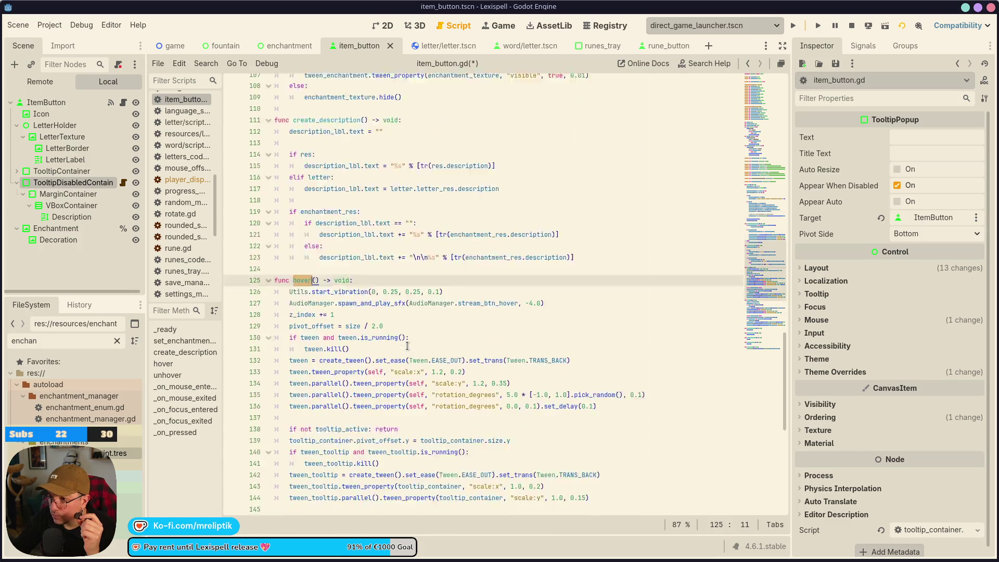
{"action": "scroll", "coordinate": [405, 348], "scroll_direction": "up", "scroll_amount": 10}
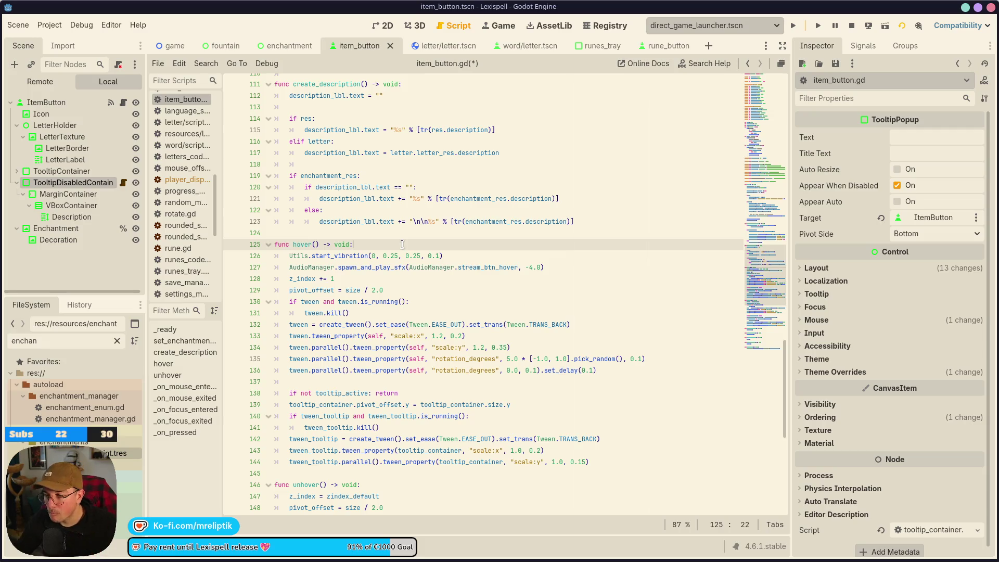
{"action": "key", "text": "Return"}
{"action": "type", "text": "if d"}
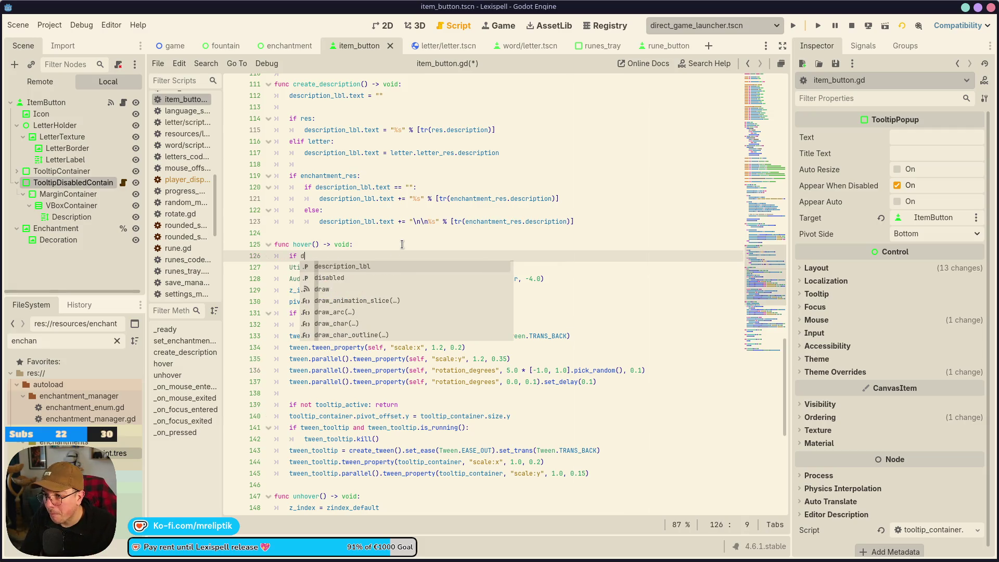
{"action": "key", "text": "BackSpace"}
{"action": "type", "text": "fi"}
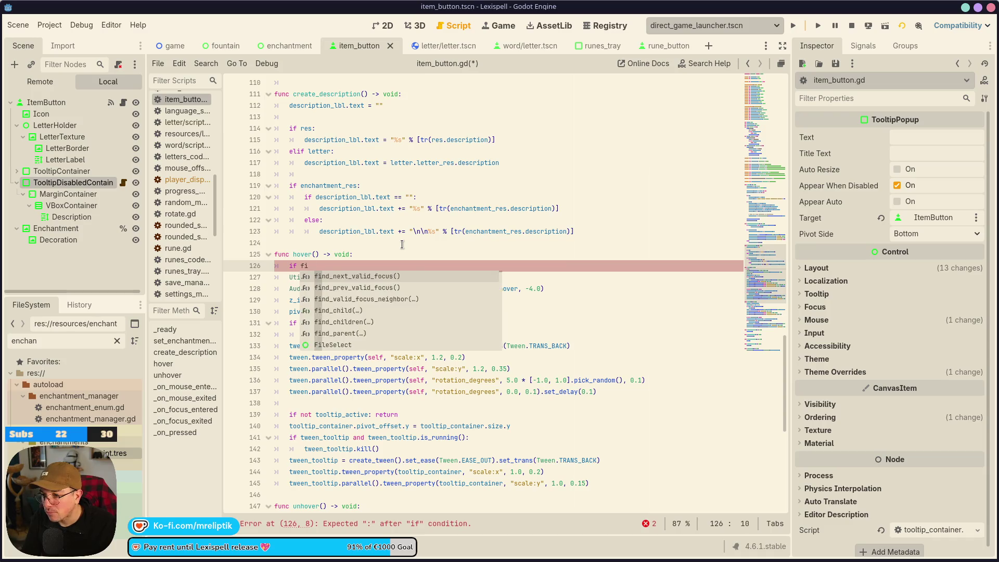
{"action": "type", "text": "s"}
{"action": "type", "text": "return"}
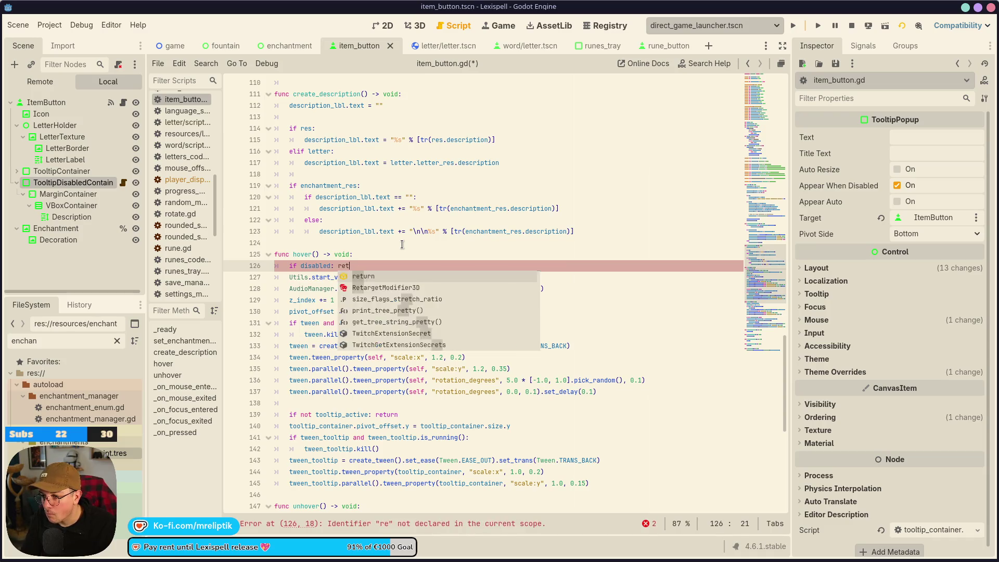
{"action": "key", "text": "ctrl+s"}
Try the same early return in unhover(), remove it again, and return to the 2D view
{"action": "scroll", "coordinate": [395, 351], "scroll_direction": "down", "scroll_amount": 3}
{"action": "left_click", "coordinate": [392, 408]}
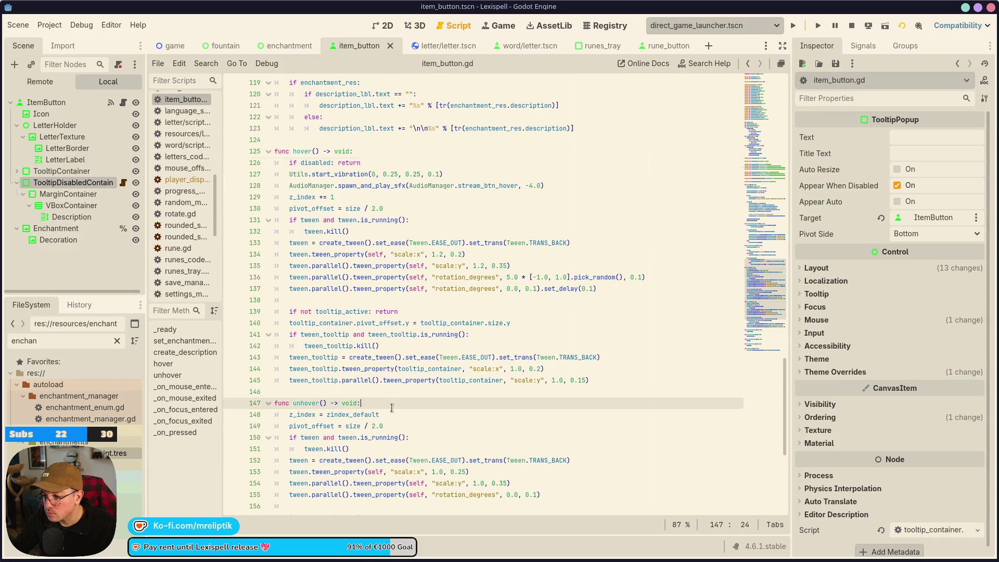
{"action": "key", "text": "Return"}
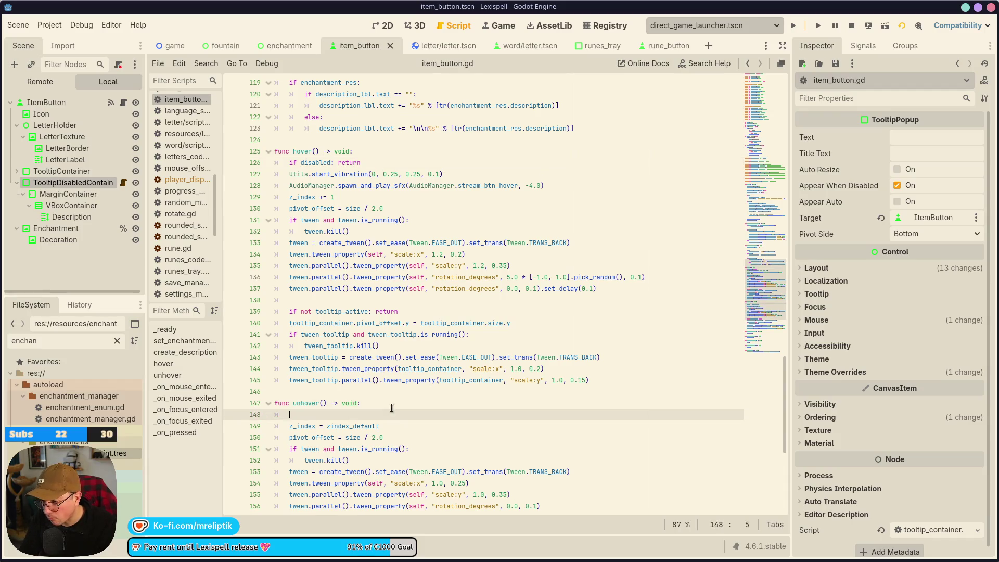
{"action": "type", "text": "if disabled:"}
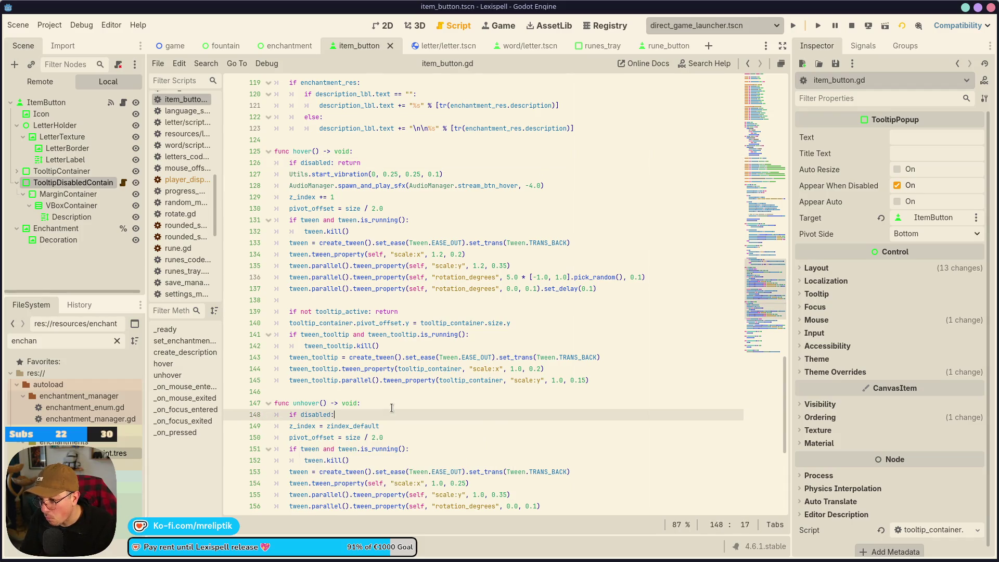
{"action": "type", "text": " return"}
{"action": "key", "text": "ctrl+s"}
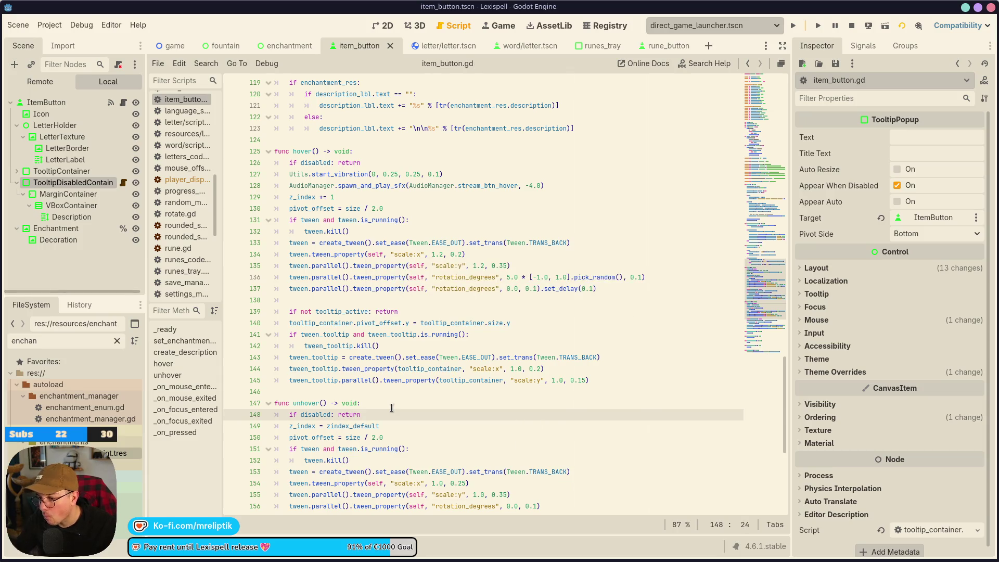
{"action": "key", "text": "ctrl+x"}
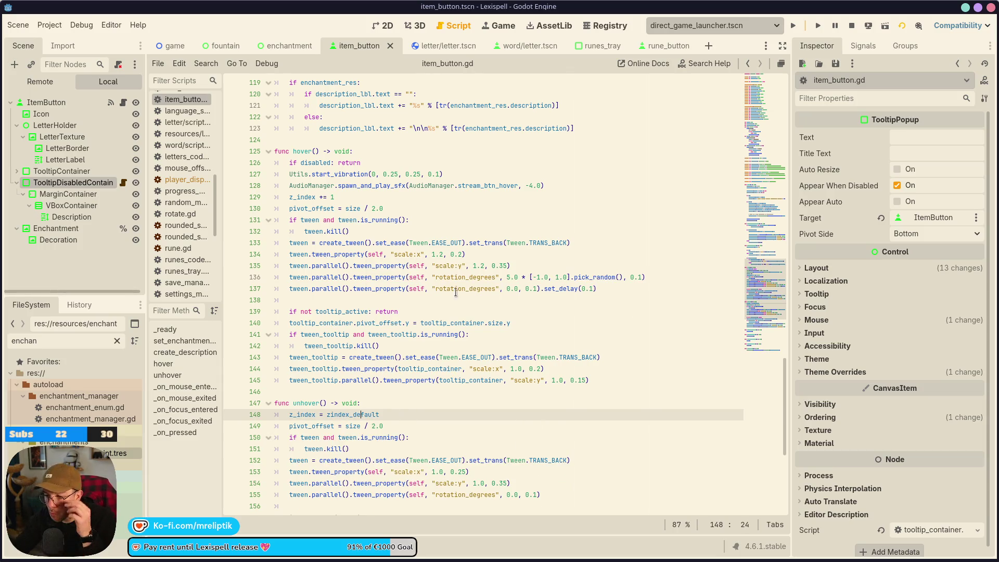
{"action": "scroll", "coordinate": [312, 156], "scroll_direction": "up", "scroll_amount": 6}
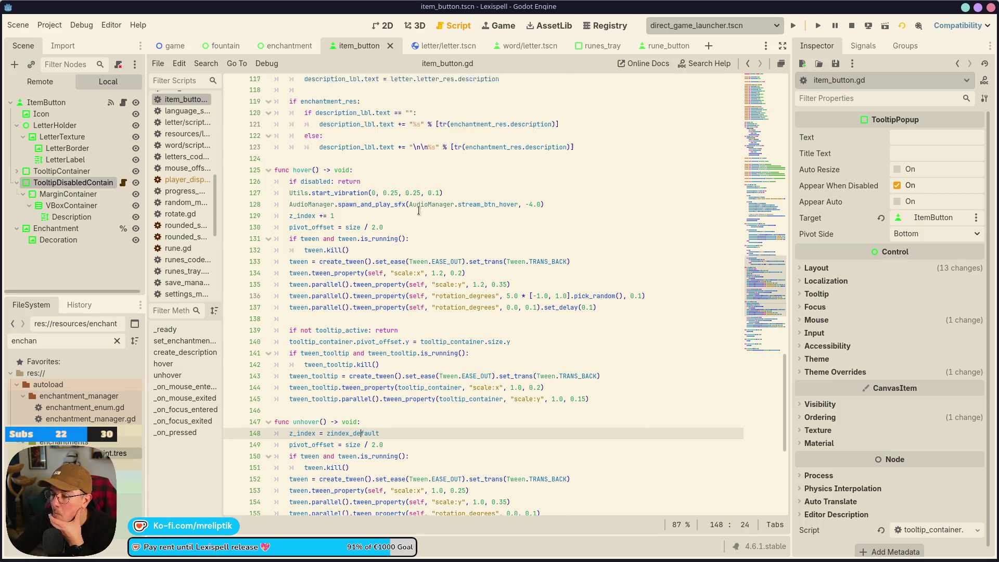
{"action": "key", "text": "ctrl+F1"}
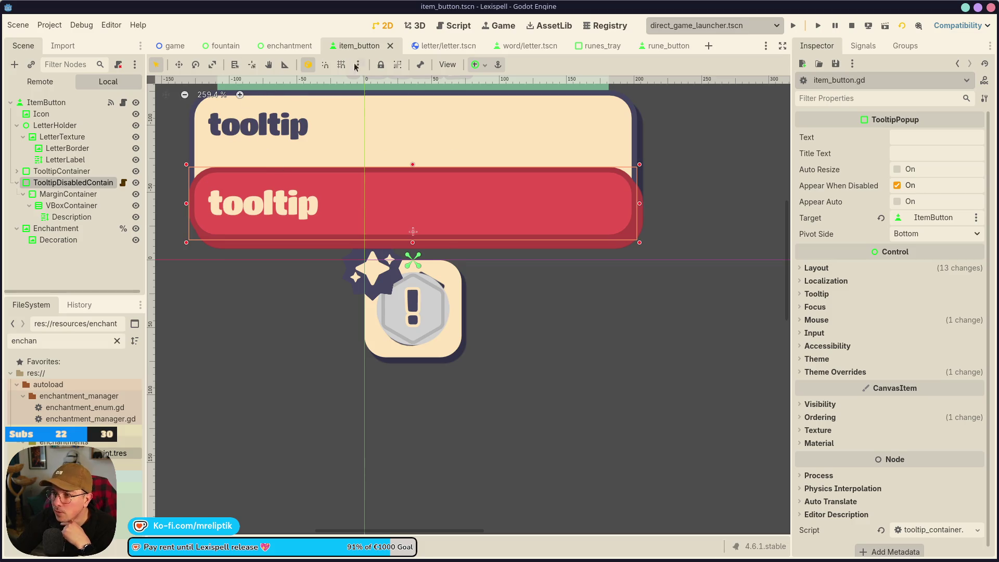
Clear TooltipDisabledContainer's Text property to empty and save the item_button scene
{"action": "left_click", "coordinate": [915, 137]}
{"action": "type", "text": "E"}
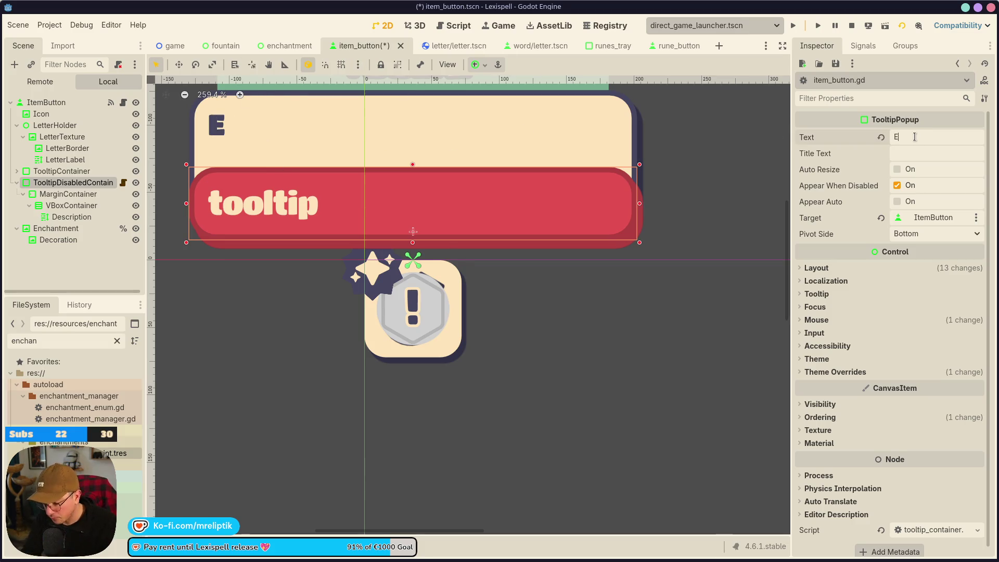
{"action": "type", "text": "CH"}
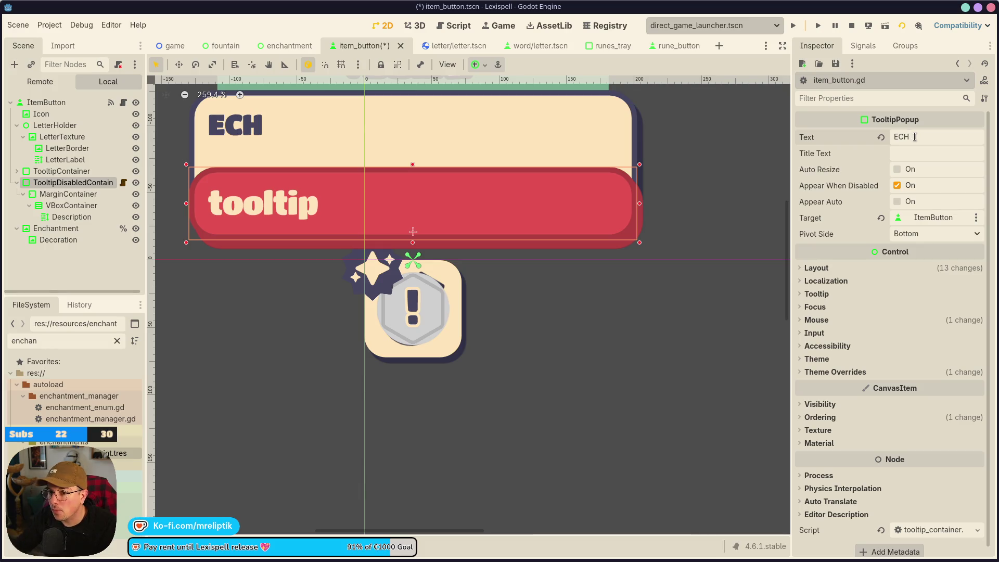
{"action": "key", "text": "BackSpace"}
{"action": "key", "text": "BackSpace"}
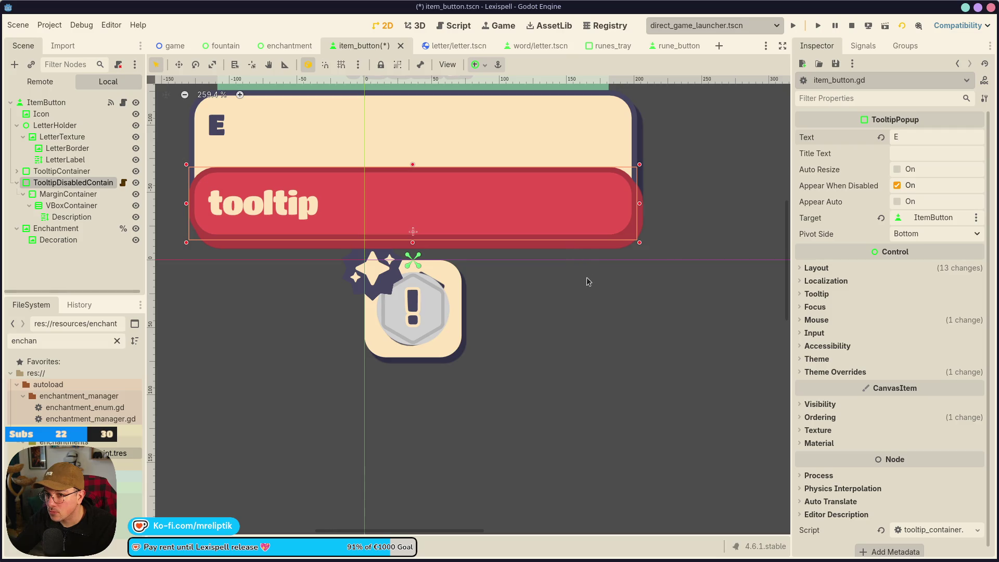
{"action": "key", "text": "BackSpace"}
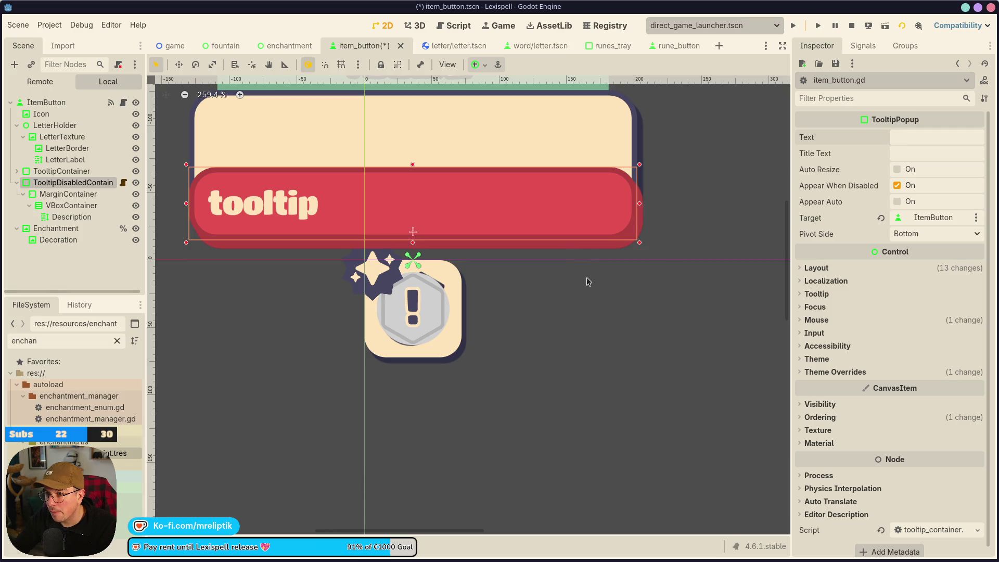
{"action": "left_click", "coordinate": [622, 287]}
{"action": "key", "text": "ctrl+s"}
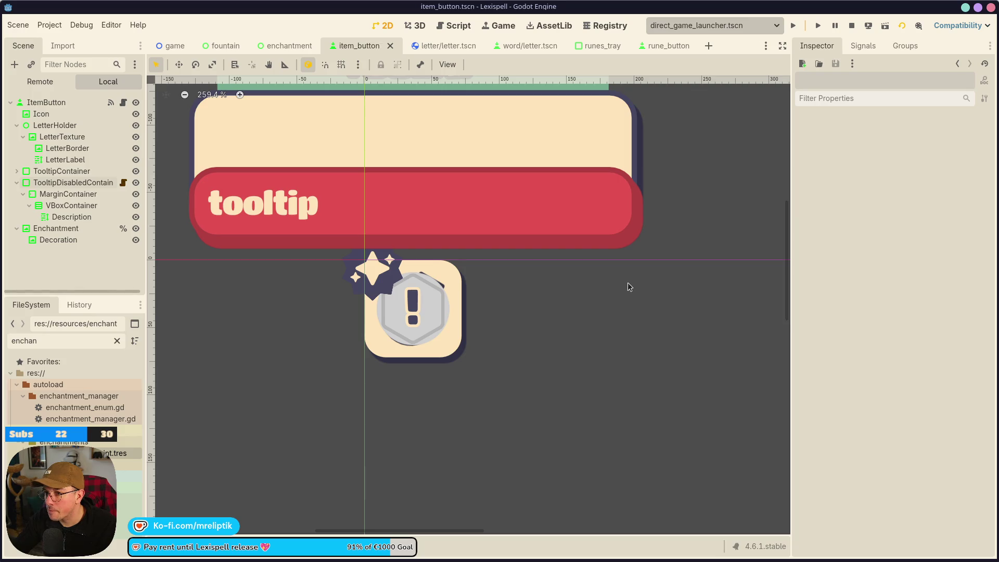
Reselect the TooltipDisabledContainer node in the Scene dock
{"action": "left_click", "coordinate": [296, 218]}
{"action": "left_click", "coordinate": [67, 193]}
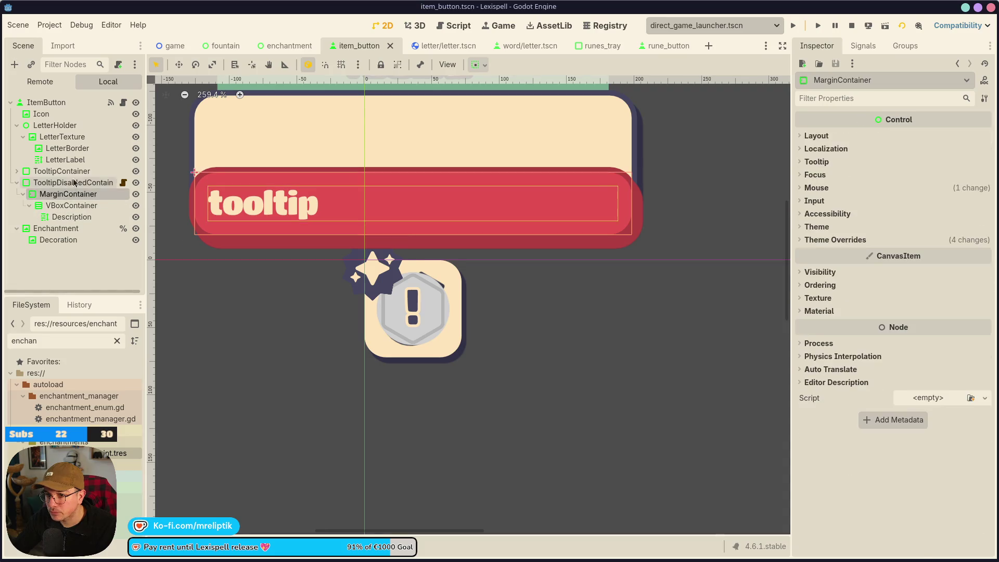
{"action": "left_click", "coordinate": [99, 182]}
{"action": "left_click", "coordinate": [61, 171]}
{"action": "left_click", "coordinate": [78, 183]}
{"action": "scroll", "coordinate": [596, 210], "scroll_direction": "down", "scroll_amount": 3}
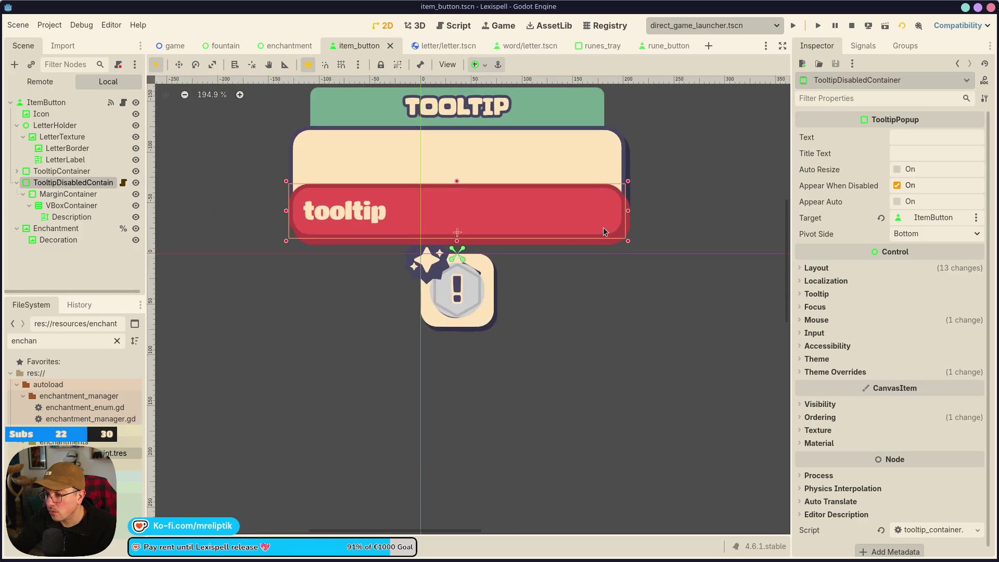
Set the disabled tooltip's Text property to TEST
{"action": "left_click", "coordinate": [135, 184]}
{"action": "left_click", "coordinate": [136, 184]}
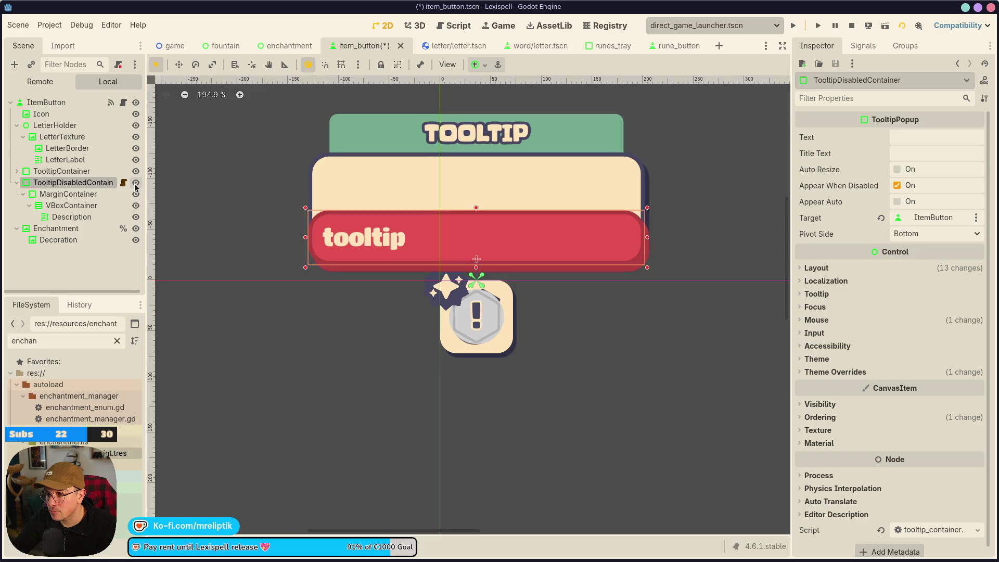
{"action": "left_click", "coordinate": [917, 141]}
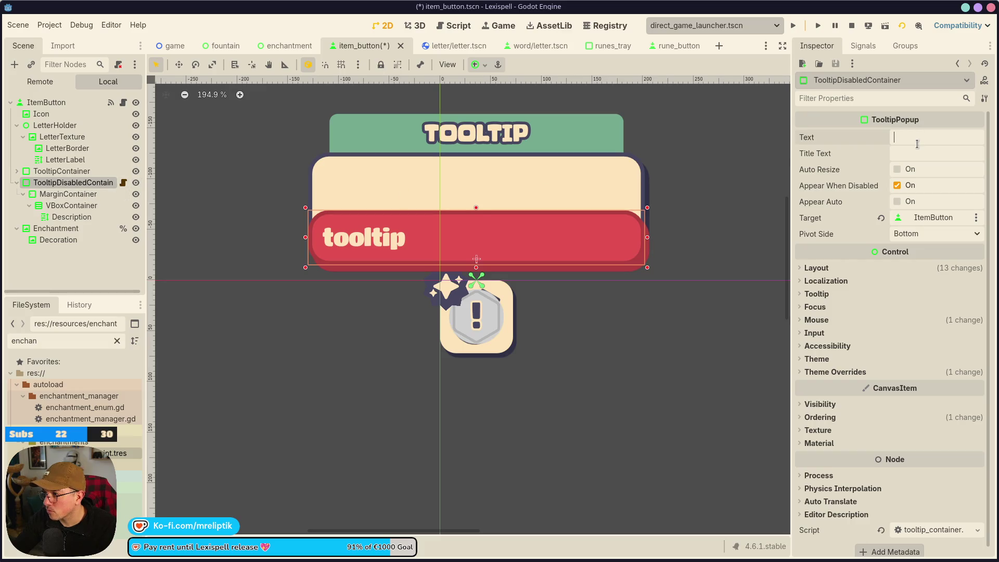
{"action": "type", "text": "TEST"}
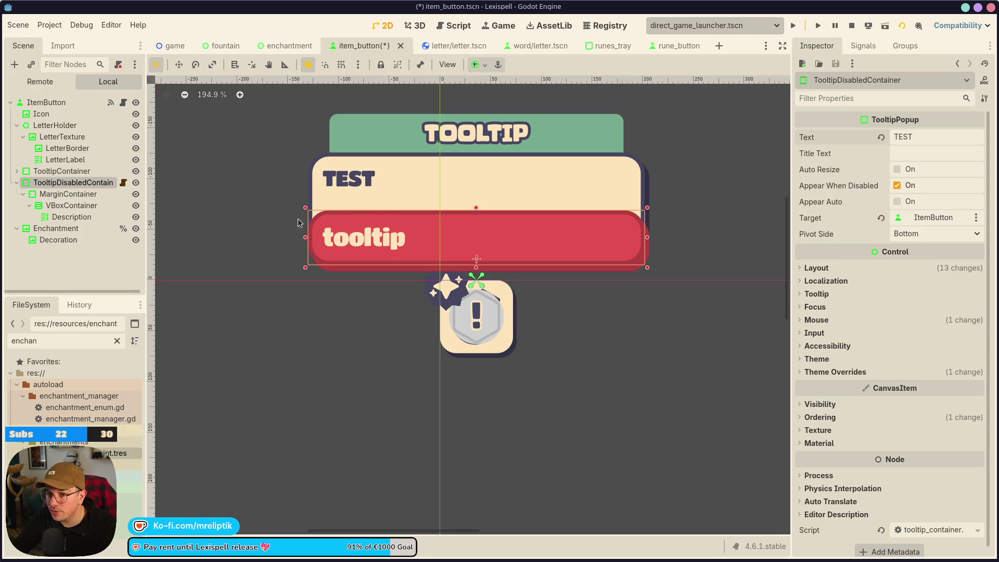
Expand TooltipContainer and open the disabled tooltip's tooltip_container.gd script
{"action": "left_click", "coordinate": [16, 172]}
{"action": "left_click", "coordinate": [132, 173]}
{"action": "left_click", "coordinate": [132, 173]}
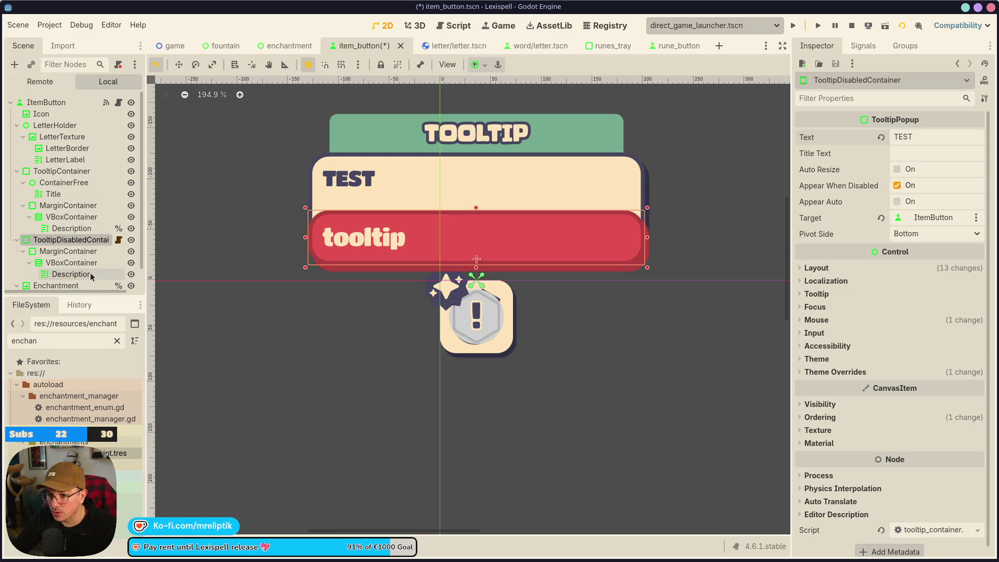
{"action": "scroll", "coordinate": [104, 261], "scroll_direction": "down", "scroll_amount": 1}
{"action": "left_click", "coordinate": [118, 220]}
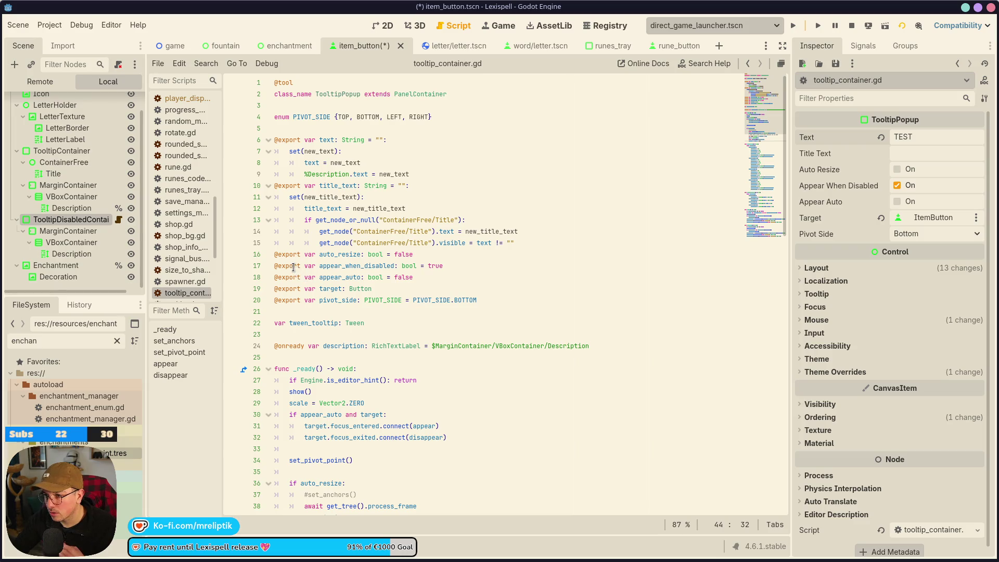
Back in 2D, clear the TEST text from the tooltip's Description label and save
{"action": "mouse_move", "coordinate": [294, 268]}
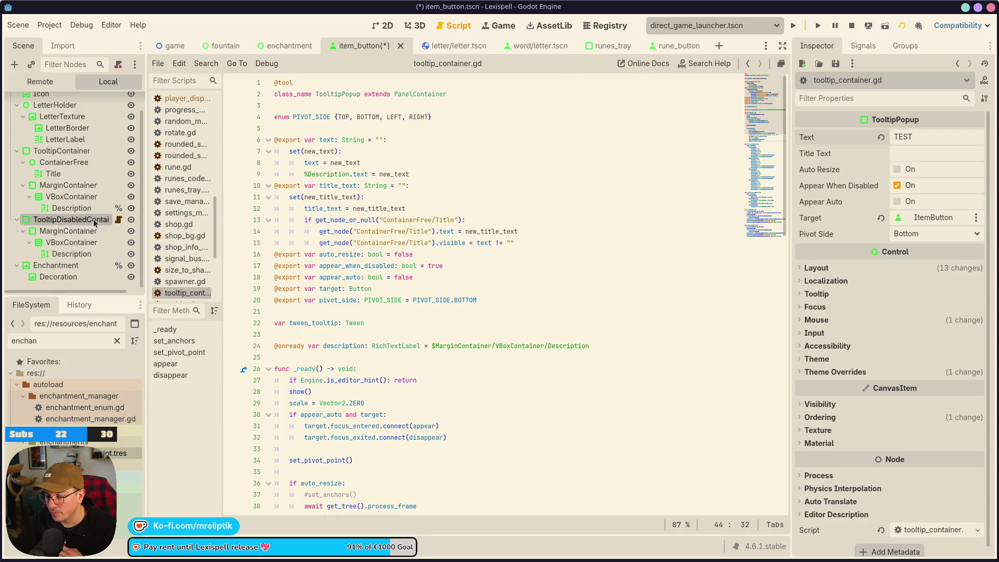
{"action": "left_click", "coordinate": [384, 26]}
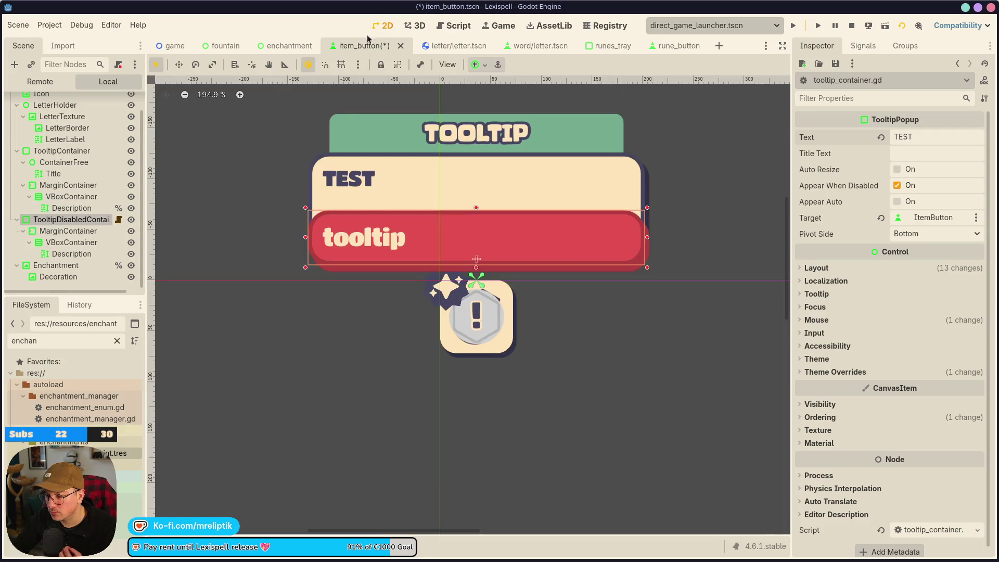
{"action": "left_click", "coordinate": [354, 179]}
{"action": "left_click", "coordinate": [860, 170]}
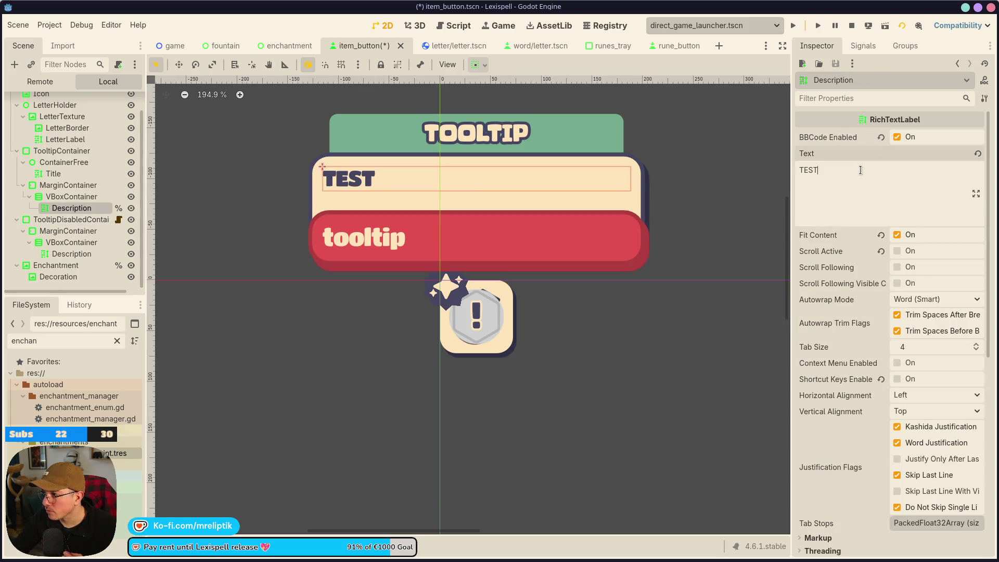
{"action": "key", "text": "BackSpace"}
{"action": "key", "text": "BackSpace"}
{"action": "key", "text": "BackSpace"}
{"action": "key", "text": "ctrl+s"}
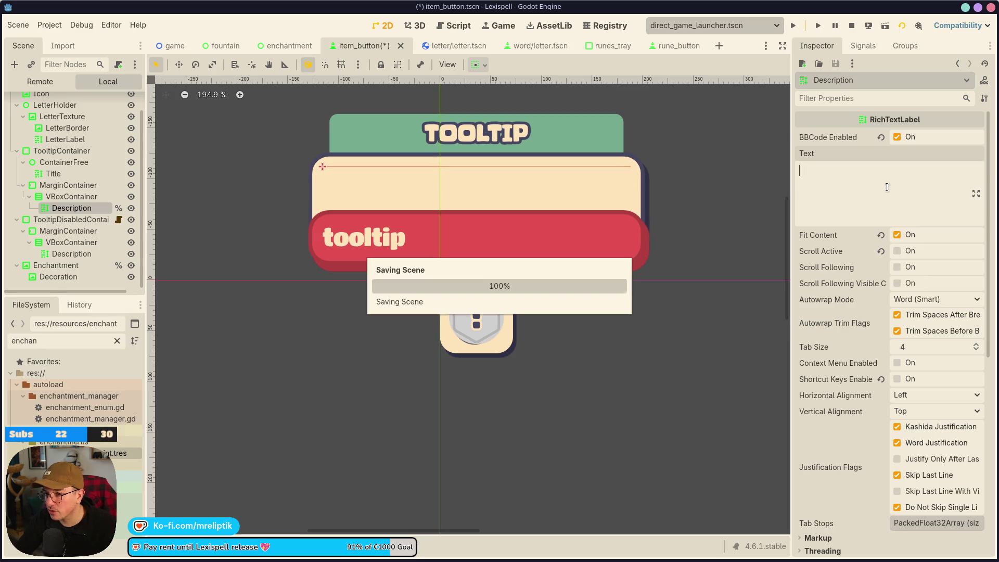
Revert TooltipDisabledContainer's Text to blank and save item_button
{"action": "left_click", "coordinate": [92, 253]}
{"action": "left_click", "coordinate": [73, 219]}
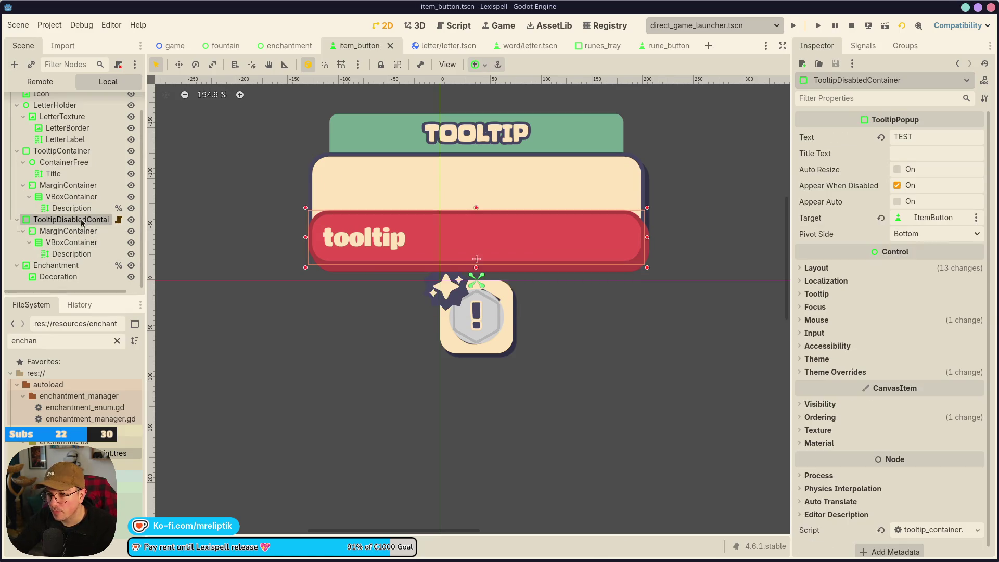
{"action": "left_click", "coordinate": [883, 138]}
{"action": "key", "text": "ctrl+s"}
Replace the disabled tooltip Description label's text with TEST
{"action": "left_click", "coordinate": [131, 220]}
{"action": "left_click", "coordinate": [130, 220]}
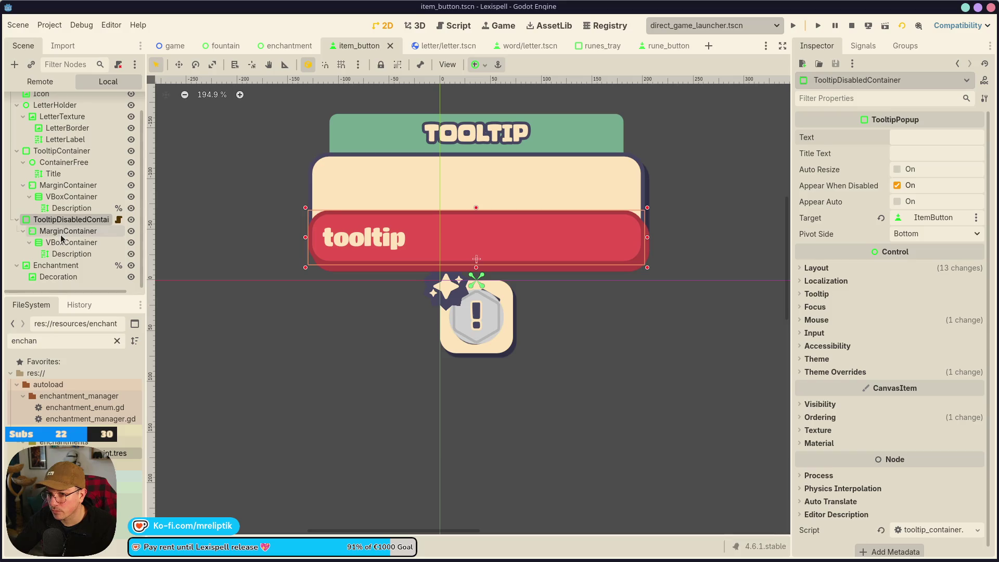
{"action": "left_click", "coordinate": [56, 265]}
{"action": "scroll", "coordinate": [874, 249], "scroll_direction": "up", "scroll_amount": 1}
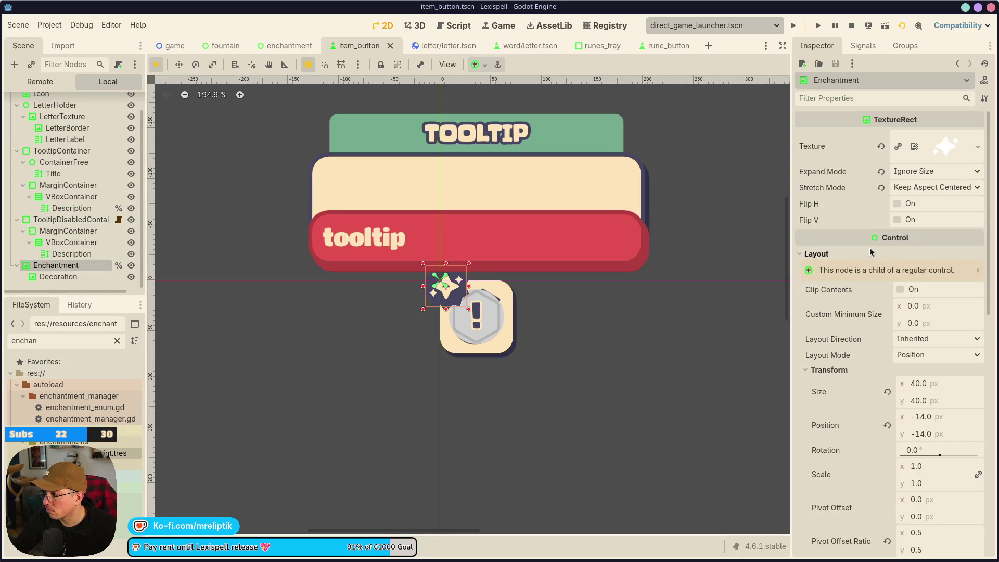
{"action": "left_click", "coordinate": [431, 245]}
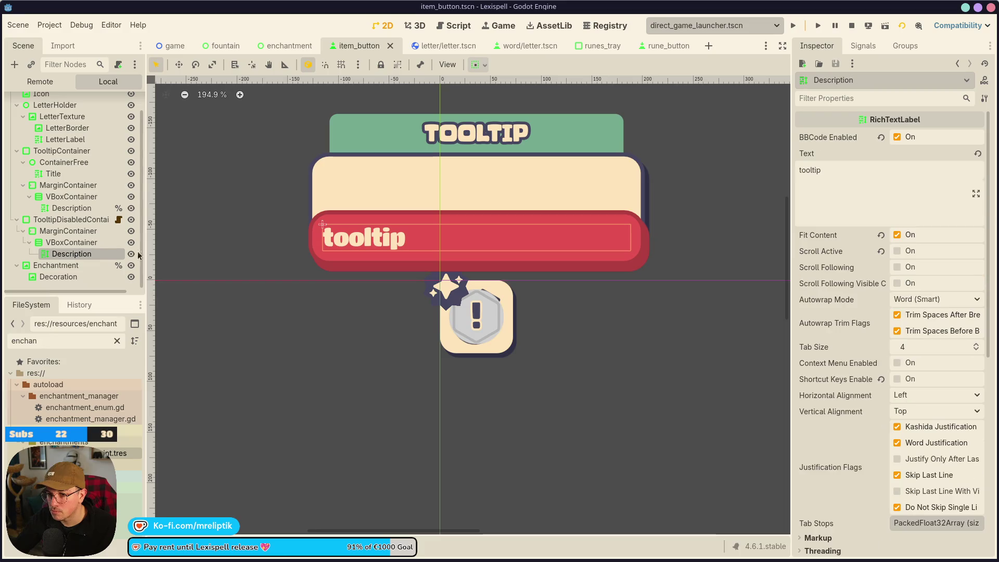
{"action": "double_click", "coordinate": [878, 172]}
{"action": "type", "text": "TEST"}
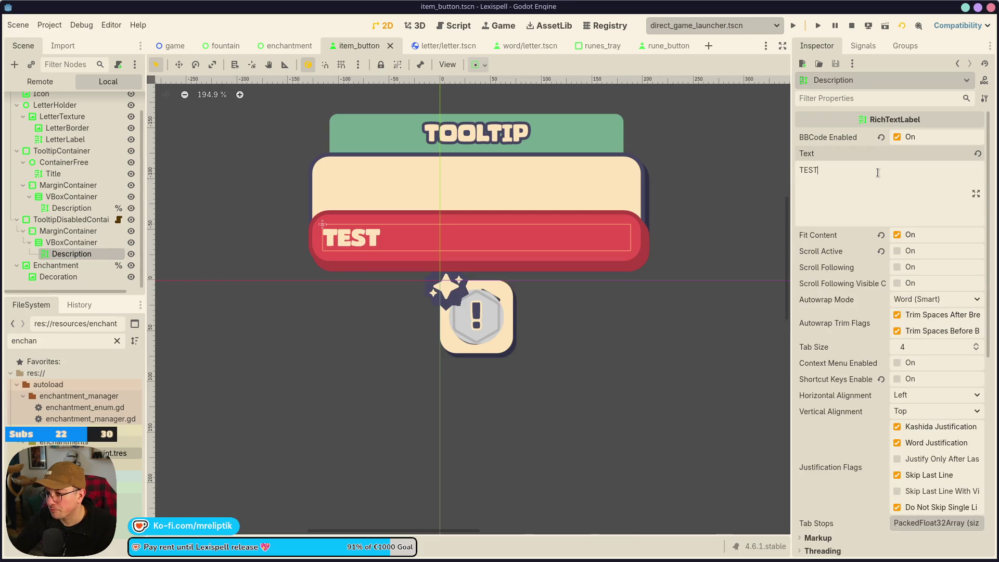
Check tooltip_container.gd, then close and reopen item_button via Quick Open in the 2D view
{"action": "left_click", "coordinate": [119, 219]}
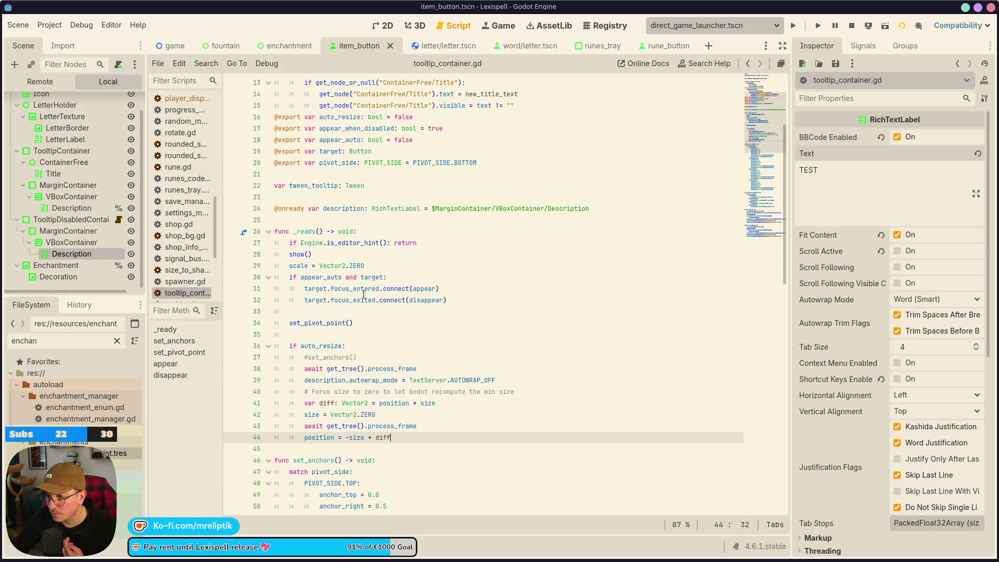
{"action": "scroll", "coordinate": [364, 294], "scroll_direction": "up", "scroll_amount": 4}
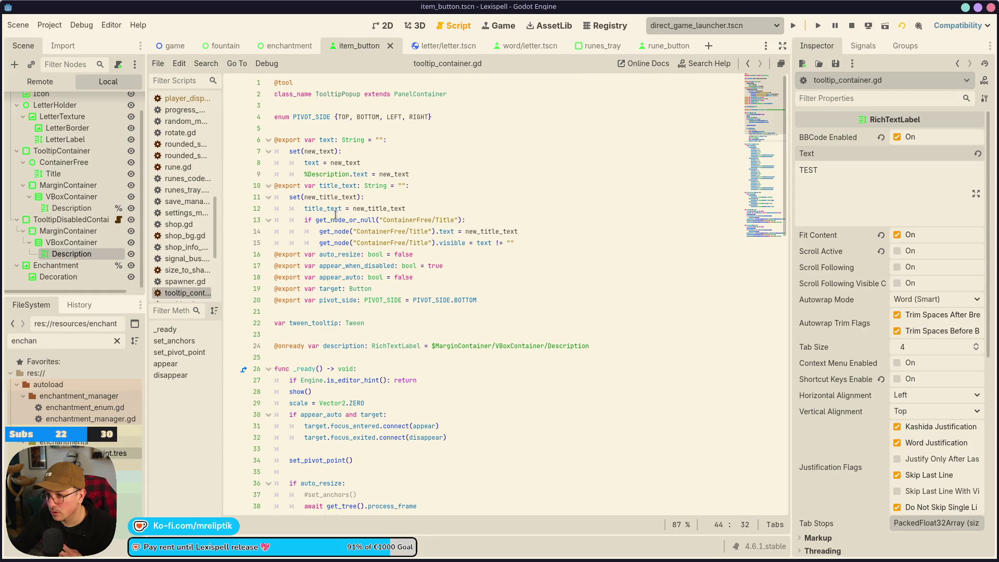
{"action": "mouse_move", "coordinate": [341, 223]}
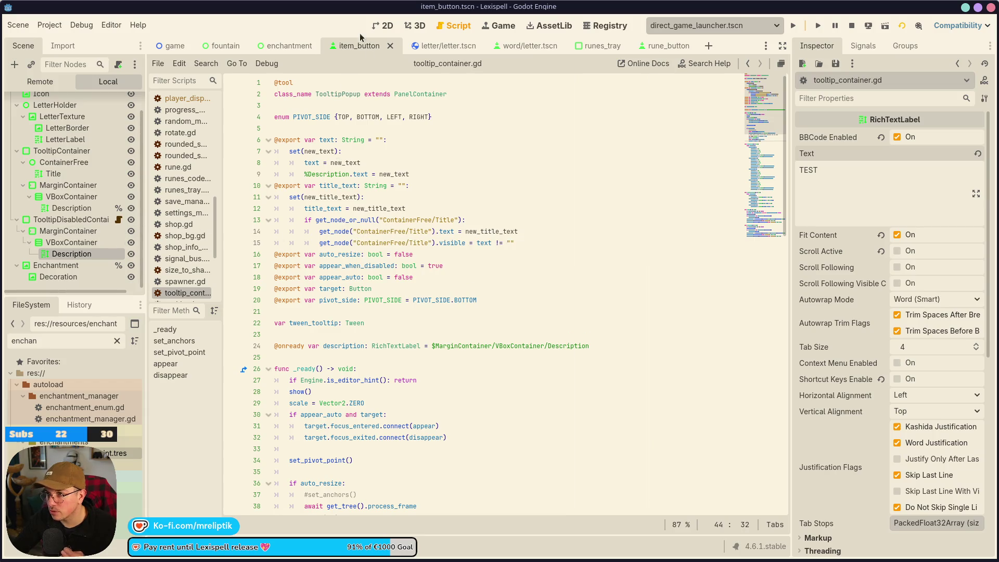
{"action": "key", "text": "ctrl+shift+w"}
{"action": "key", "text": "ctrl+shift+o"}
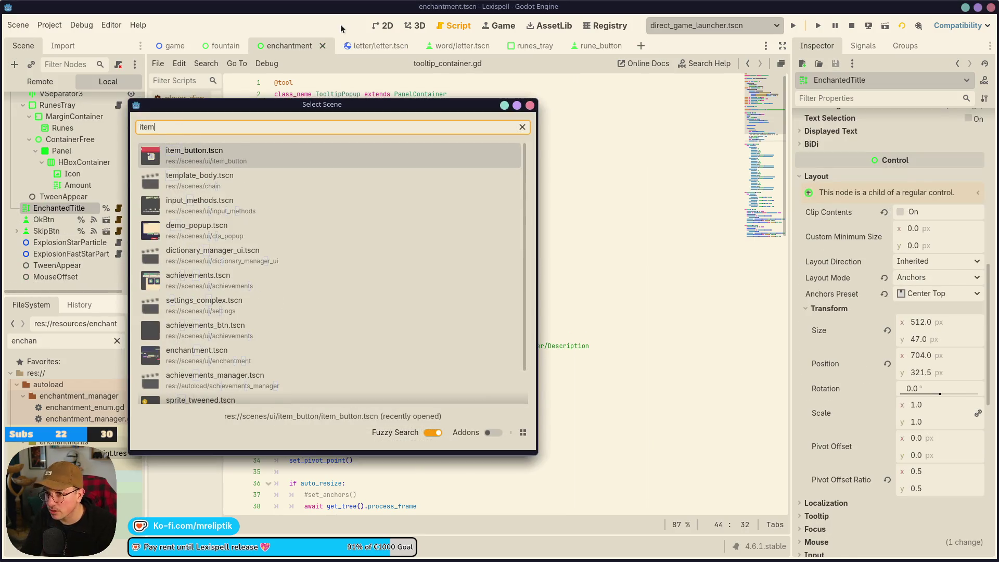
{"action": "key", "text": "Return"}
{"action": "left_click", "coordinate": [384, 25]}
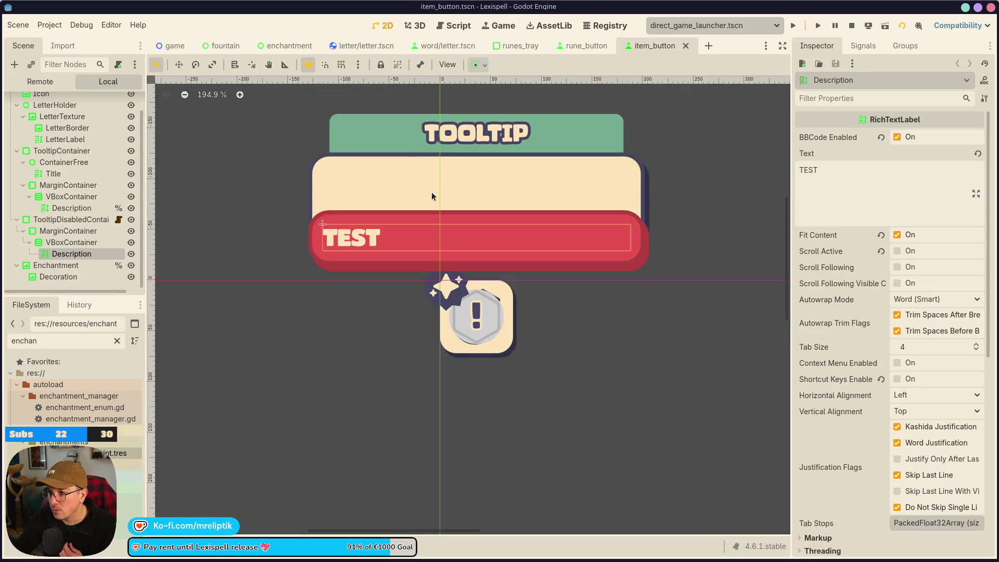
{"action": "left_click", "coordinate": [71, 219]}
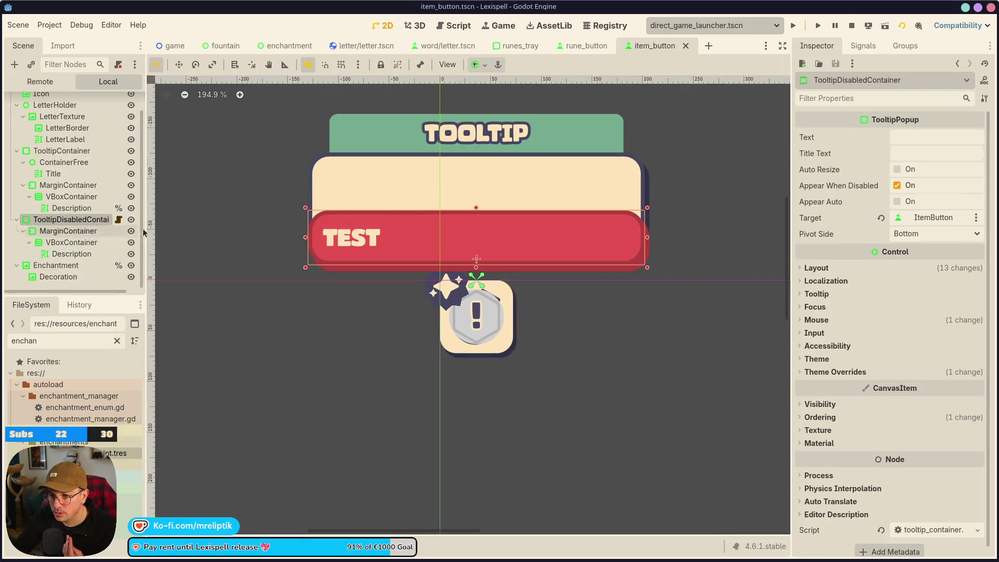
Type TEST into the disabled tooltip's Text, then erase it and save the scene
{"action": "left_click", "coordinate": [914, 137]}
{"action": "type", "text": "TEST"}
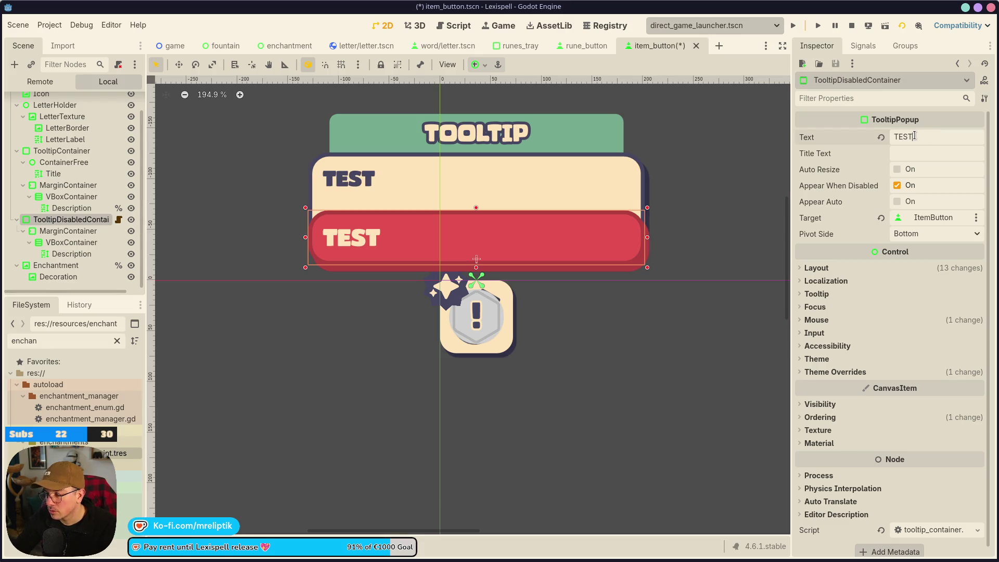
{"action": "key", "text": "BackSpace"}
{"action": "key", "text": "BackSpace"}
{"action": "key", "text": "BackSpace"}
{"action": "key", "text": "ctrl+s"}
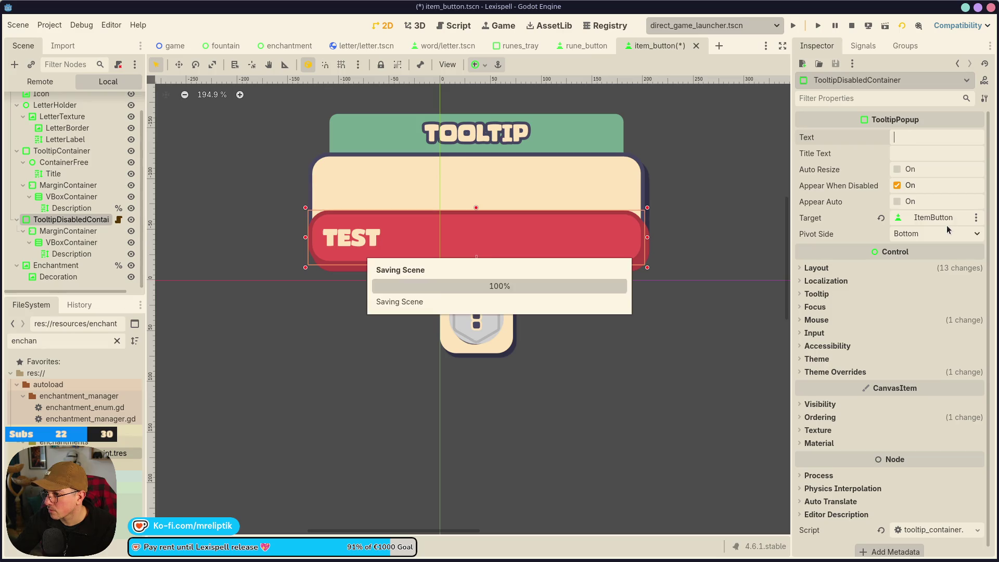
Open tooltip_container.gd, then return to the item_button scene's 2D layout
{"action": "left_click", "coordinate": [118, 220]}
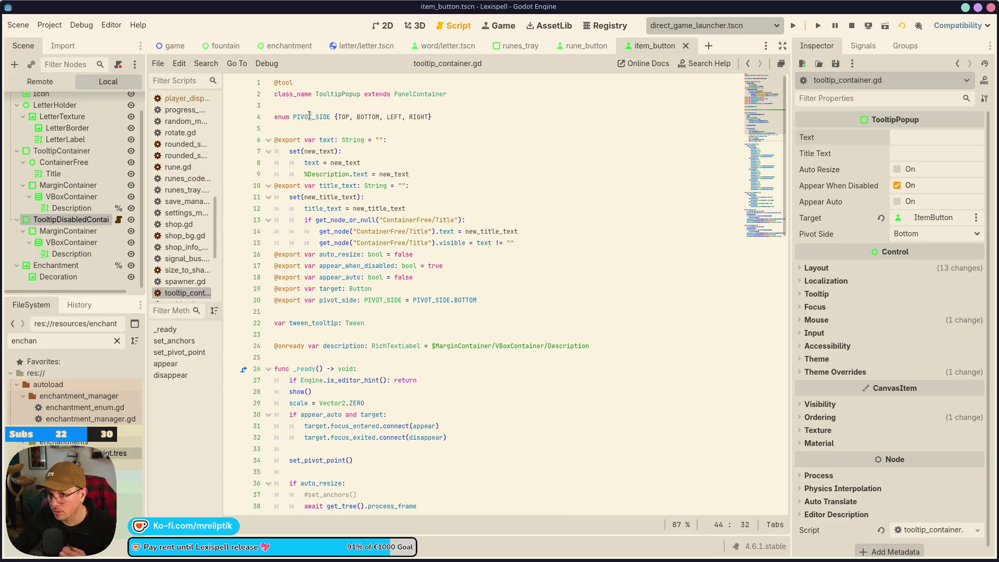
{"action": "key", "text": "XF86AudioLowerVolume"}
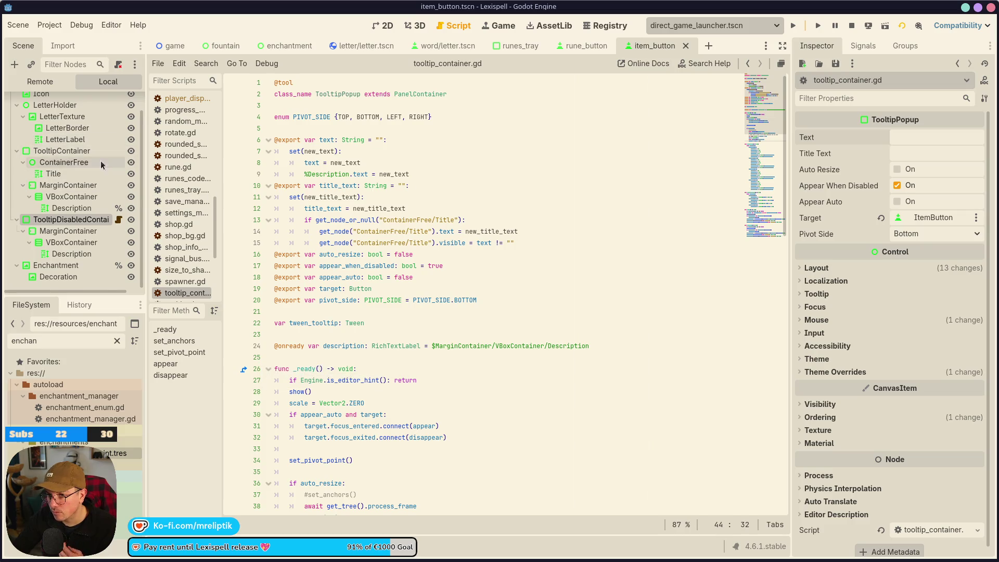
{"action": "scroll", "coordinate": [101, 161], "scroll_direction": "up", "scroll_amount": 2}
{"action": "left_click", "coordinate": [384, 25]}
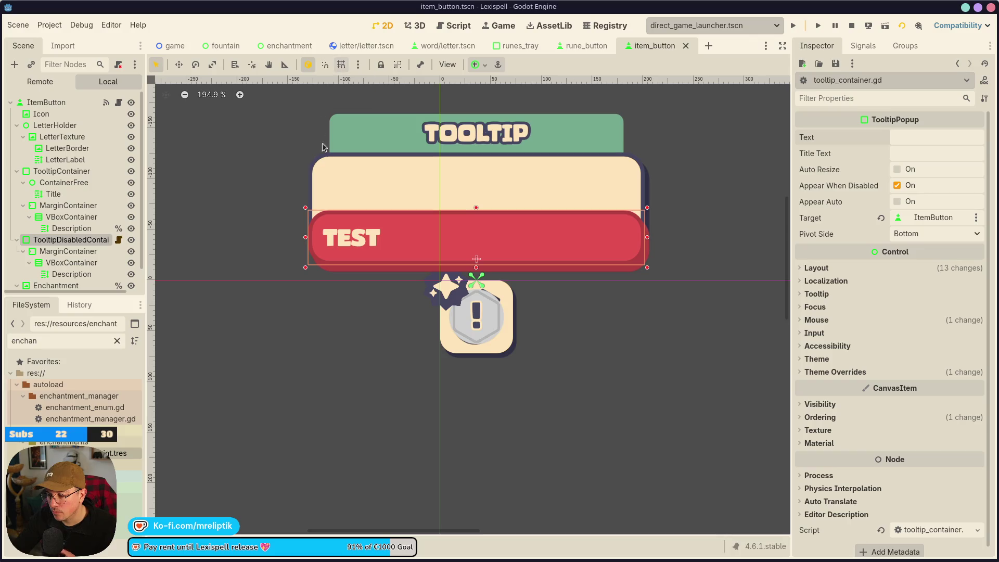
Inspect the Description reference in tooltip_container.gd's text setter, then return to 2D
{"action": "left_click", "coordinate": [132, 240]}
{"action": "left_click", "coordinate": [131, 240]}
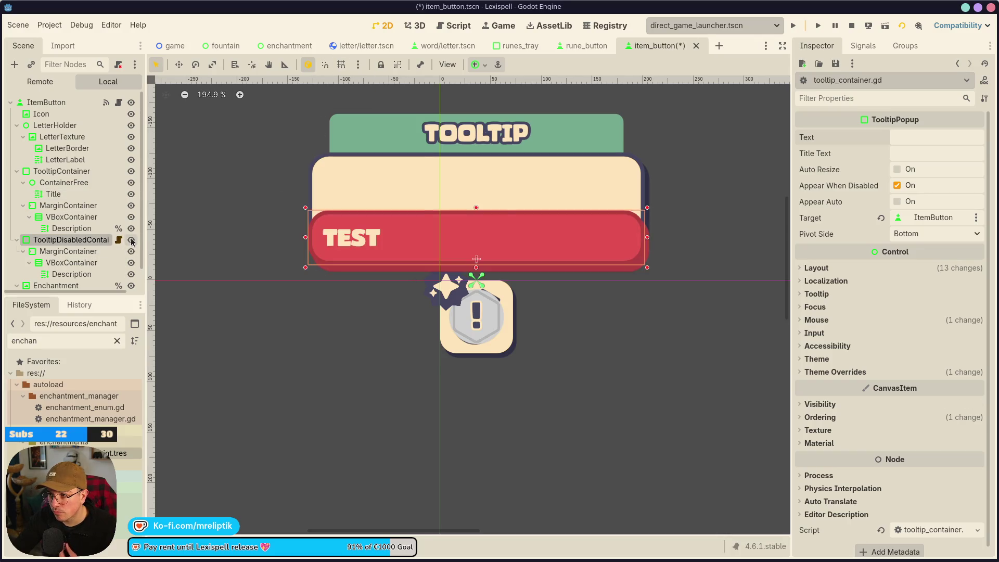
{"action": "left_click", "coordinate": [131, 240]}
{"action": "left_click", "coordinate": [120, 240]}
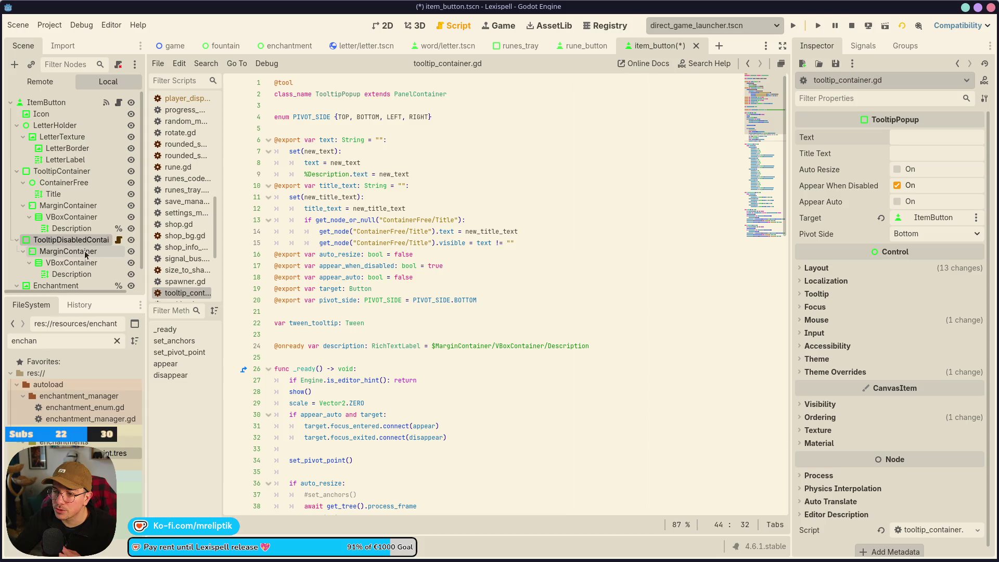
{"action": "double_click", "coordinate": [321, 175]}
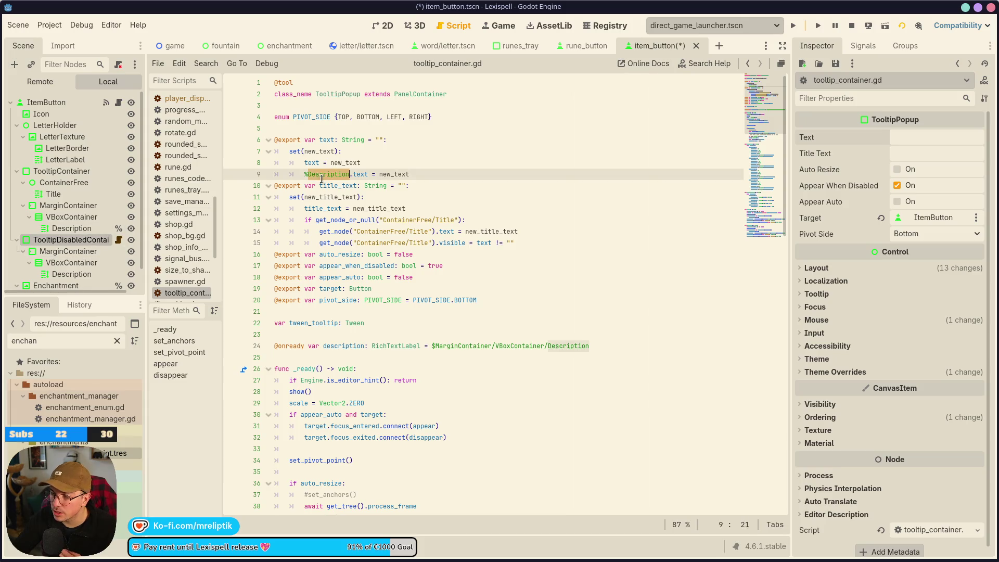
{"action": "left_click", "coordinate": [72, 228]}
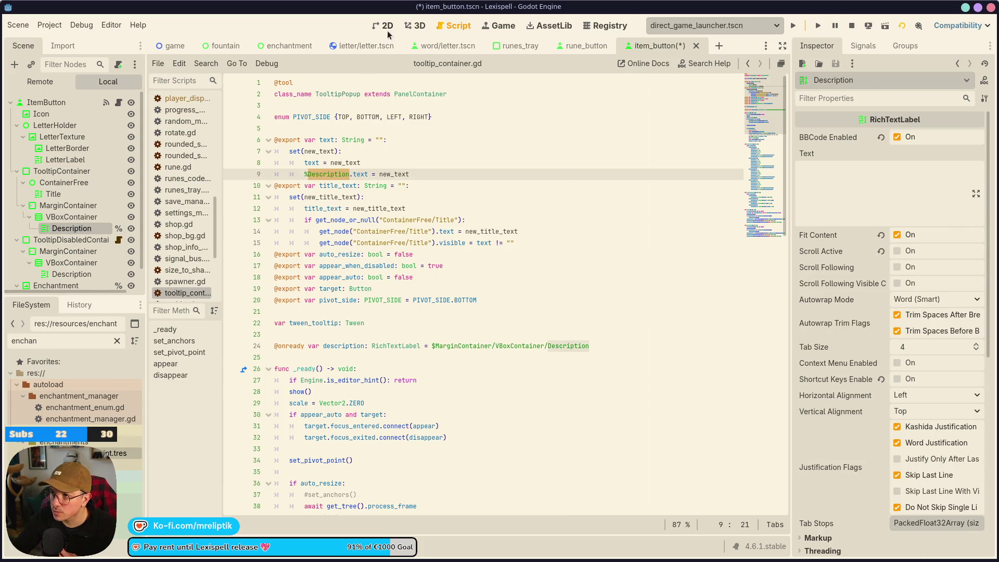
{"action": "left_click", "coordinate": [383, 26]}
Mark the disabled tooltip's Description node as Access as Unique Name and save
{"action": "right_click", "coordinate": [75, 236]}
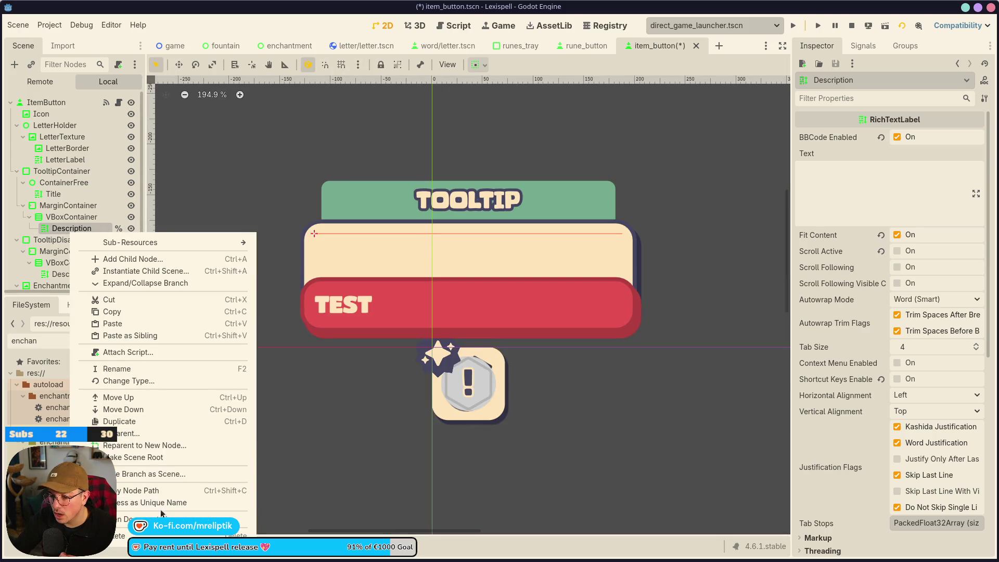
{"action": "left_click", "coordinate": [160, 503]}
{"action": "right_click", "coordinate": [80, 275]}
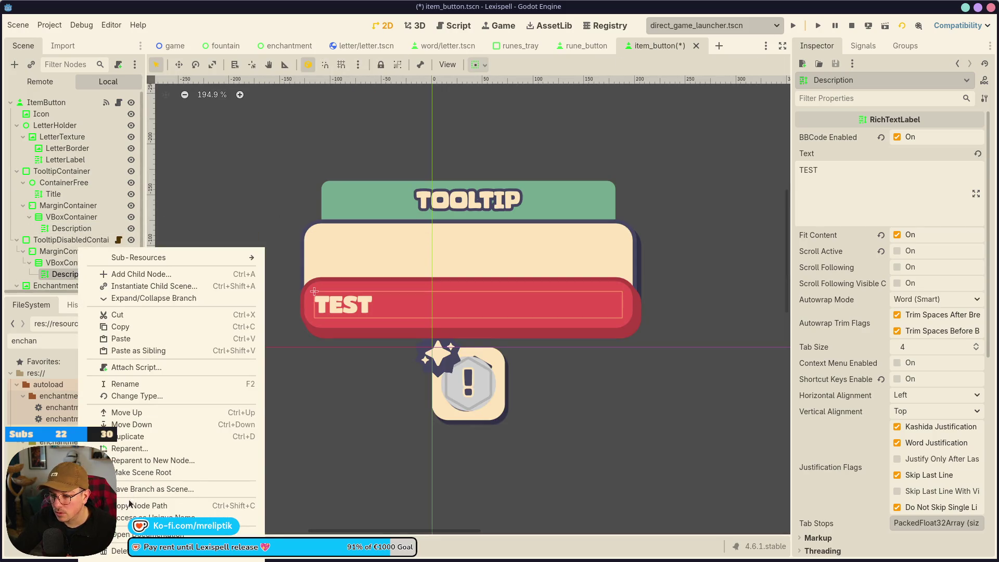
{"action": "left_click", "coordinate": [140, 520]}
{"action": "left_click", "coordinate": [72, 229]}
{"action": "key", "text": "ctrl+s"}
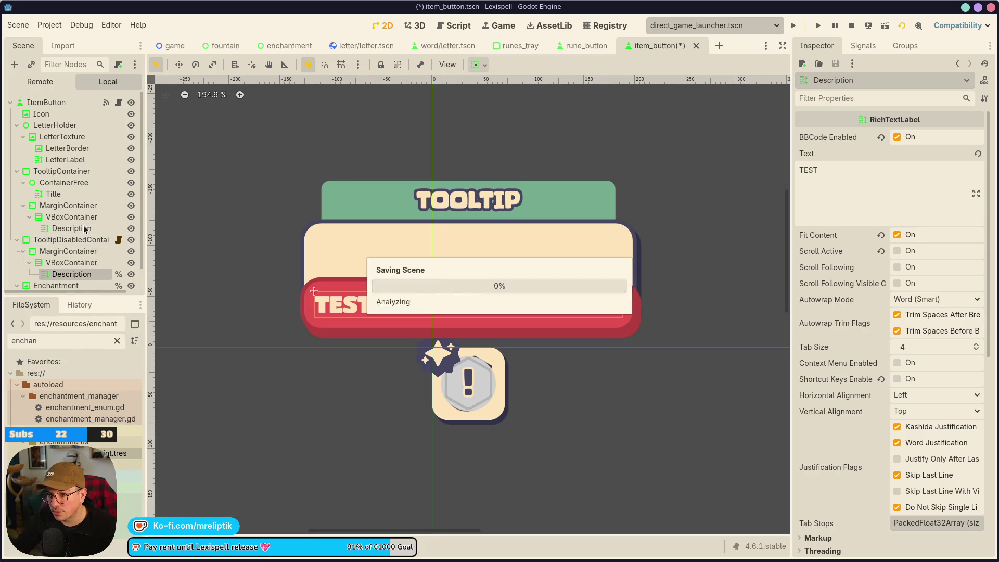
Review the item button script, save, and reselect TooltipDisabledContainer in the 2D view
{"action": "left_click", "coordinate": [119, 103]}
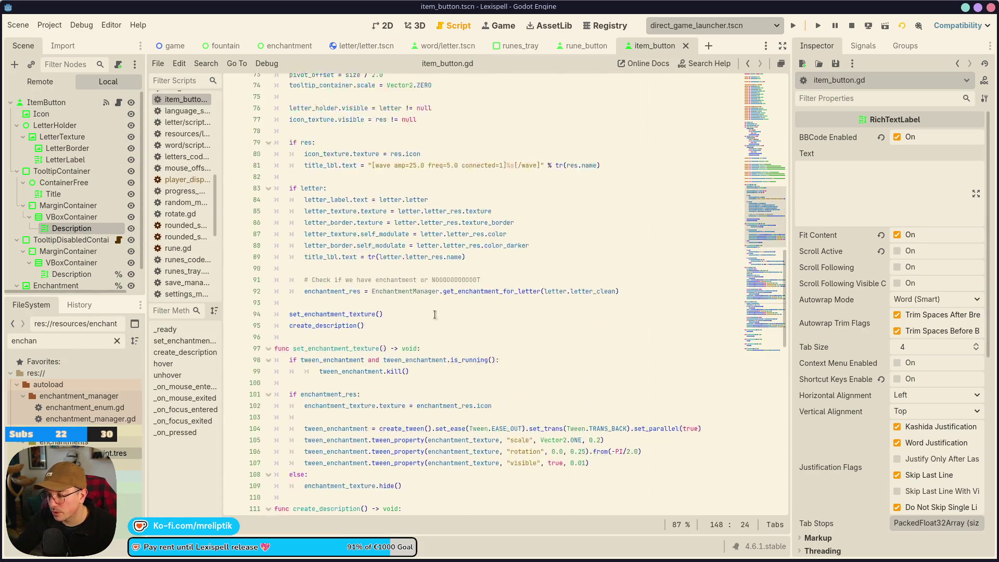
{"action": "scroll", "coordinate": [476, 350], "scroll_direction": "up", "scroll_amount": 3}
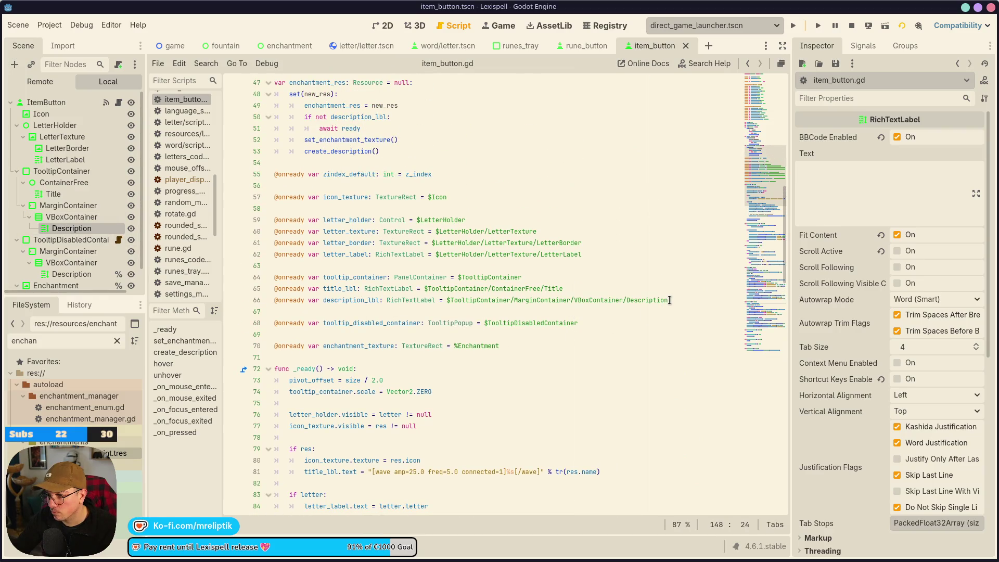
{"action": "key", "text": "ctrl+s"}
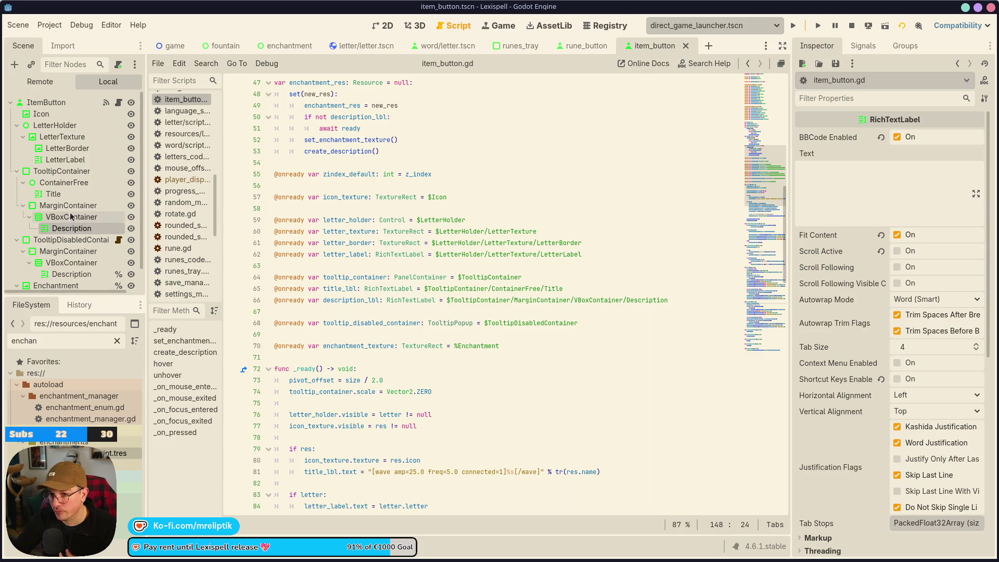
{"action": "left_click", "coordinate": [386, 27]}
{"action": "left_click", "coordinate": [71, 240]}
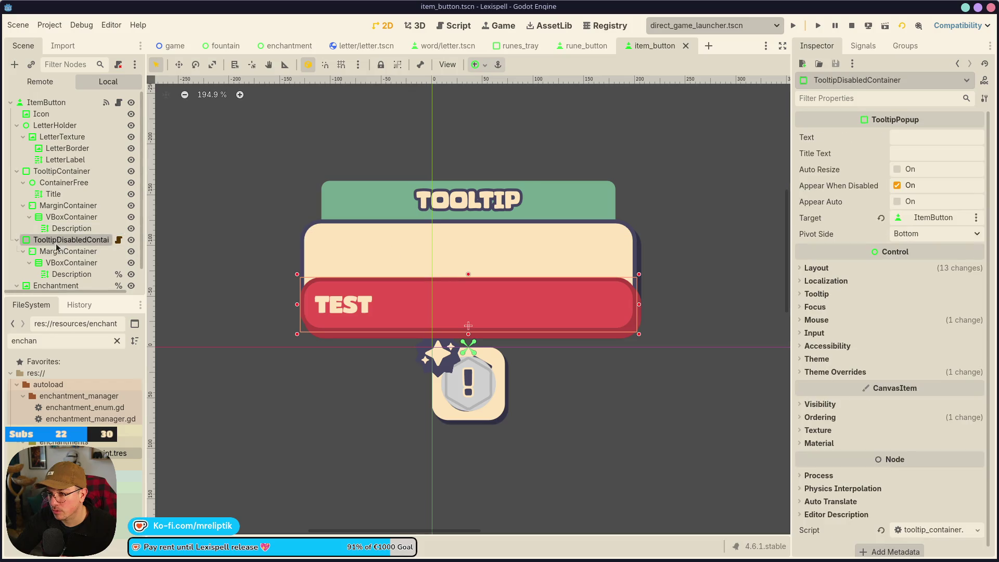
Enter ENCHANTEMENT.ALREADY_ENCHANTED as the disabled tooltip's Text and save item_button
{"action": "left_click", "coordinate": [910, 137]}
{"action": "type", "text": "TEST"}
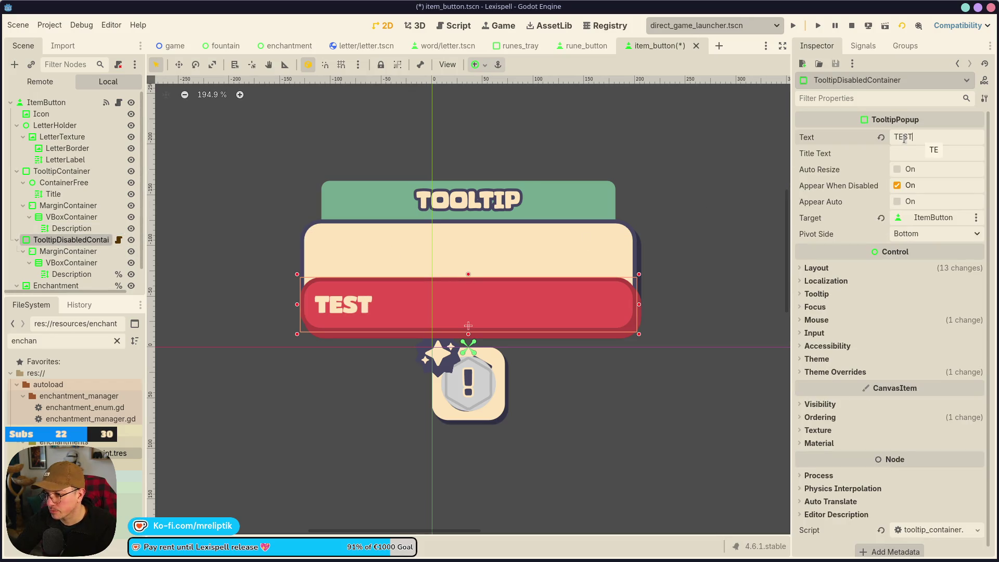
{"action": "key", "text": "ctrl+a"}
{"action": "type", "text": "E"}
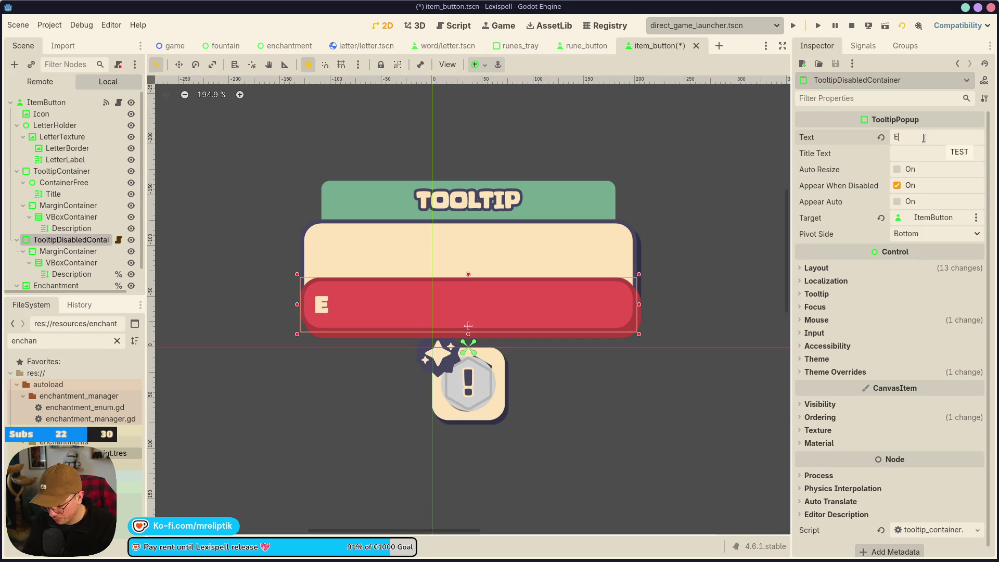
{"action": "type", "text": "NCHAN"}
{"action": "key", "text": "BackSpace"}
{"action": "key", "text": "BackSpace"}
{"action": "key", "text": "BackSpace"}
{"action": "type", "text": "NCHA"}
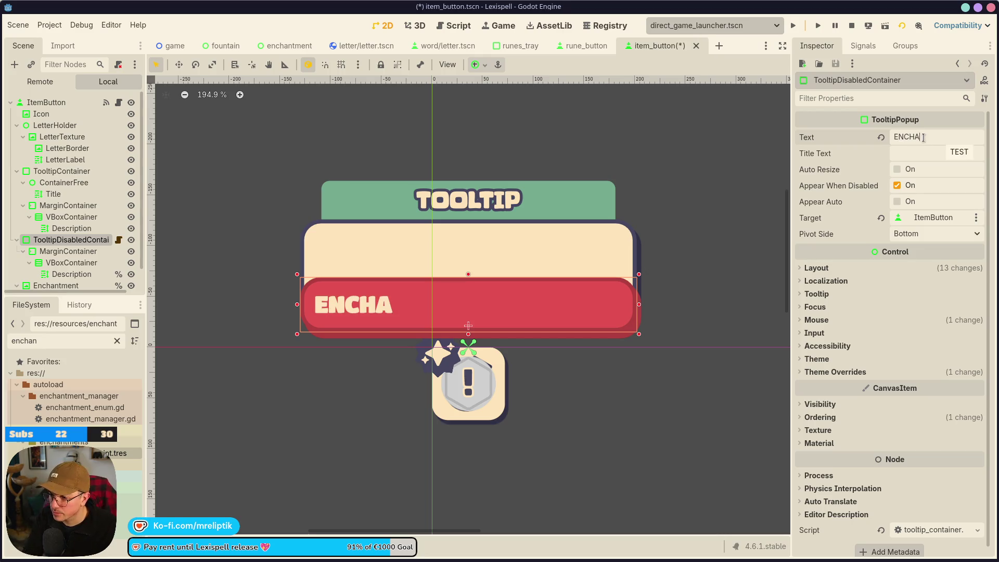
{"action": "type", "text": "NTEMENT."}
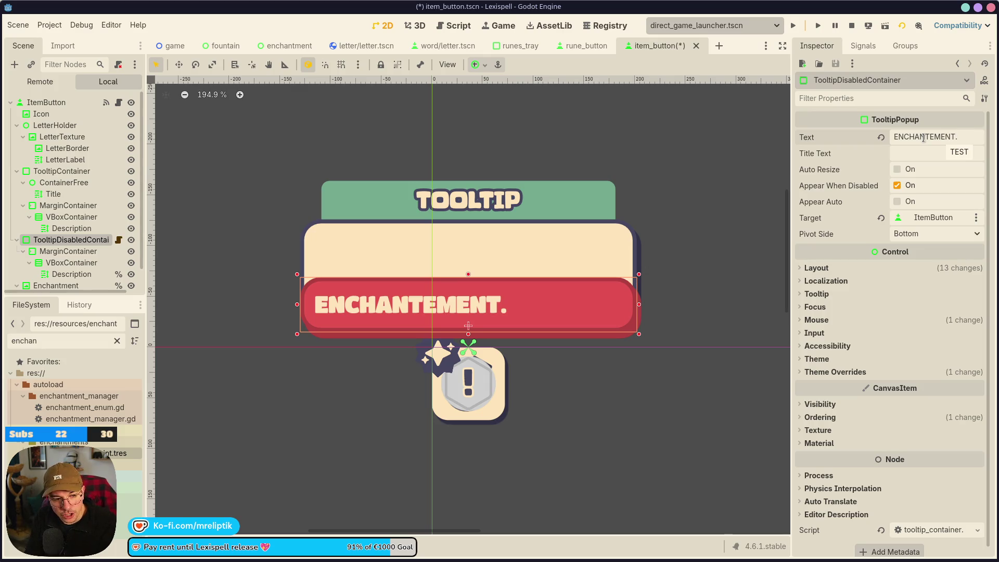
{"action": "type", "text": "ALREA"}
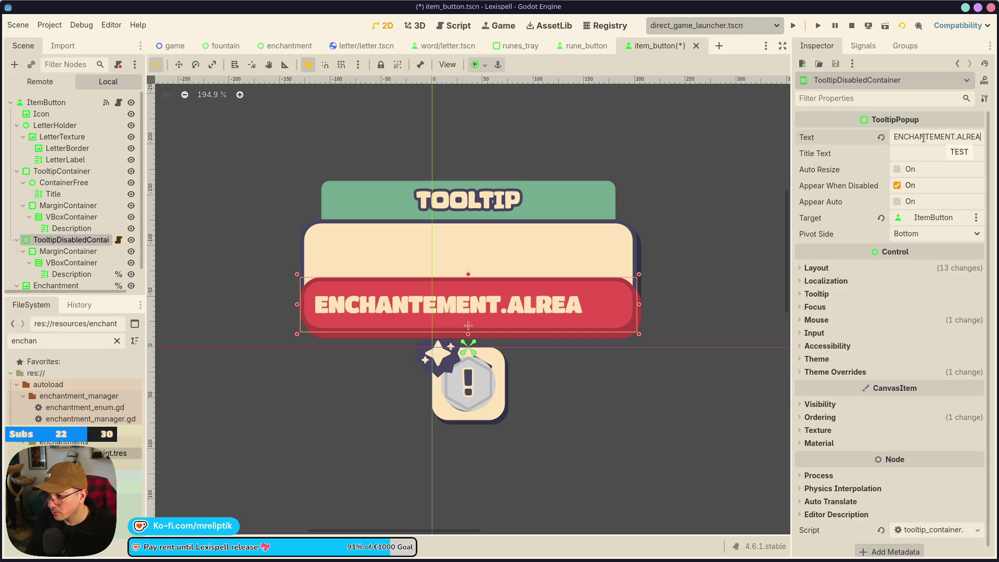
{"action": "type", "text": "DY_"}
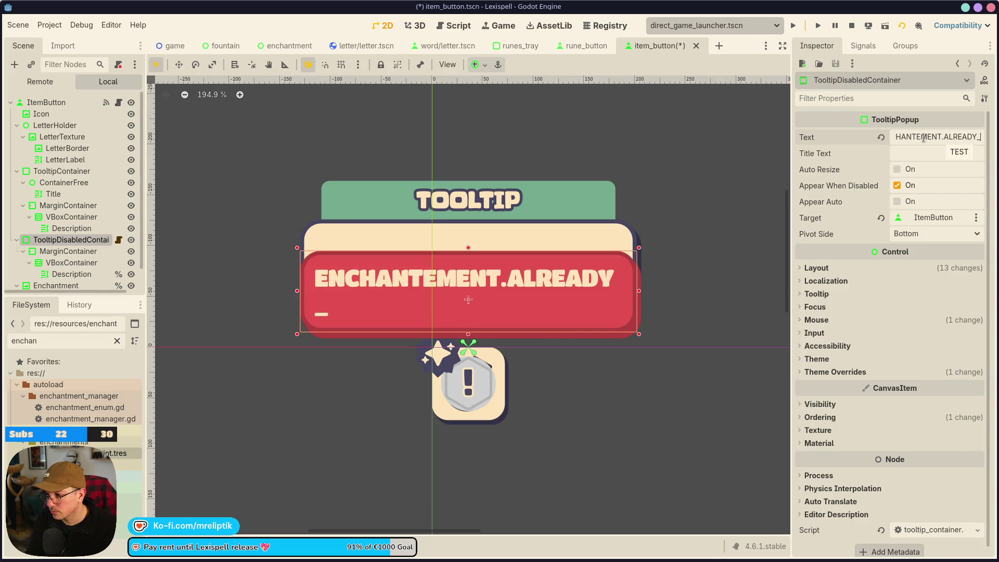
{"action": "key", "text": "BackSpace"}
{"action": "type", "text": "_ENCHATEN"}
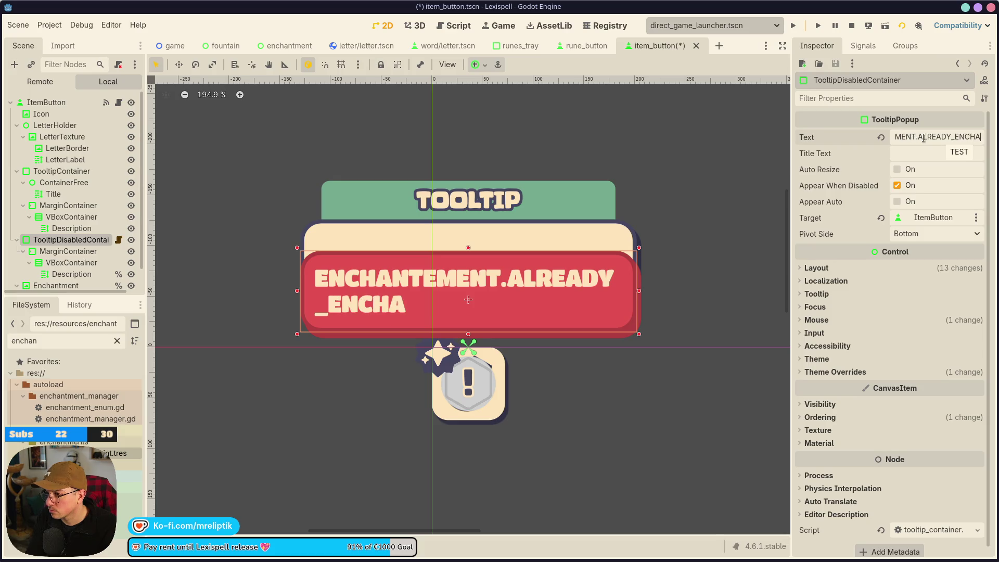
{"action": "key", "text": "BackSpace"}
{"action": "key", "text": "BackSpace"}
{"action": "key", "text": "BackSpace"}
{"action": "type", "text": "NTED"}
{"action": "key", "text": "ctrl+s"}
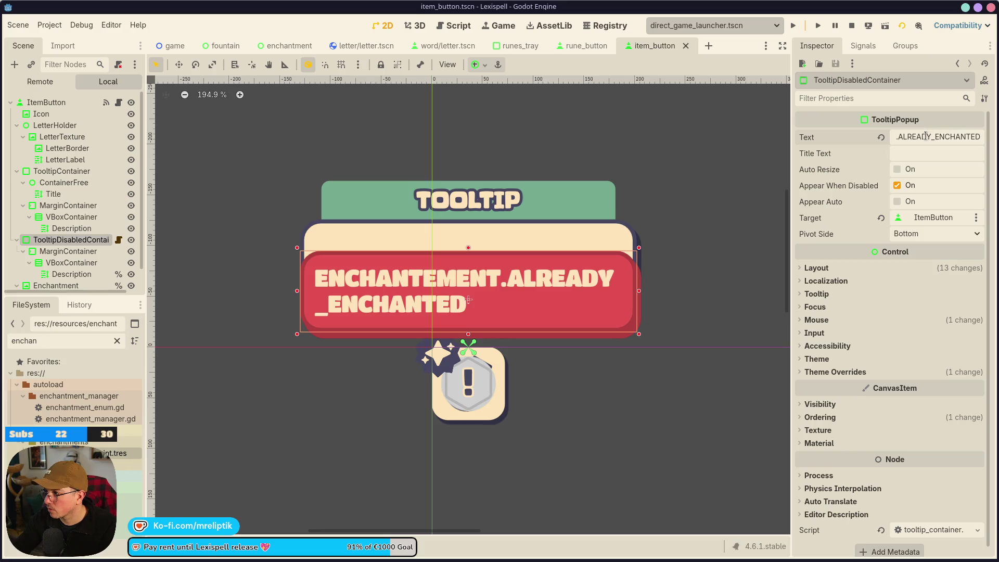
Copy the translation key and bring up the Lexispell_localization spreadsheet
{"action": "triple_click", "coordinate": [926, 136]}
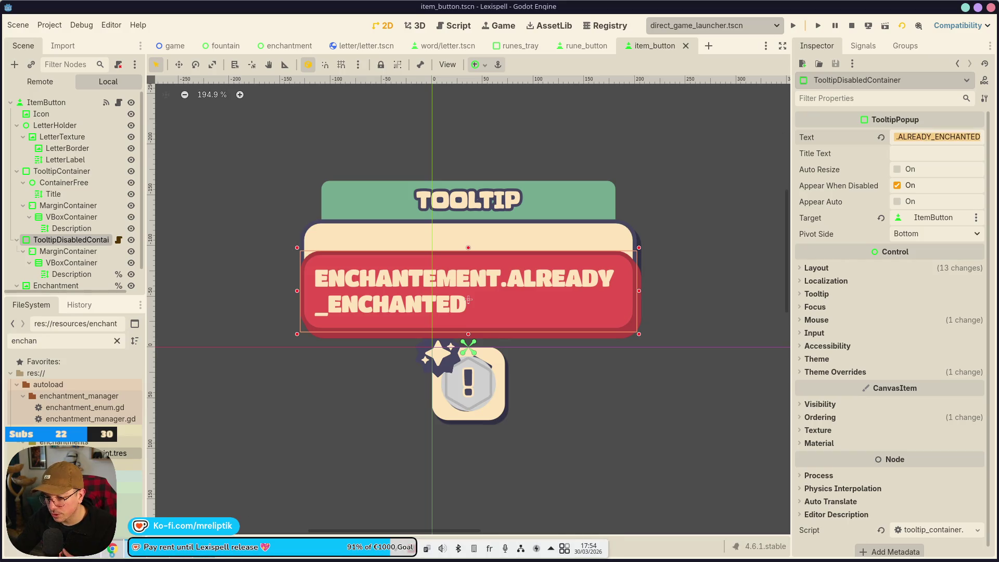
{"action": "key", "text": "alt+Tab"}
{"action": "left_click", "coordinate": [92, 399]}
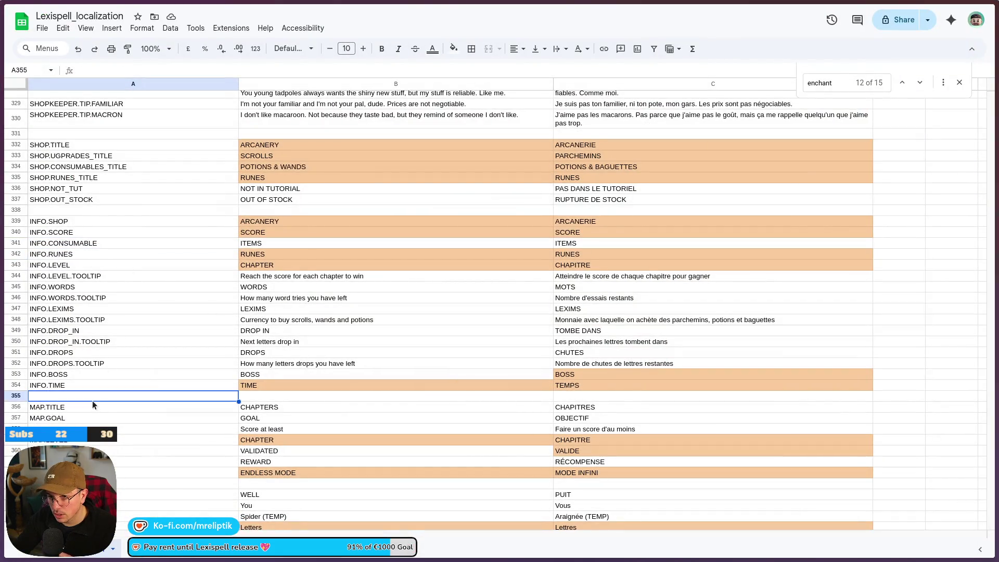
Insert a new row after the enchantment entries with key ENCHANTEMENT.ALREADY_ENCHANTED
{"action": "left_click", "coordinate": [920, 82]}
{"action": "scroll", "coordinate": [345, 339], "scroll_direction": "down", "scroll_amount": 5}
{"action": "right_click", "coordinate": [93, 343]}
{"action": "left_click", "coordinate": [70, 345]}
{"action": "right_click", "coordinate": [71, 345]}
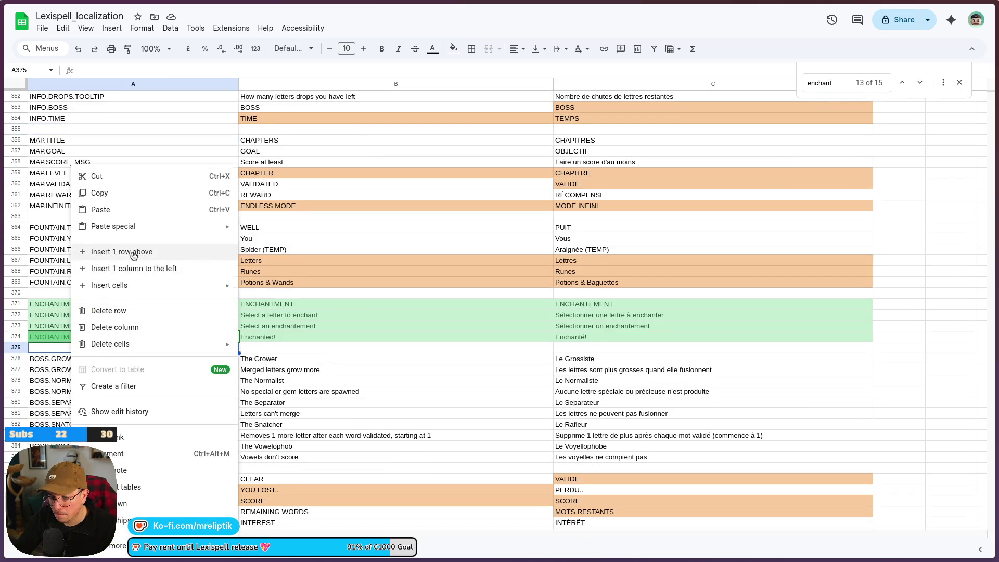
{"action": "left_click", "coordinate": [133, 251]}
{"action": "type", "text": "ENCHANTEMENT.ALREADY_ENCHANTED"}
Fill row 375 with 'Already enchanted!' in English and 'Déjà enchantée!' in French
{"action": "double_click", "coordinate": [308, 351]}
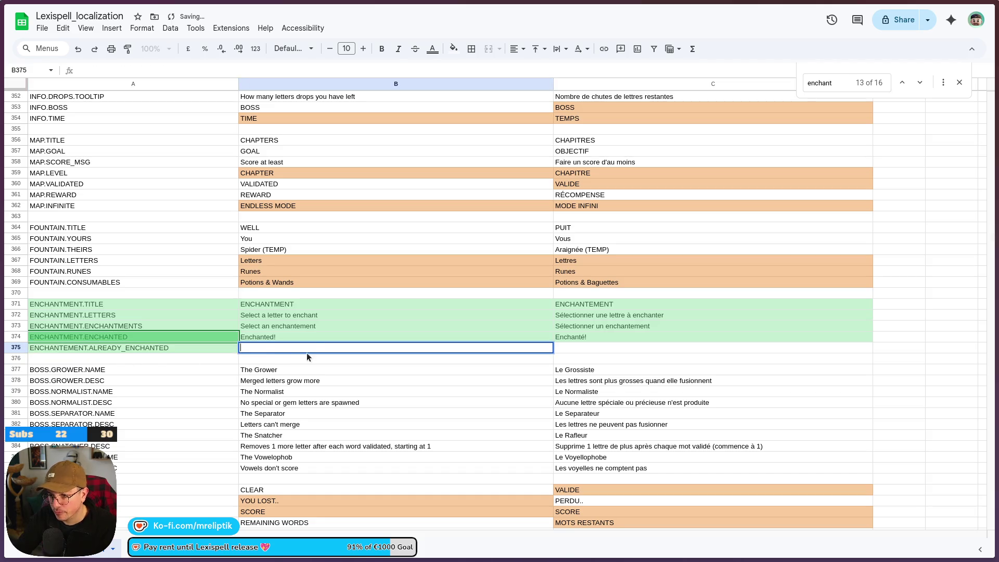
{"action": "type", "text": "Already "}
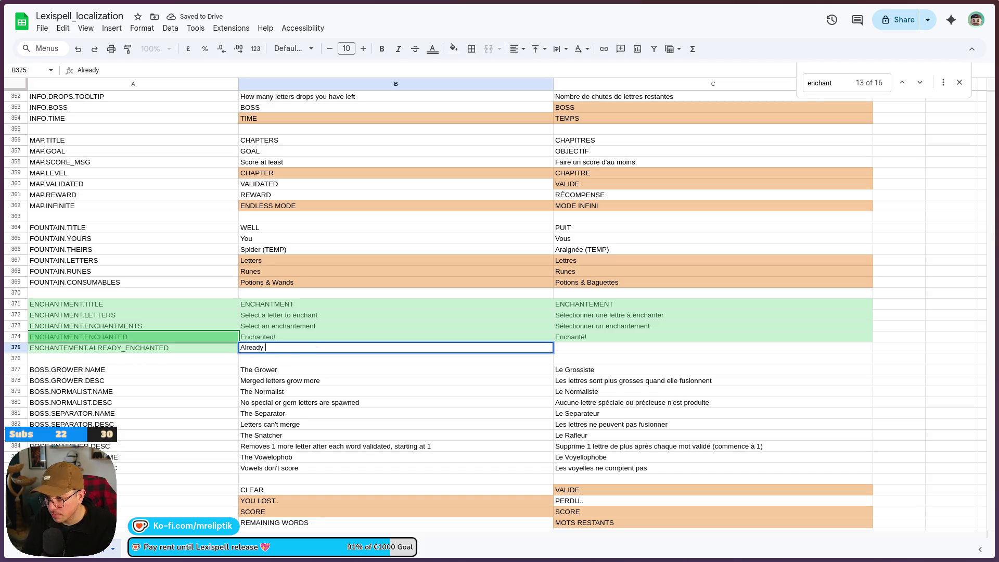
{"action": "type", "text": "enchante"}
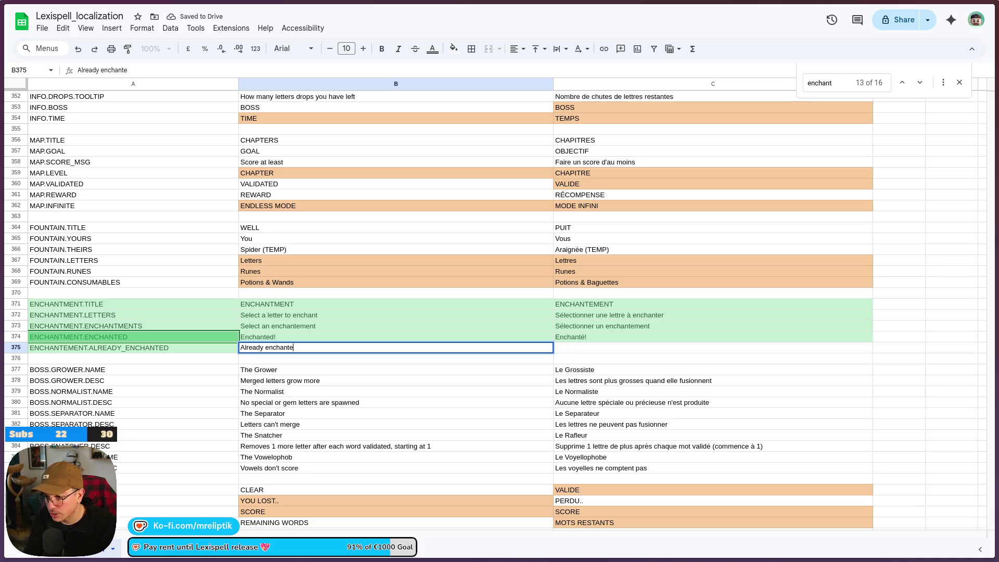
{"action": "type", "text": "d!"}
{"action": "key", "text": "Tab"}
{"action": "type", "text": "Déjà enchanté!"}
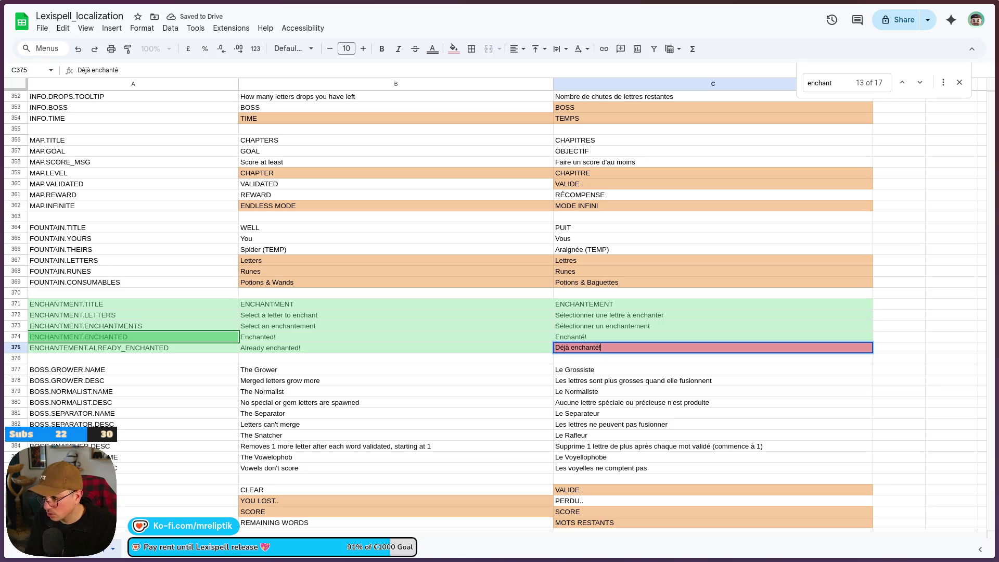
{"action": "key", "text": "Return"}
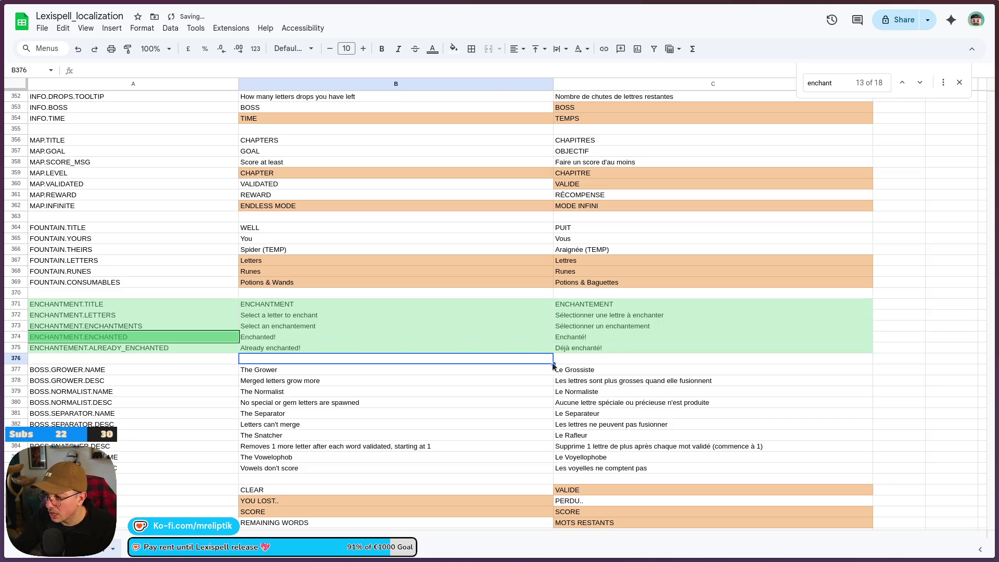
{"action": "left_click", "coordinate": [606, 348]}
{"action": "type", "text": "e"}
{"action": "key", "text": "ctrl+z"}
{"action": "key", "text": "BackSpace"}
{"action": "type", "text": "e"}
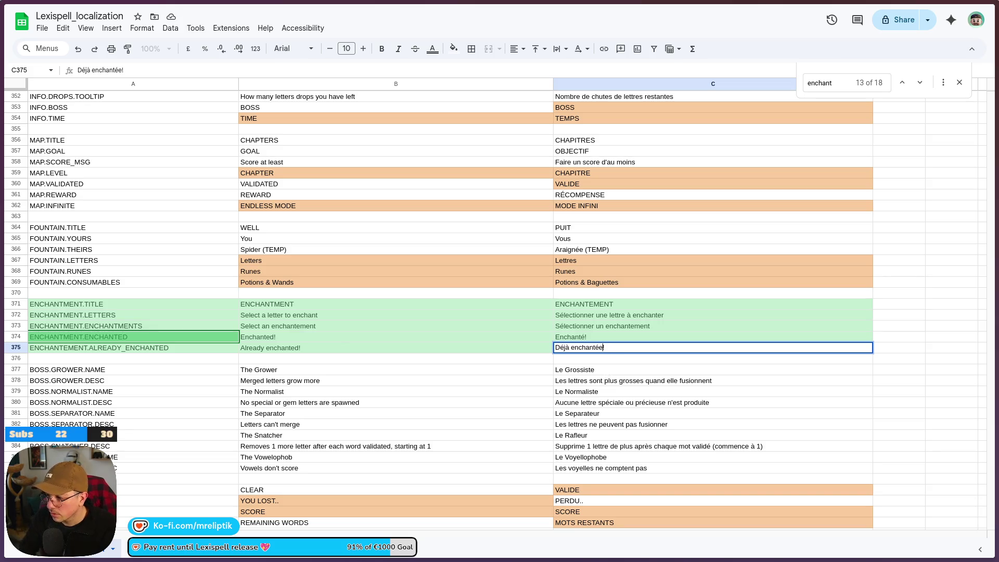
{"action": "type", "text": "!"}
{"action": "key", "text": "Return"}
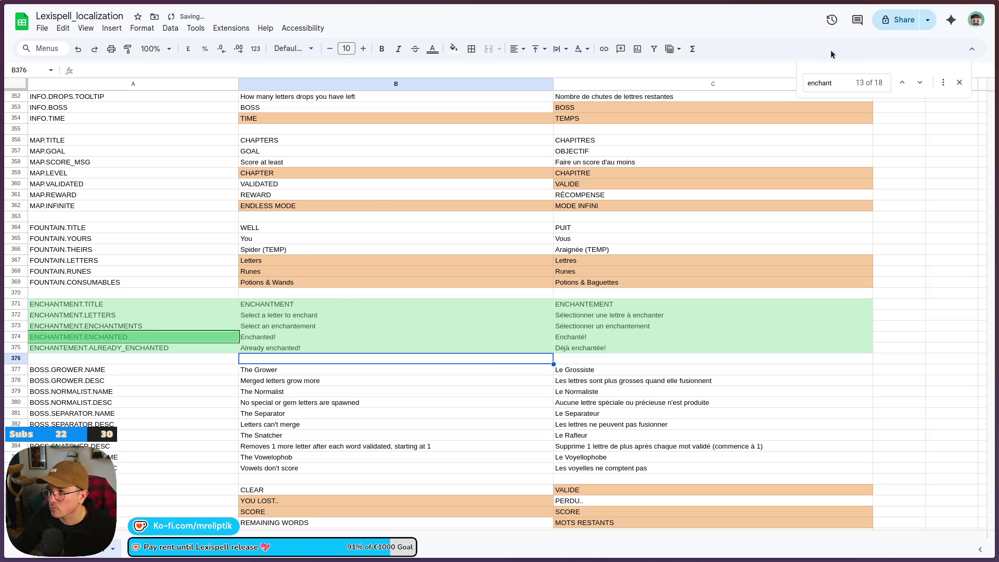
Reword to 'Letters can only be enchanted once' / 'Les lettres ne peuvent être enchantées qu'une fois'
{"action": "left_click", "coordinate": [317, 348]}
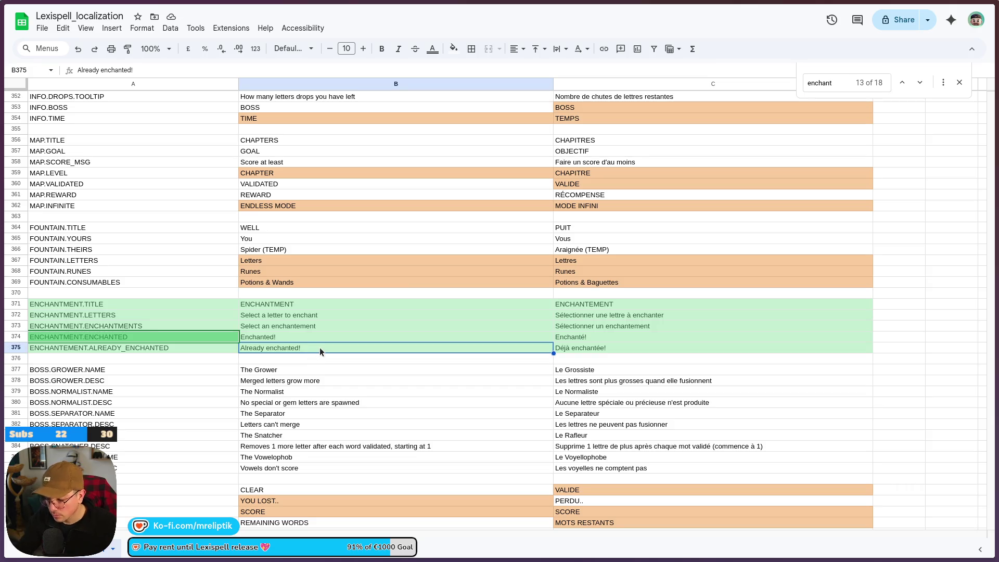
{"action": "type", "text": "Letters can"}
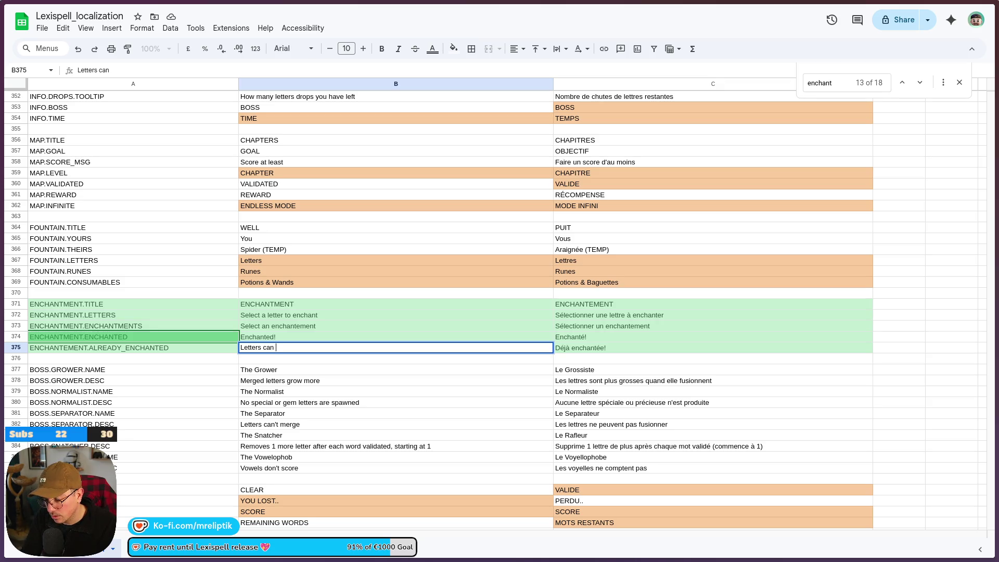
{"action": "type", "text": " e e"}
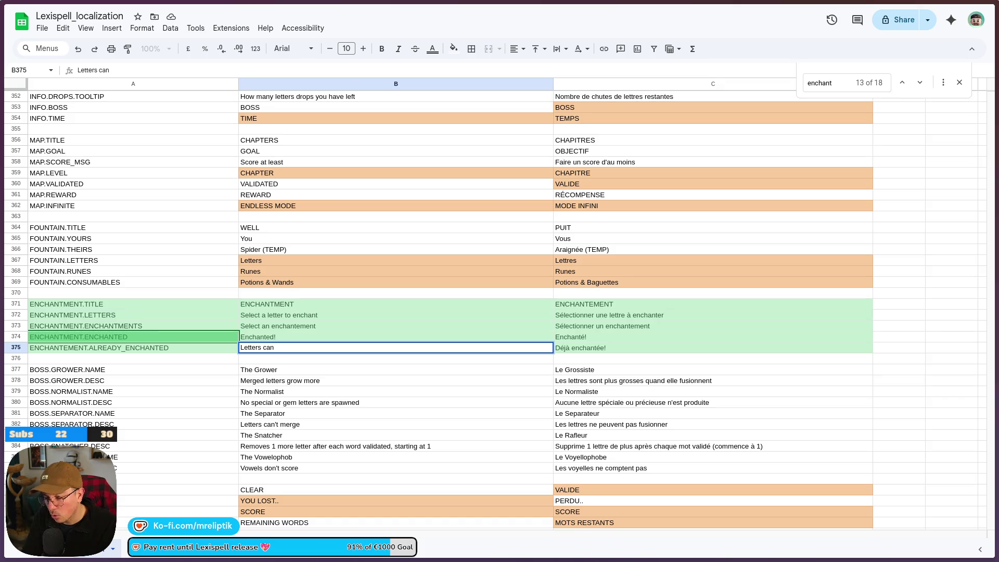
{"action": "type", "text": "be encha"}
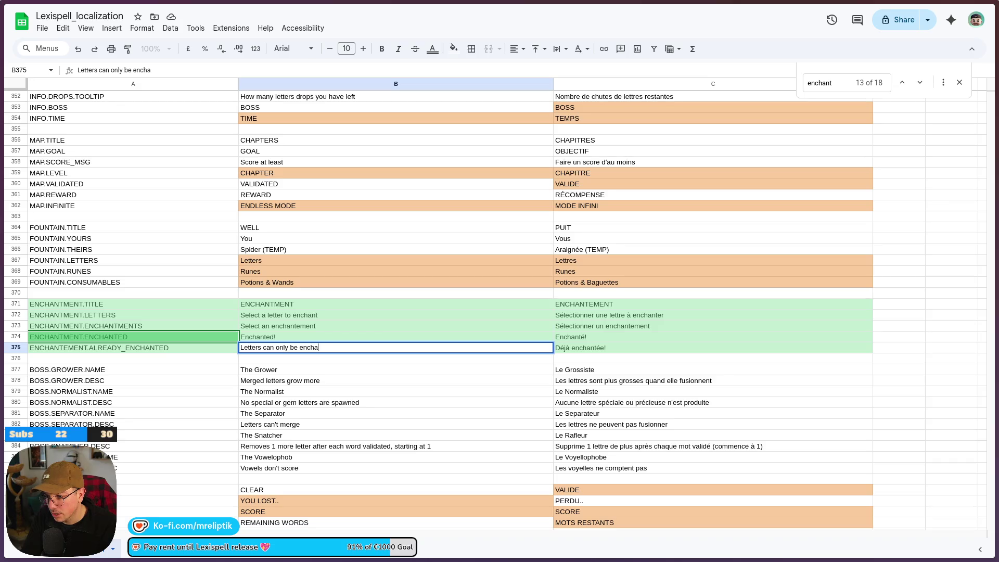
{"action": "type", "text": "nted once:"}
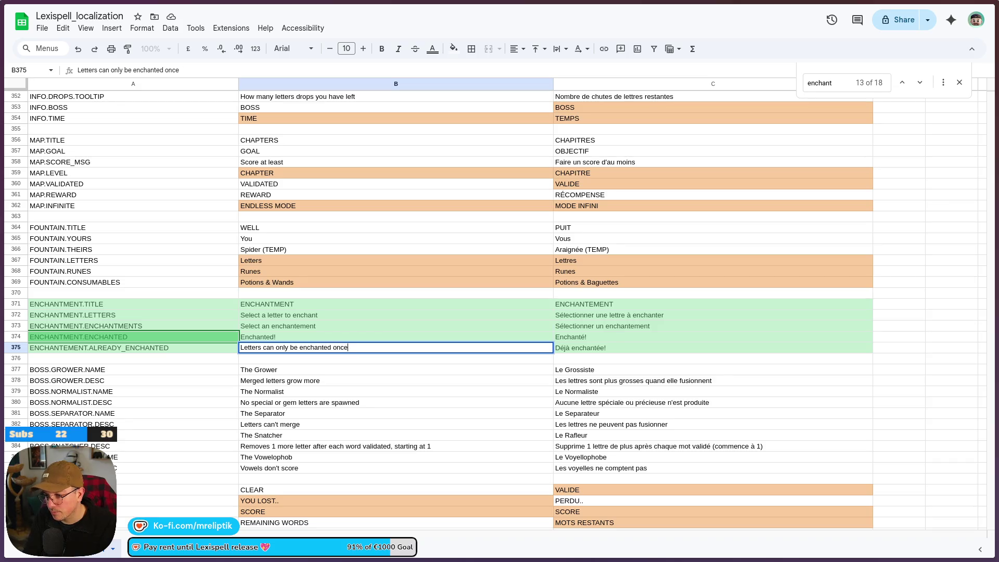
{"action": "key", "text": "Tab"}
{"action": "type", "text": "L"}
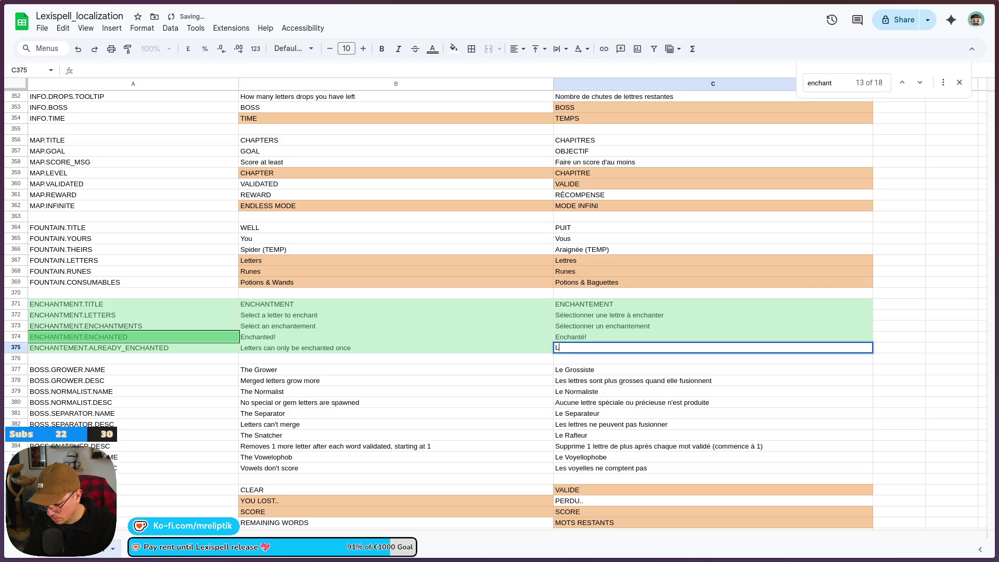
{"action": "type", "text": "es lettres ne peuvent p"}
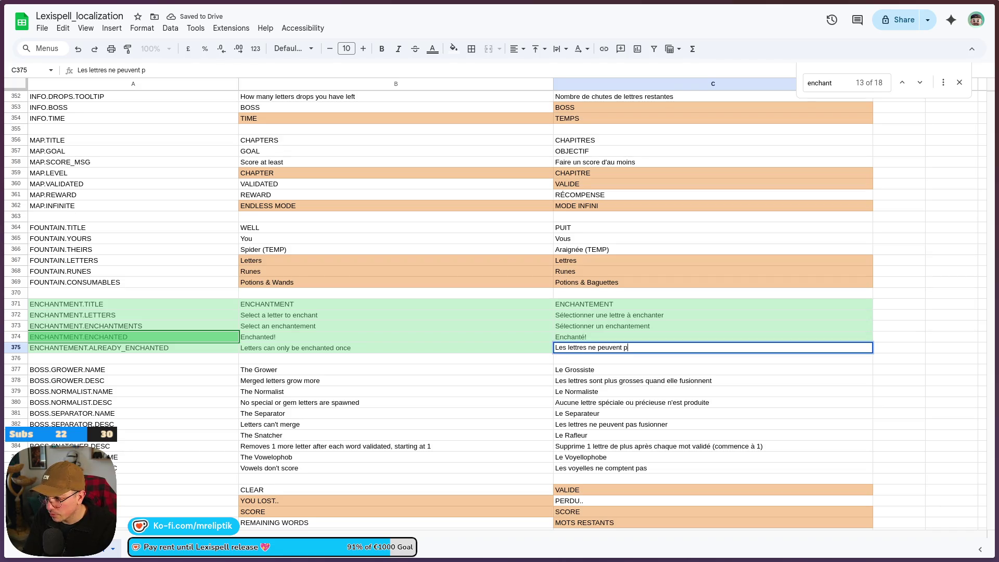
{"action": "key", "text": "BackSpace"}
{"action": "type", "text": "être enchantée"}
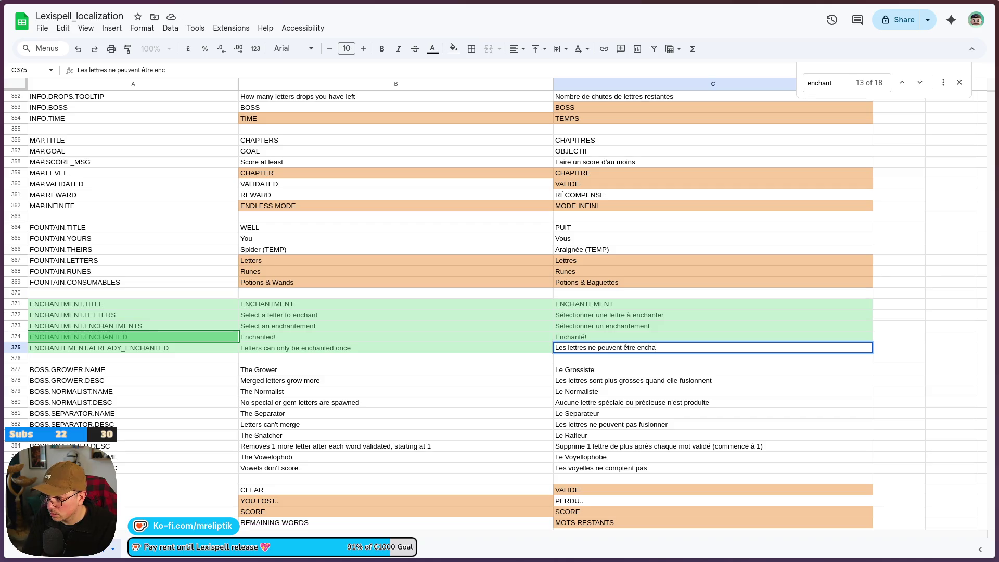
{"action": "type", "text": "s qu'une fois"}
{"action": "key", "text": "Return"}
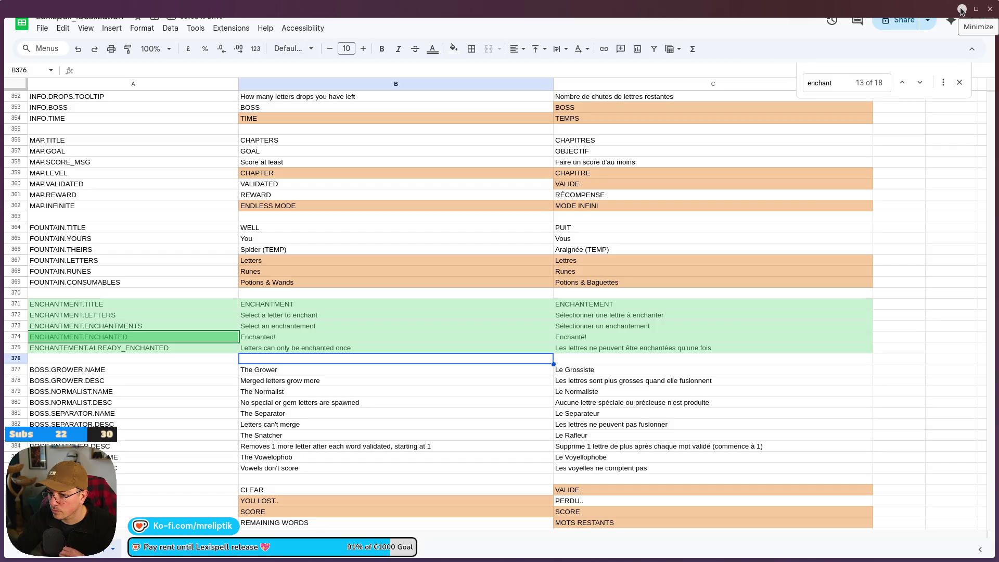
Download the localization sheet as a CSV file and switch back to the Godot editor
{"action": "left_click", "coordinate": [38, 29]}
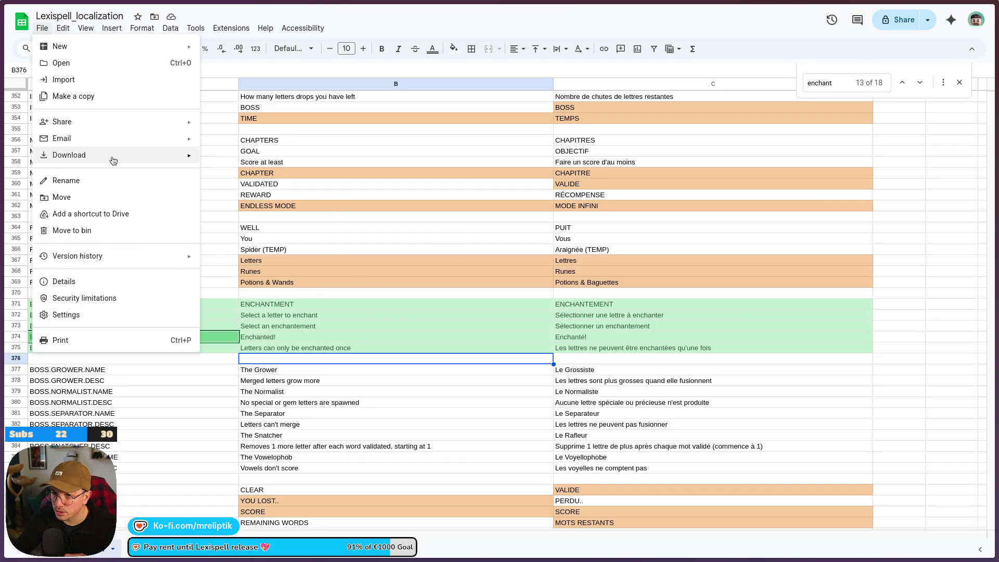
{"action": "mouse_move", "coordinate": [172, 155]}
{"action": "left_click", "coordinate": [267, 225]}
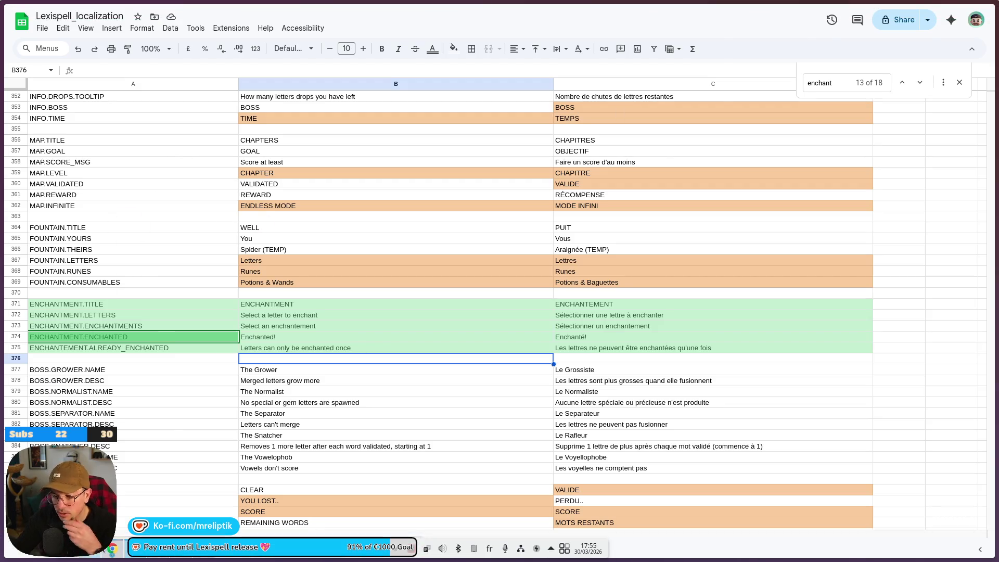
{"action": "mouse_move", "coordinate": [97, 559]}
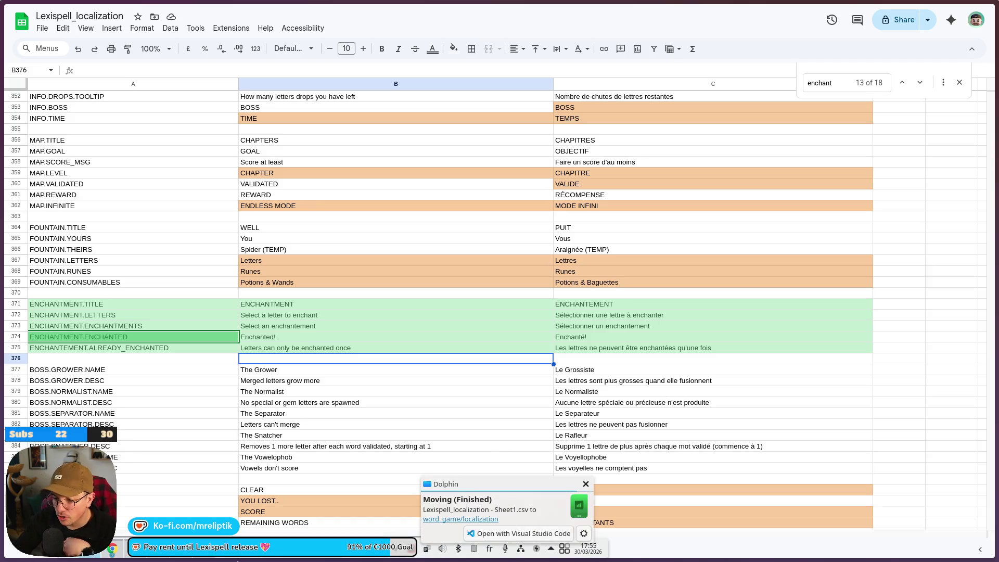
{"action": "key", "text": "alt+Tab"}
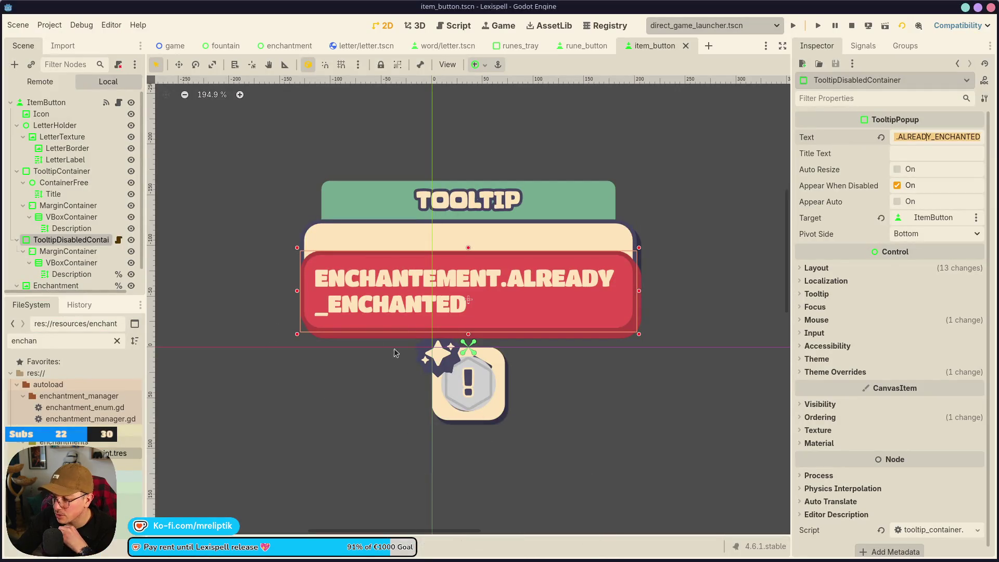
In item_button.gd, make hover() call tooltip_disabled_container.appear() under 'if disabled:' and save
{"action": "left_click", "coordinate": [121, 104]}
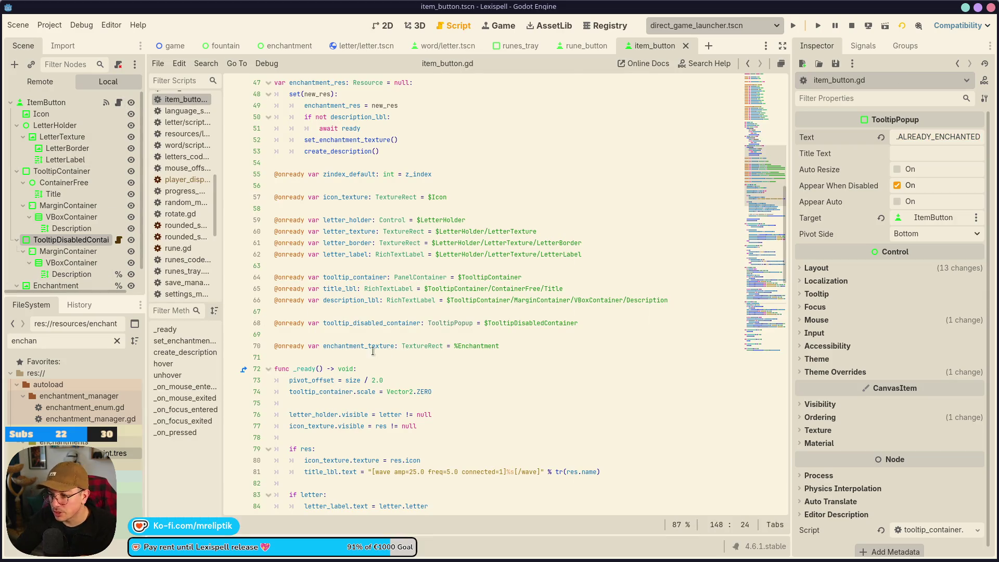
{"action": "double_click", "coordinate": [351, 329]}
{"action": "key", "text": "ctrl+c"}
{"action": "scroll", "coordinate": [342, 272], "scroll_direction": "down", "scroll_amount": 12}
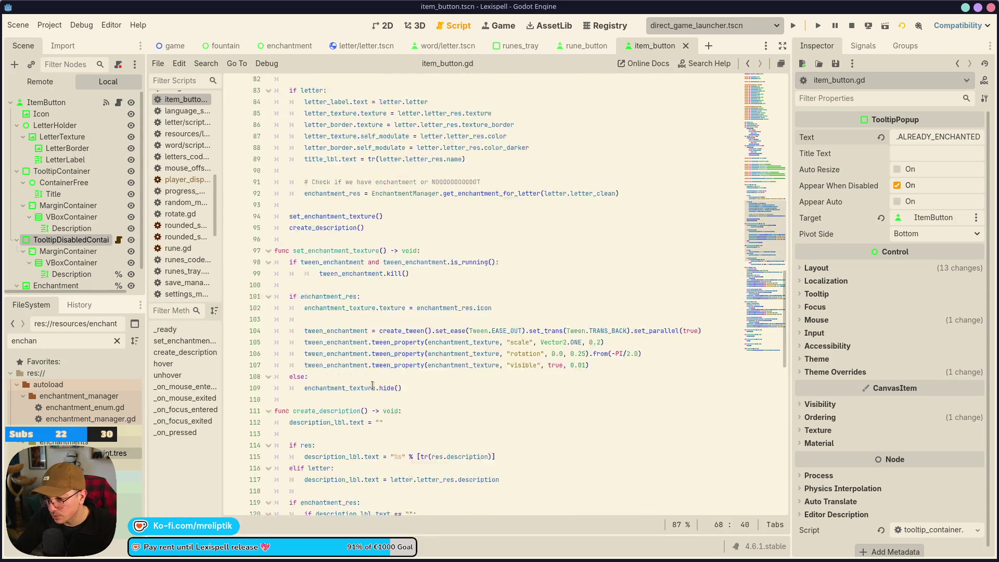
{"action": "scroll", "coordinate": [343, 276], "scroll_direction": "down", "scroll_amount": 3}
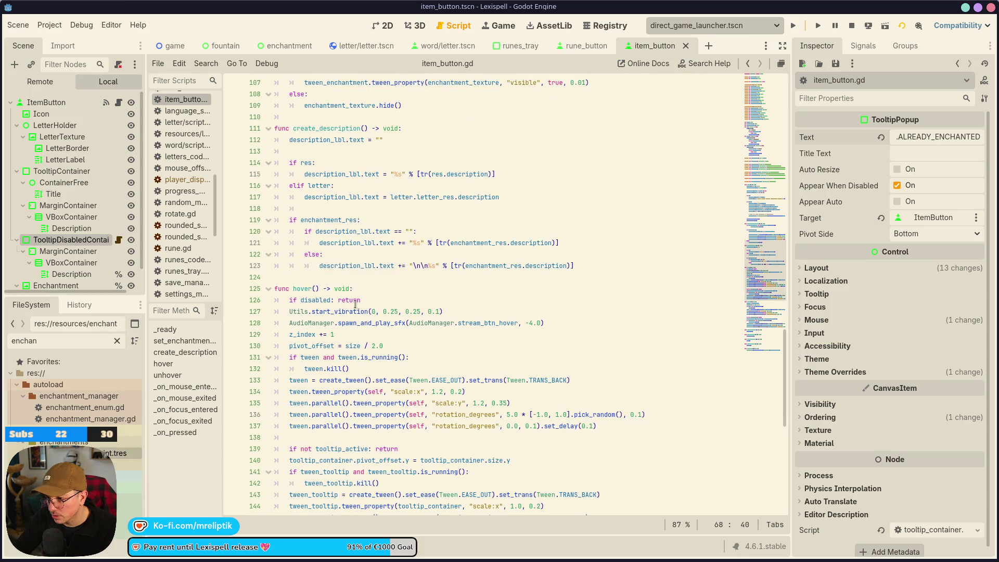
{"action": "left_click", "coordinate": [338, 300]}
{"action": "key", "text": "Return"}
{"action": "key", "text": "Return"}
{"action": "key", "text": "Up"}
{"action": "key", "text": "ctrl+v"}
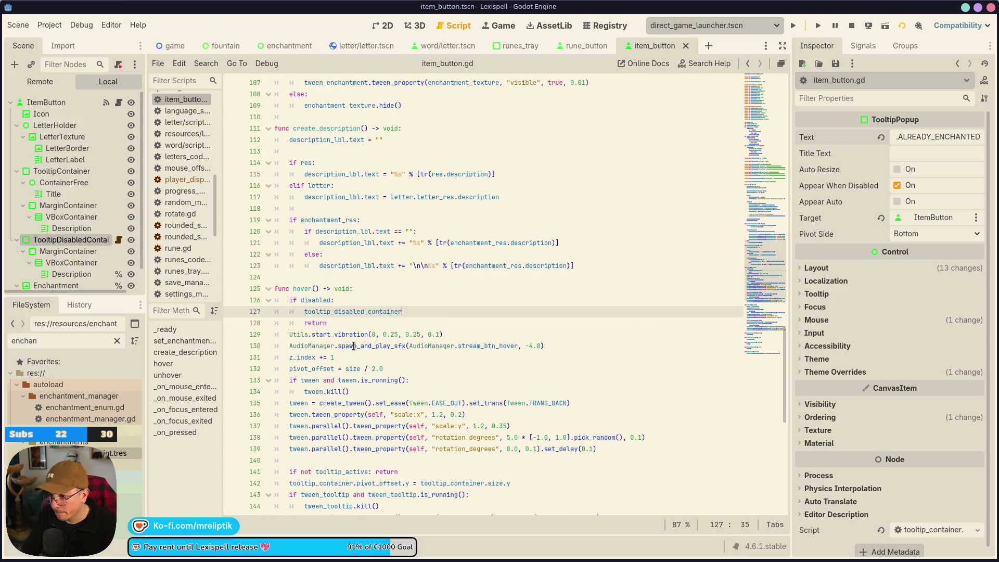
{"action": "type", "text": ".appea"}
{"action": "key", "text": "Down"}
{"action": "key", "text": "Down"}
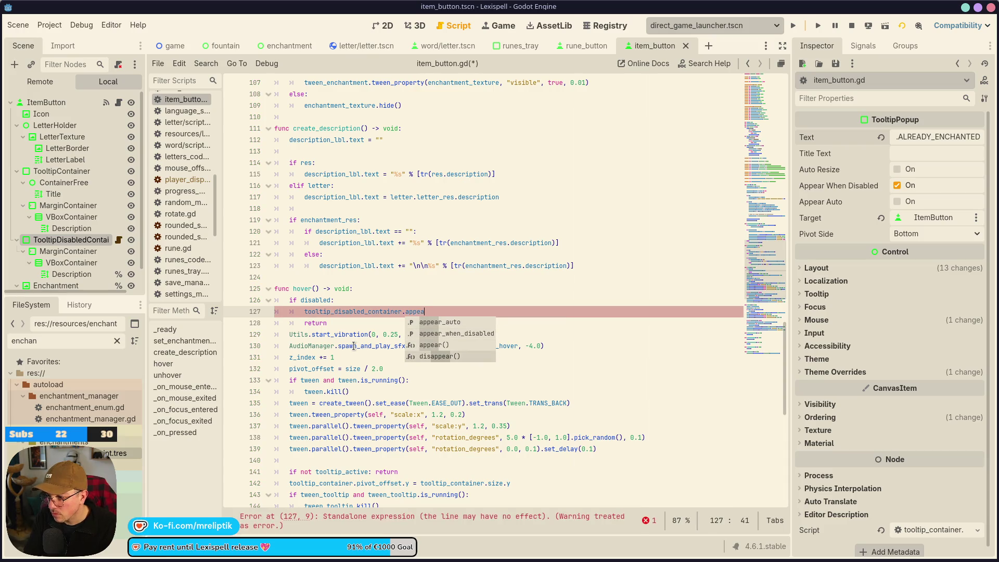
{"action": "key", "text": "Return"}
{"action": "key", "text": "ctrl+s"}
Add an 'if disabled:' check calling tooltip_disabled_container.disappear() in unhover() and save
{"action": "scroll", "coordinate": [353, 346], "scroll_direction": "down", "scroll_amount": 1}
{"action": "scroll", "coordinate": [354, 346], "scroll_direction": "down", "scroll_amount": 3}
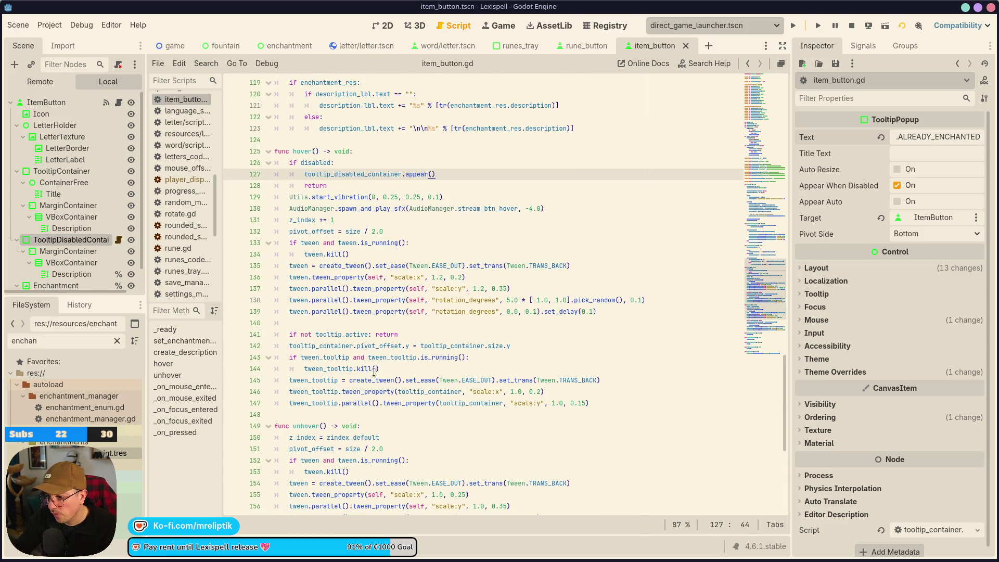
{"action": "left_click", "coordinate": [414, 426]}
{"action": "key", "text": "Return"}
{"action": "type", "text": "if disabled"}
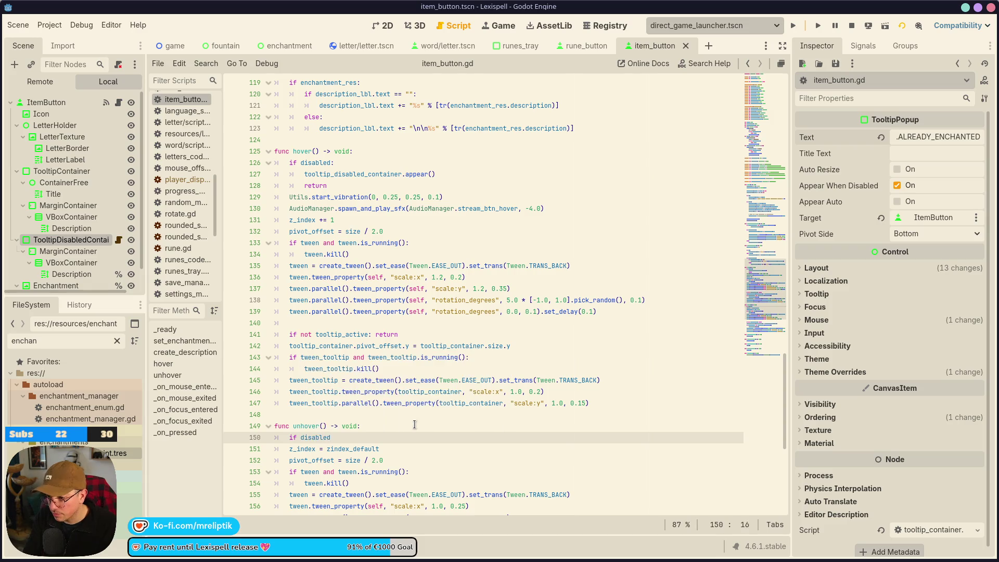
{"action": "type", "text": ":"}
{"action": "key", "text": "Return"}
{"action": "type", "text": "tooltip_disabled_container.disconnect("}
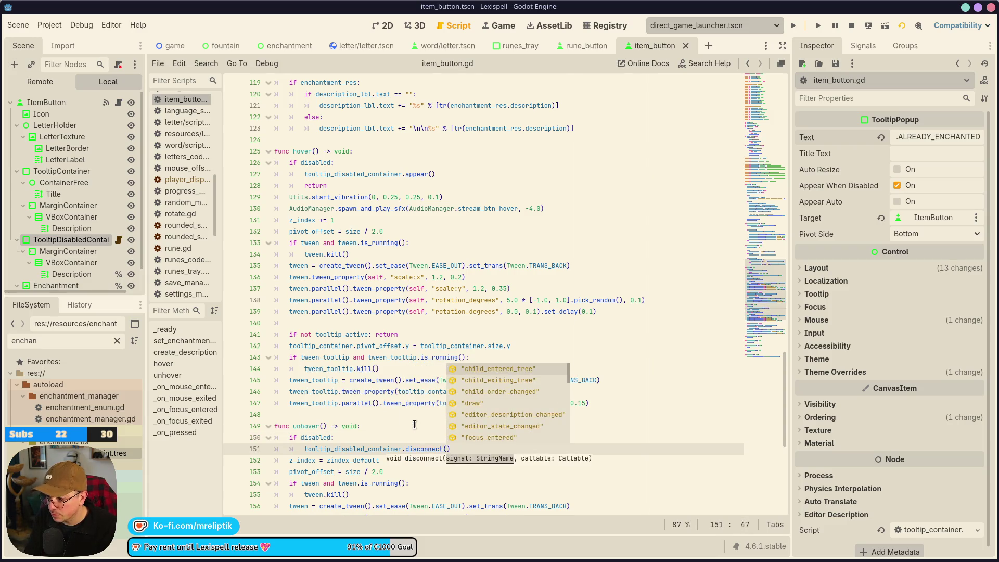
{"action": "key", "text": "BackSpace"}
{"action": "key", "text": "ctrl+BackSpace"}
{"action": "type", "text": "disap"}
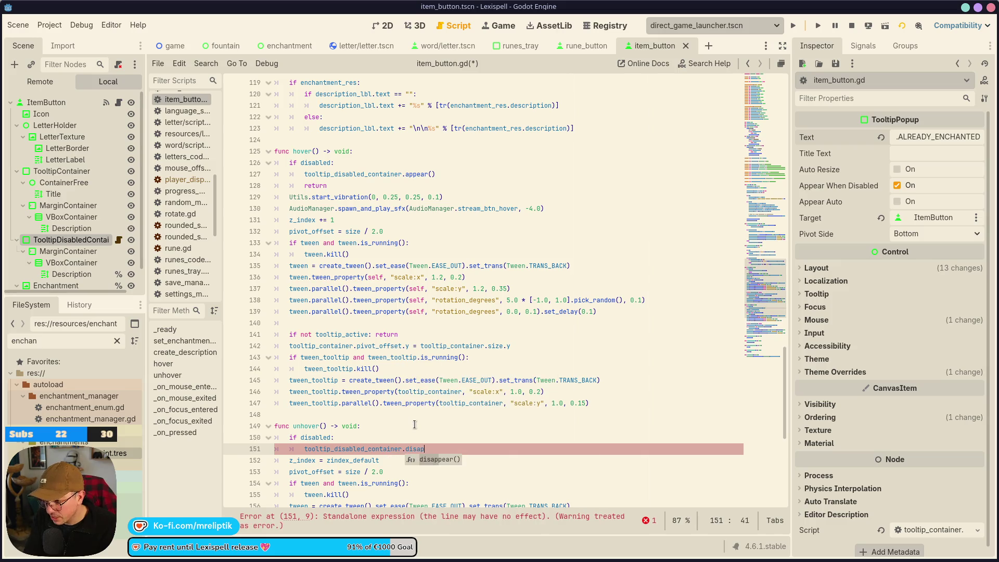
{"action": "key", "text": "Return"}
{"action": "key", "text": "ctrl+s"}
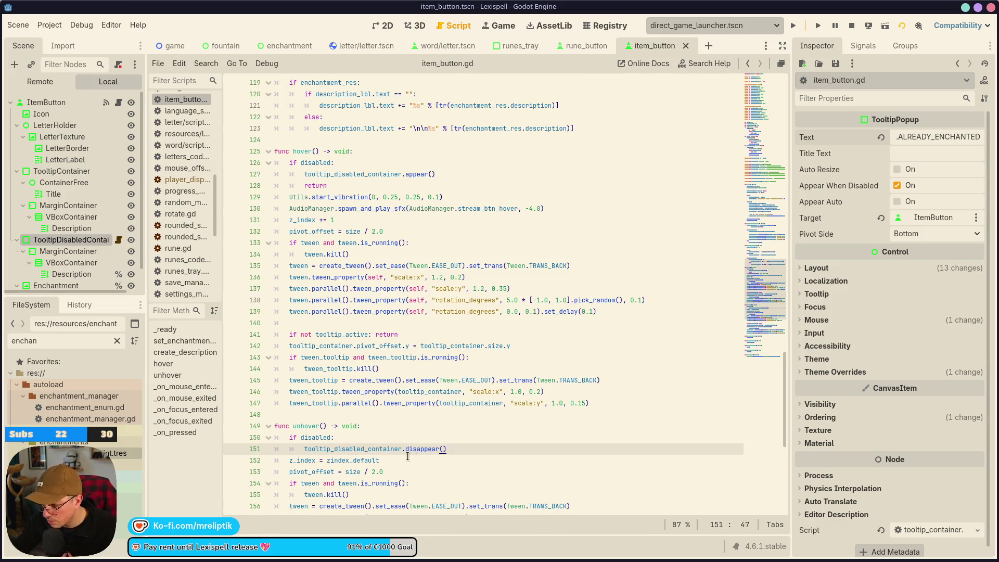
{"action": "mouse_move", "coordinate": [275, 52]}
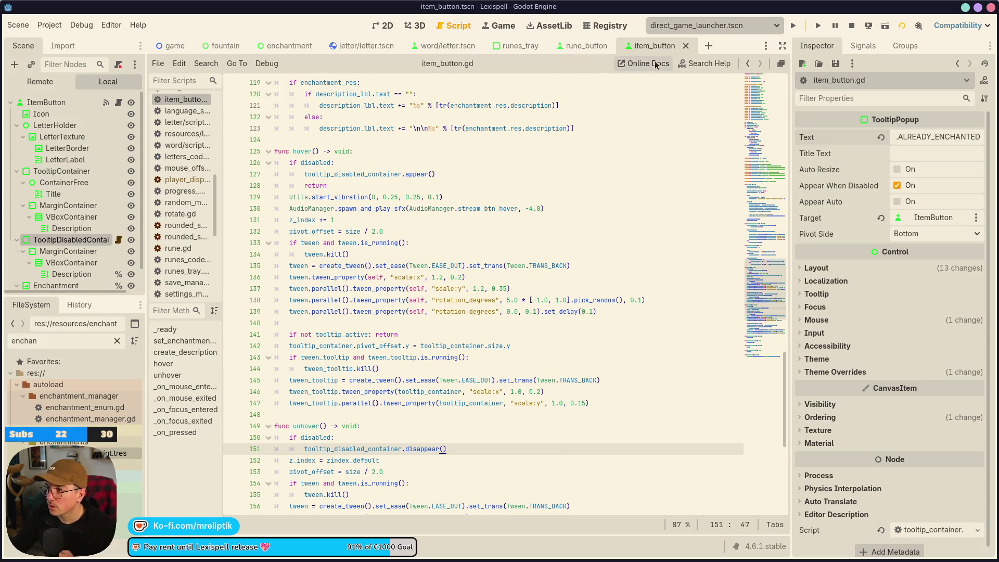
Close the rune_button and runes_tray scenes, then copy the letter scene's Enchantment badge under the word letter's Letter root
{"action": "middle_click", "coordinate": [579, 48]}
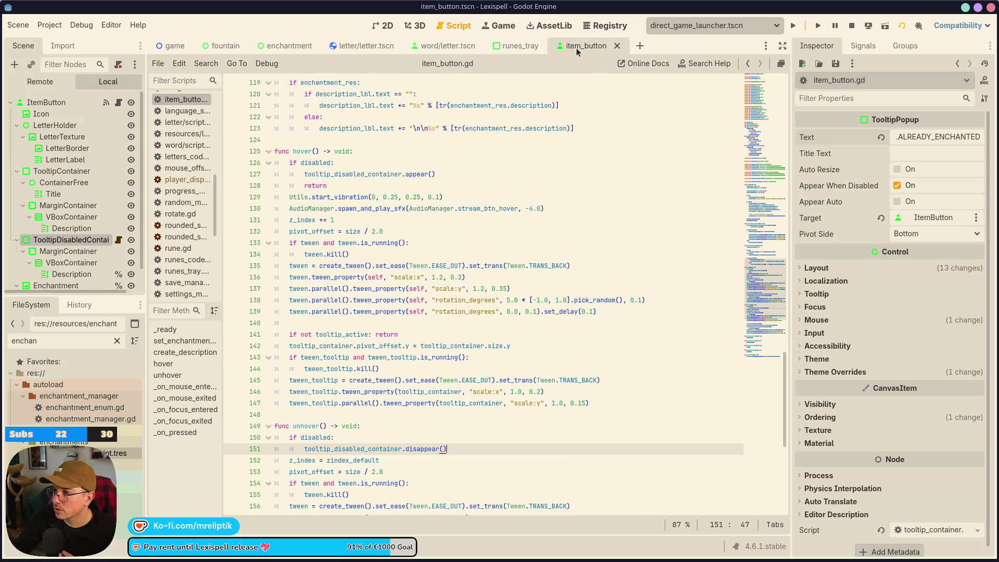
{"action": "middle_click", "coordinate": [529, 49]}
{"action": "left_click", "coordinate": [407, 48]}
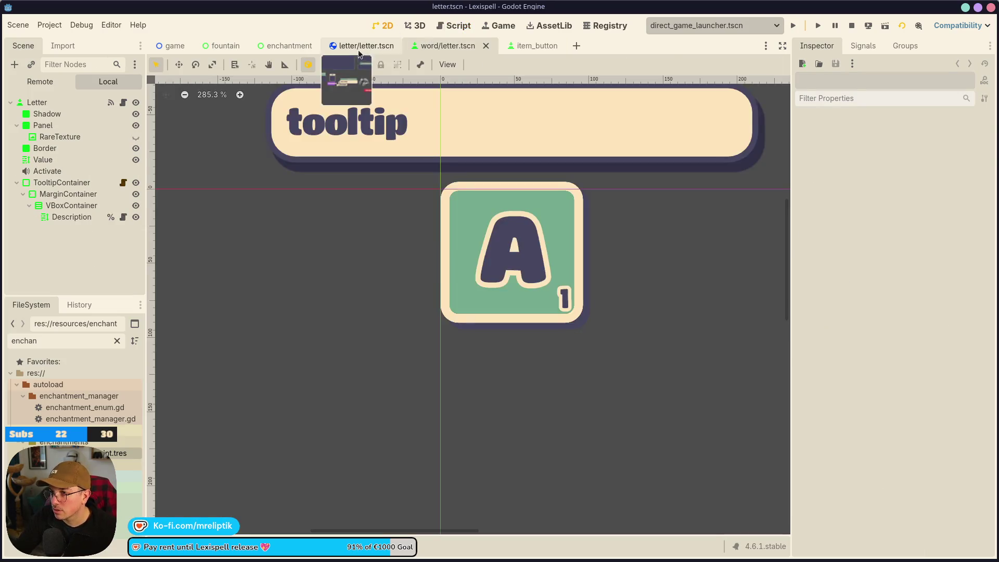
{"action": "left_click", "coordinate": [344, 48]}
{"action": "left_click", "coordinate": [370, 224]}
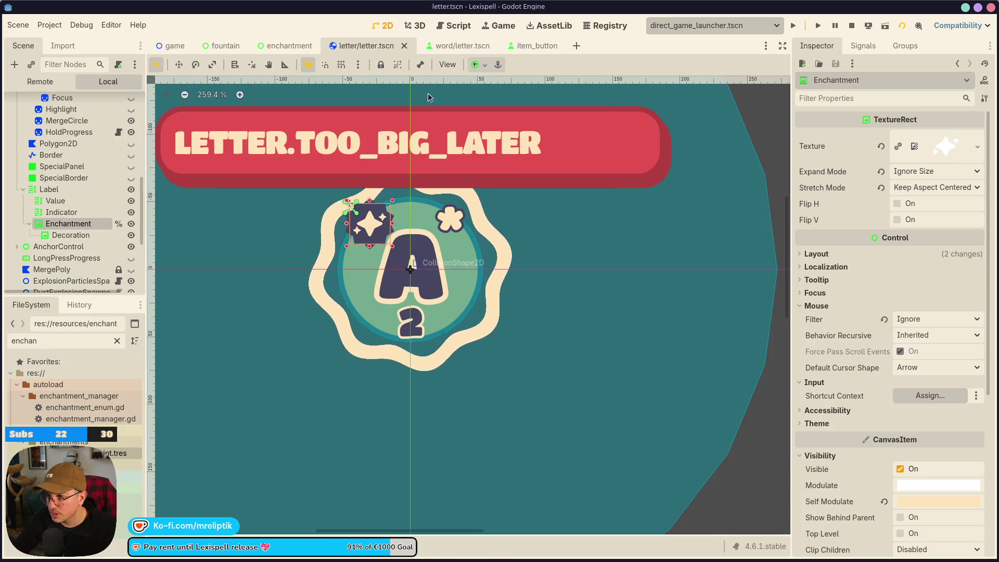
{"action": "left_click", "coordinate": [441, 48]}
{"action": "left_click", "coordinate": [56, 103]}
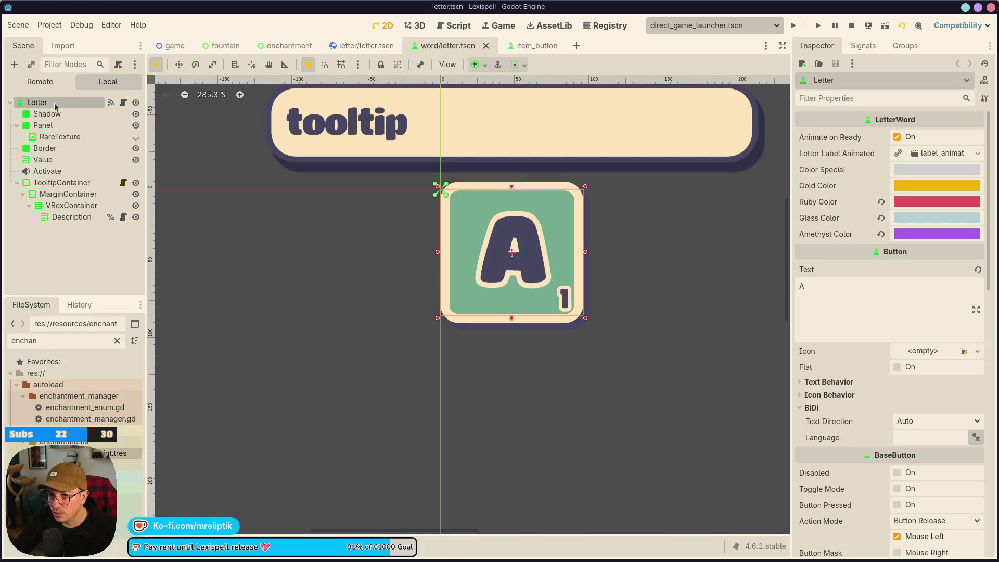
{"action": "left_click", "coordinate": [17, 183]}
{"action": "key", "text": "ctrl+v"}
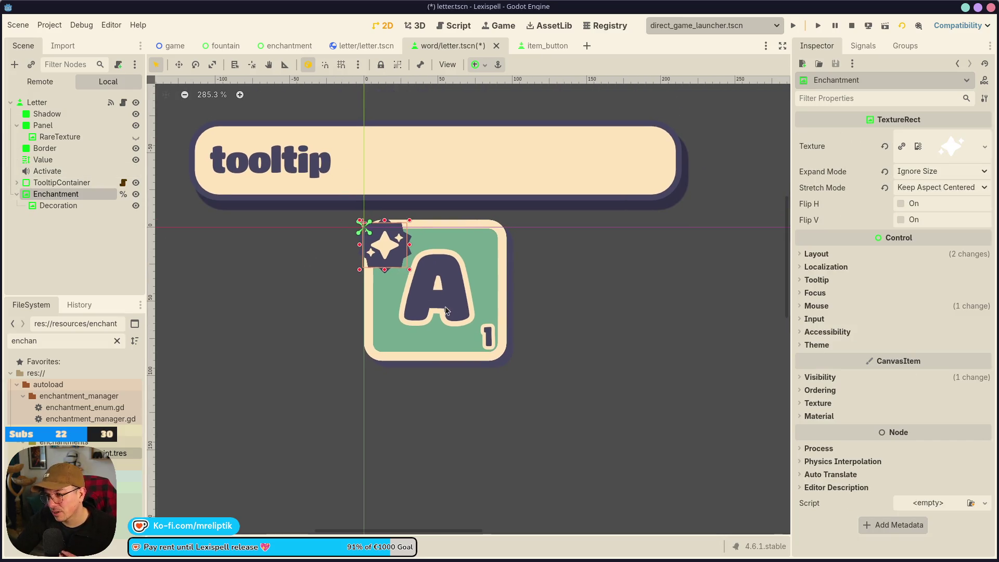
Nudge the Enchantment badge slightly up and left on the tile and save the scene
{"action": "scroll", "coordinate": [390, 249], "scroll_direction": "up", "scroll_amount": 4}
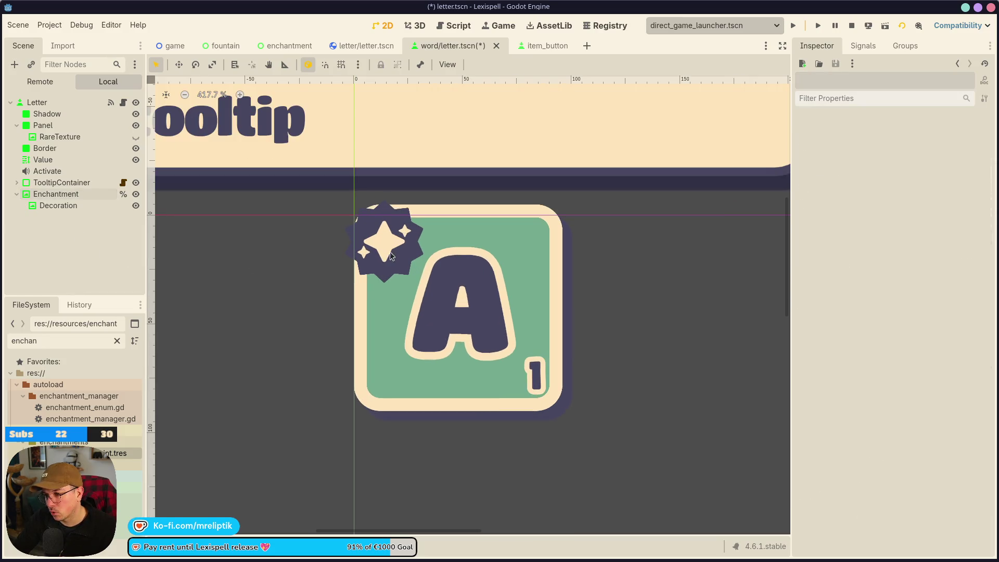
{"action": "left_click", "coordinate": [394, 243]}
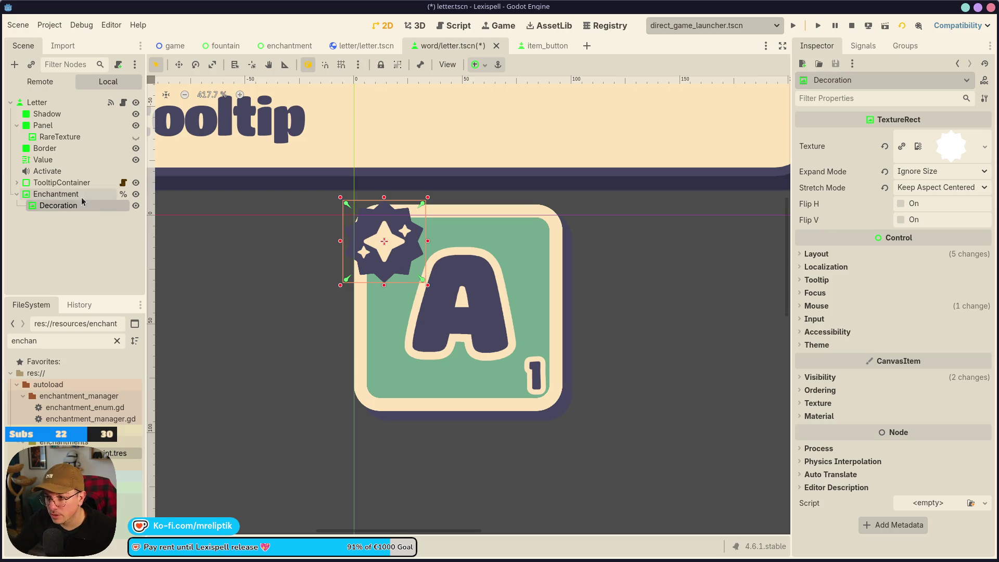
{"action": "left_click", "coordinate": [56, 194]}
{"action": "key", "text": "Left"}
{"action": "key", "text": "Left"}
{"action": "key", "text": "Left"}
{"action": "key", "text": "Up"}
{"action": "key", "text": "Up"}
{"action": "key", "text": "Up"}
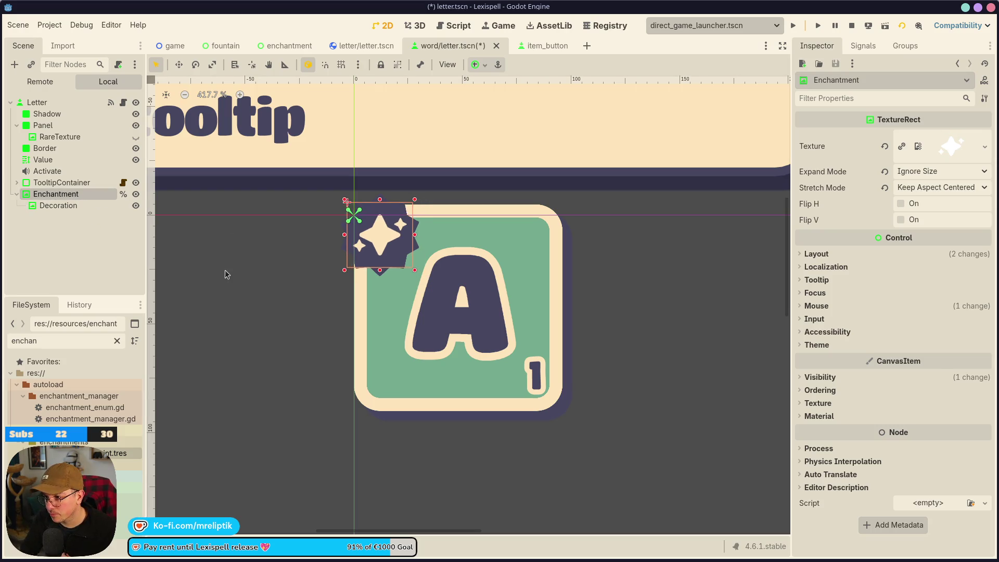
{"action": "key", "text": "Up"}
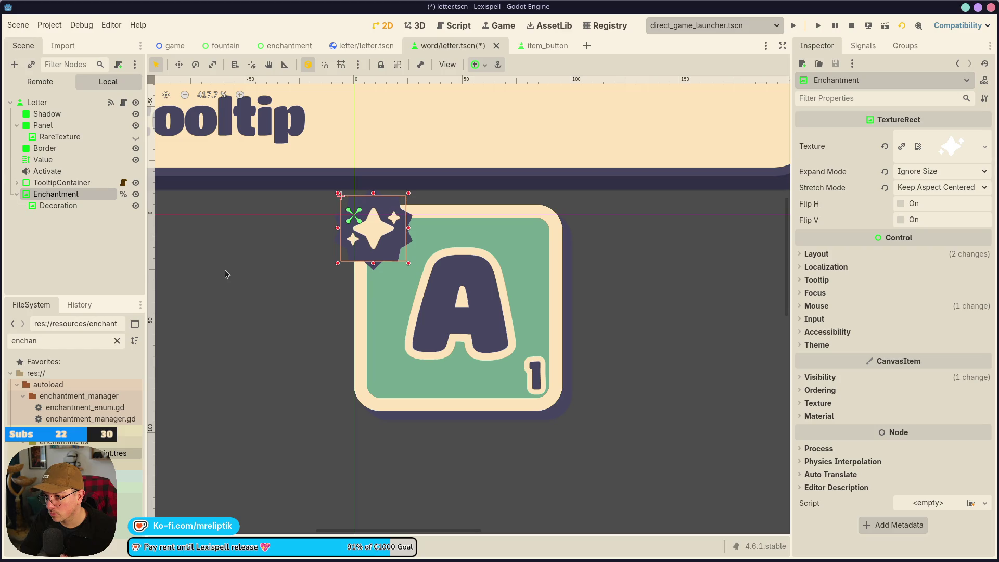
{"action": "key", "text": "ctrl+s"}
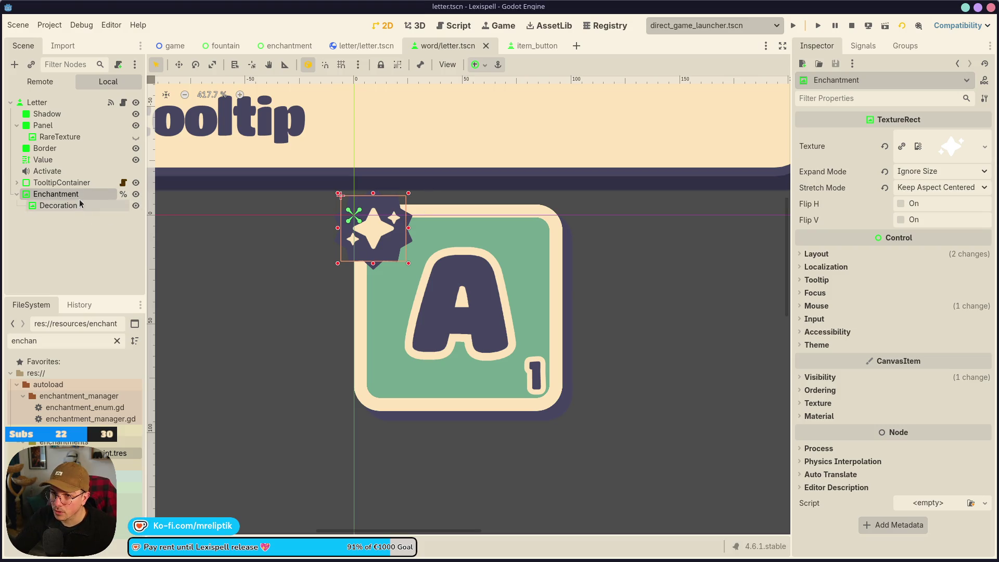
Move the Enchantment node above Activate in the Scene dock and open the letter script
{"action": "left_click_drag", "start_coordinate": [63, 195], "coordinate": [57, 166]}
{"action": "left_click", "coordinate": [123, 102]}
{"action": "scroll", "coordinate": [765, 260], "scroll_direction": "up", "scroll_amount": 10}
{"action": "scroll", "coordinate": [777, 261], "scroll_direction": "up", "scroll_amount": 15}
{"action": "scroll", "coordinate": [333, 250], "scroll_direction": "down", "scroll_amount": 10}
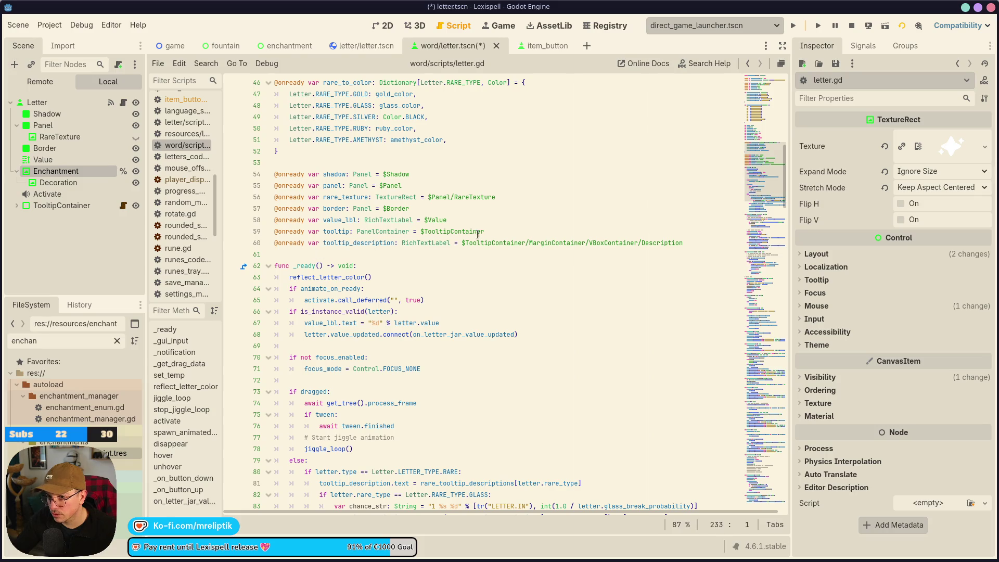
Add an onready reference to the Enchantment node after value_lbl in the letter script and save
{"action": "left_click", "coordinate": [510, 220]}
{"action": "key", "text": "Return"}
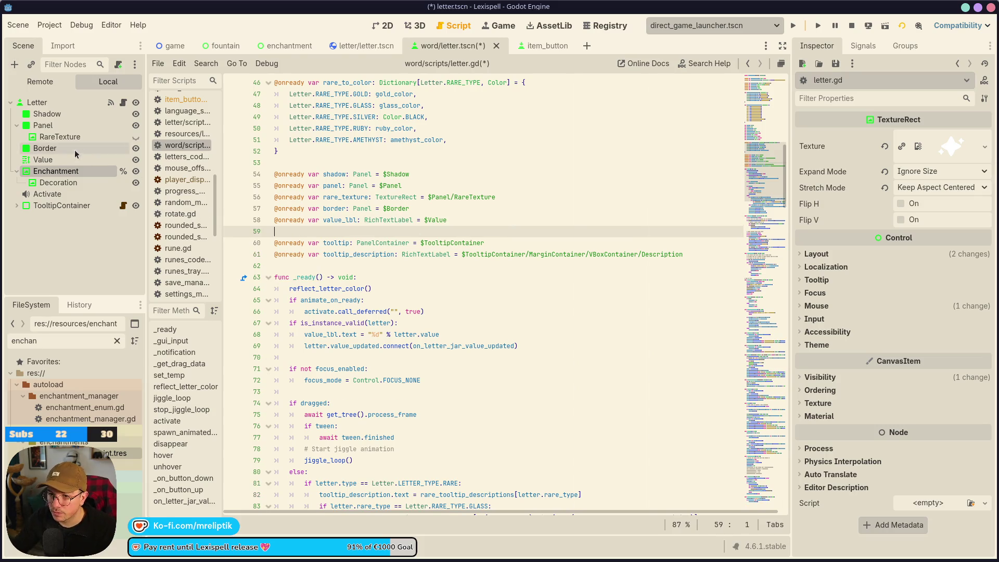
{"action": "left_click_drag", "start_coordinate": [66, 174], "coordinate": [312, 231]}
{"action": "key", "text": "ctrl+s"}
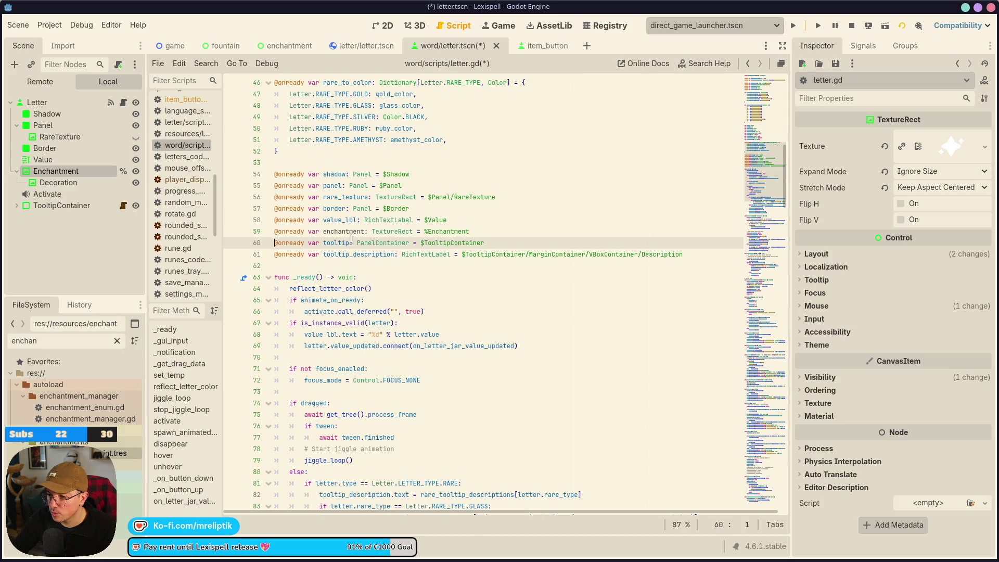
{"action": "double_click", "coordinate": [347, 233]}
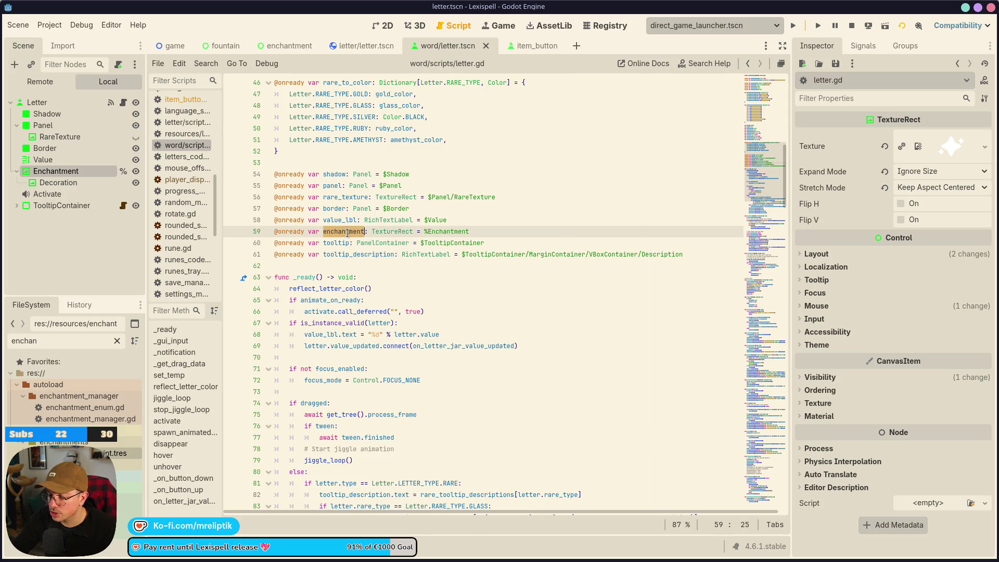
Copy the enchantment check code block from the other letter scene's script
{"action": "left_click", "coordinate": [367, 45]}
{"action": "scroll", "coordinate": [78, 183], "scroll_direction": "up", "scroll_amount": 8}
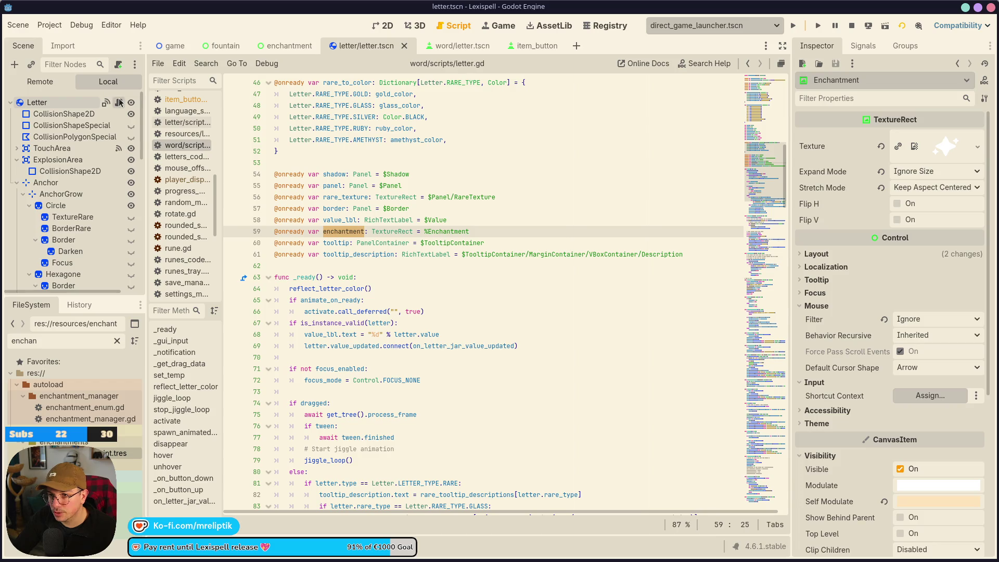
{"action": "left_click", "coordinate": [119, 102]}
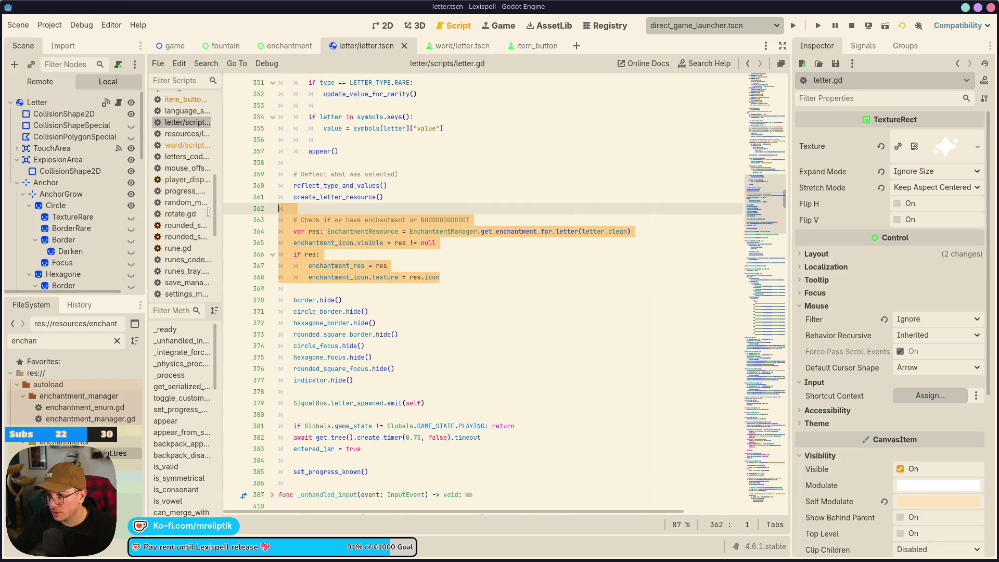
{"action": "key", "text": "alt+Left"}
{"action": "left_click", "coordinate": [118, 103]}
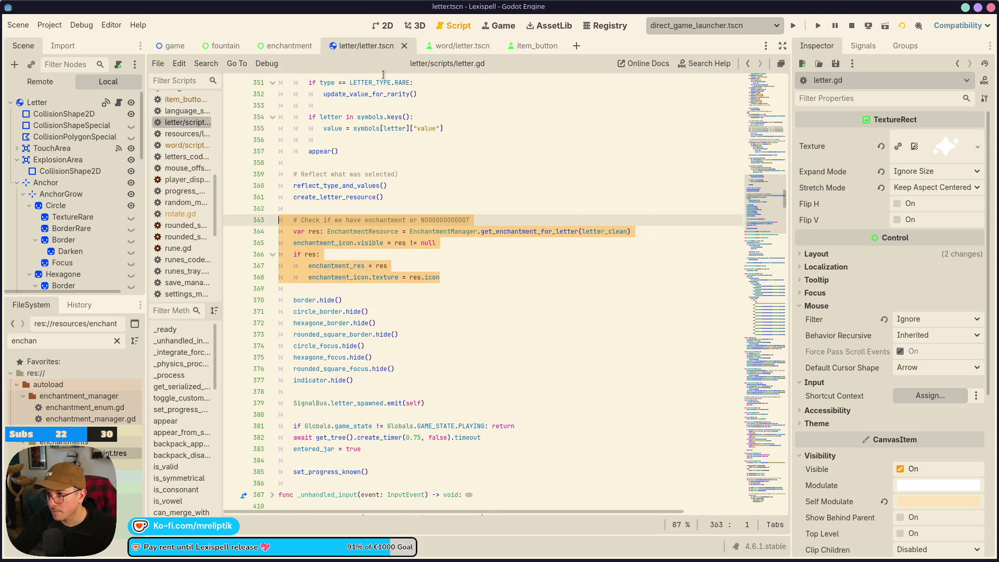
{"action": "left_click", "coordinate": [453, 45]}
{"action": "left_click", "coordinate": [124, 103]}
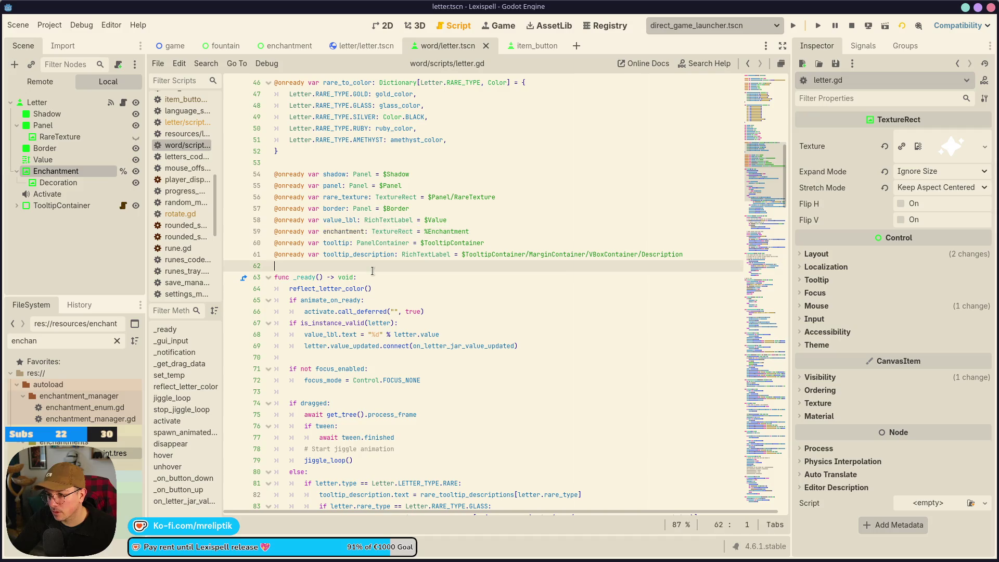
{"action": "scroll", "coordinate": [371, 268], "scroll_direction": "down", "scroll_amount": 2}
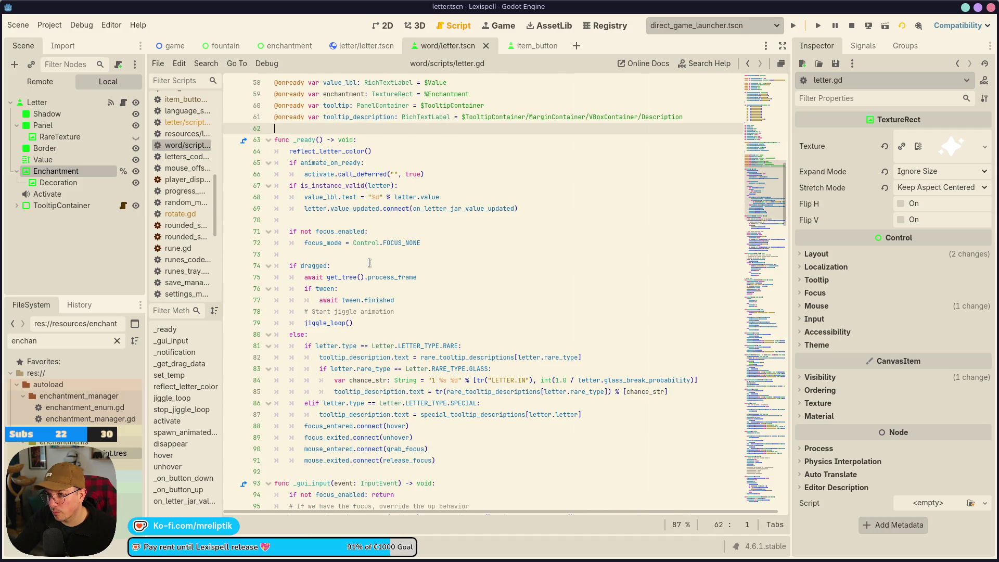
Paste the enchantment check block after the focus_mode line in the word letter script and save
{"action": "double_click", "coordinate": [324, 151]}
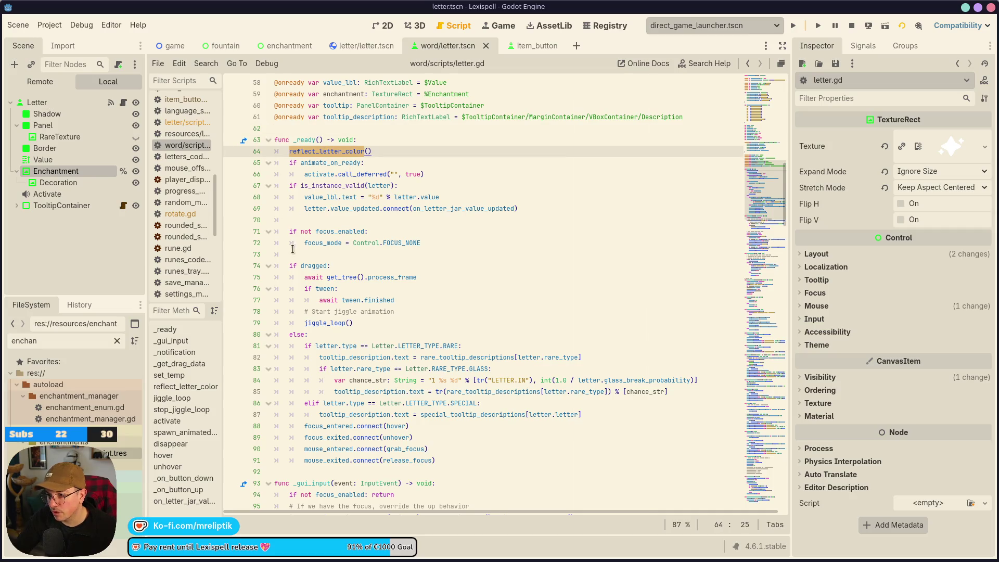
{"action": "scroll", "coordinate": [361, 267], "scroll_direction": "down", "scroll_amount": 2}
{"action": "scroll", "coordinate": [453, 212], "scroll_direction": "up", "scroll_amount": 1}
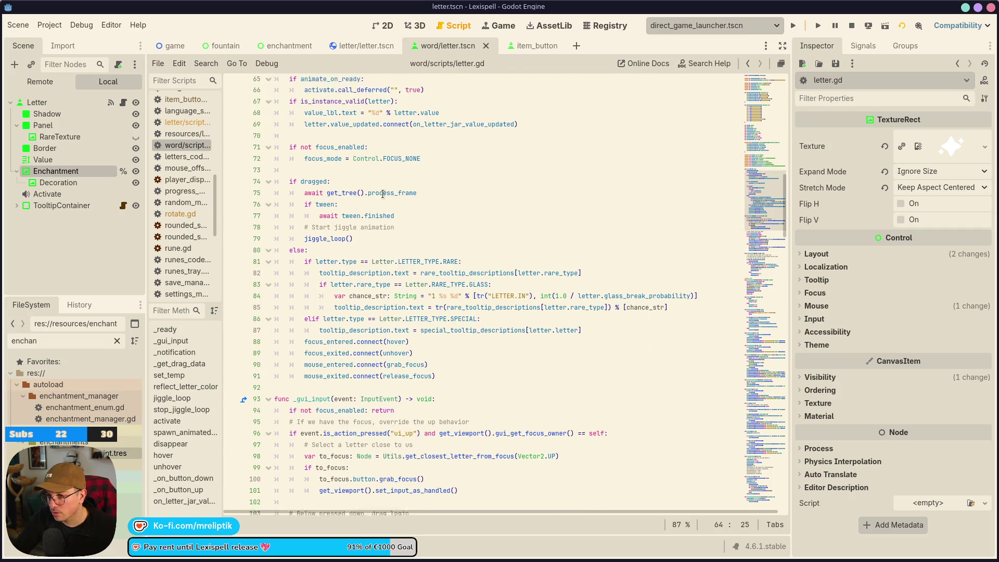
{"action": "left_click", "coordinate": [452, 213]}
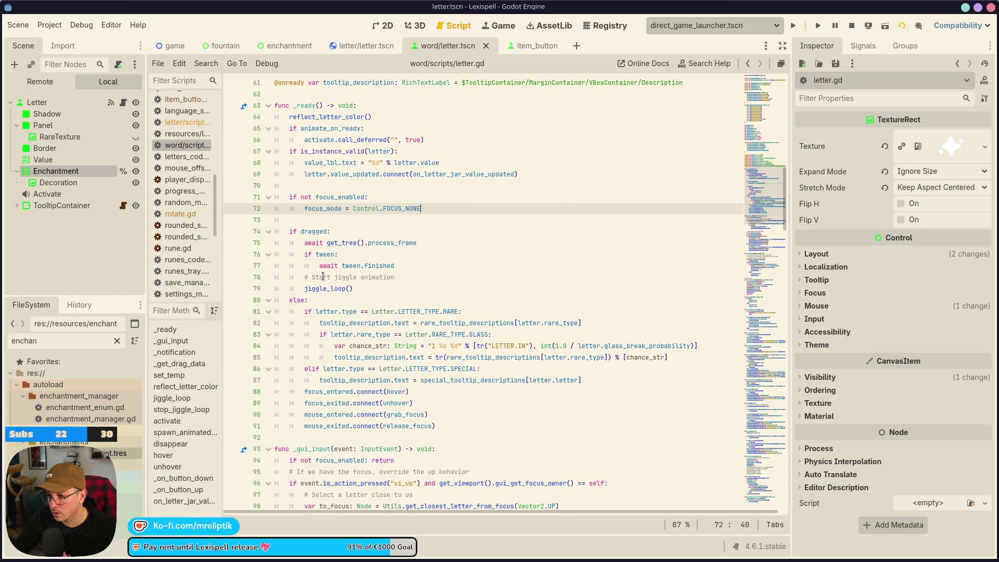
{"action": "key", "text": "Return"}
{"action": "key", "text": "Return"}
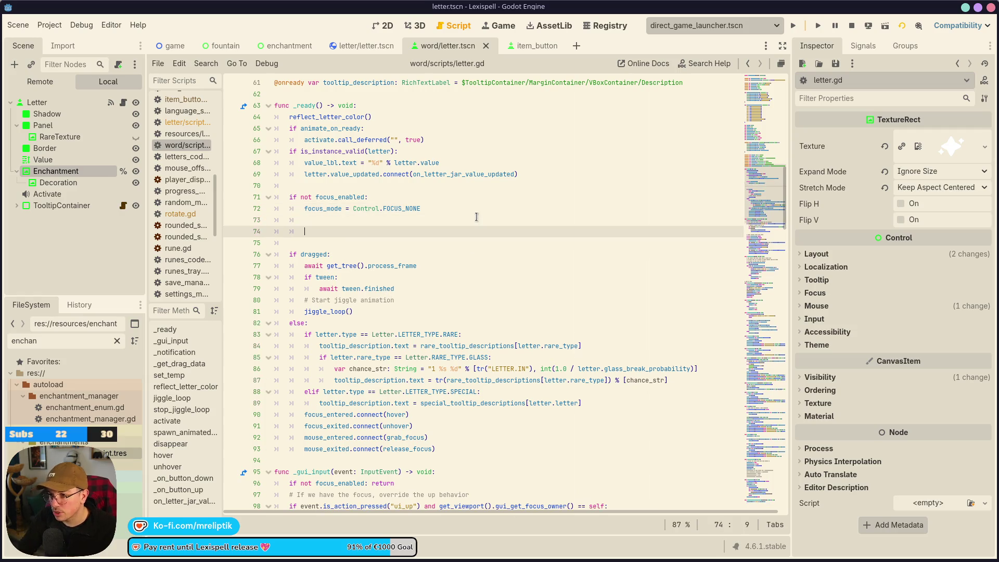
{"action": "type", "text": "# Check if we have enchantment or NOOOOOOOOOOOT \tvar res: EnchantmentResource = EnchantmentManager.get_enchantment_for_letter(letter_clean) \tenchantment_icon.visible = res != null \tif res: \t\tenchantment_res = res \t\tenchantment_icon.texture = res.icon"}
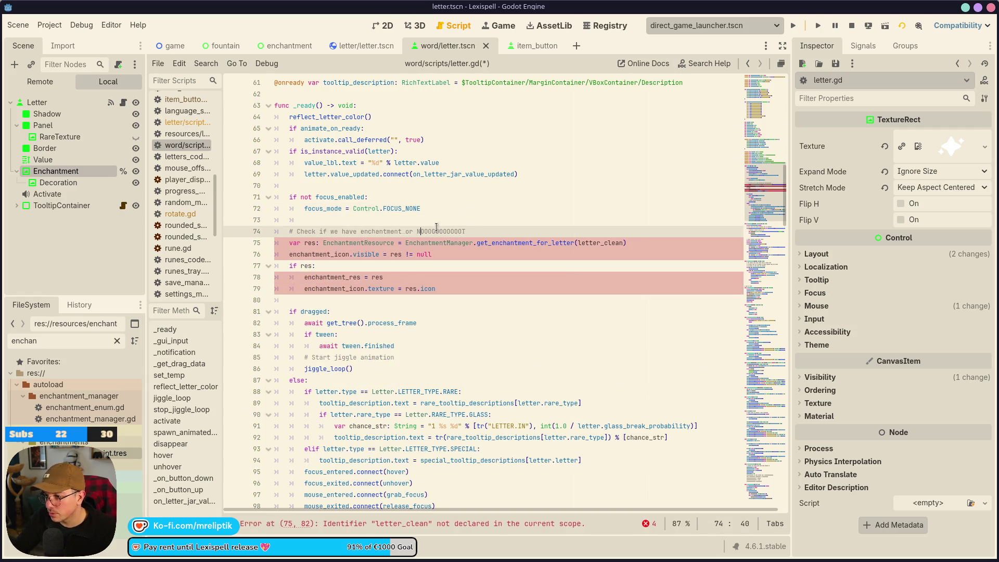
{"action": "left_click", "coordinate": [372, 244]}
{"action": "key", "text": "ctrl+s"}
Remove the 'var res' lookup line from the pasted enchantment block
{"action": "left_click", "coordinate": [350, 232]}
{"action": "scroll", "coordinate": [333, 203], "scroll_direction": "up", "scroll_amount": 5}
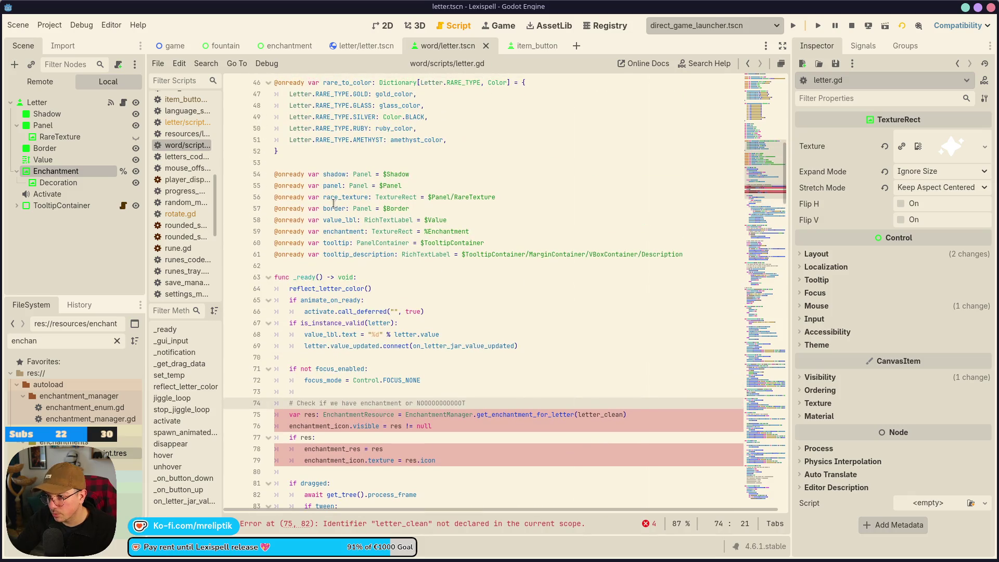
{"action": "scroll", "coordinate": [359, 318], "scroll_direction": "down", "scroll_amount": 3}
{"action": "key", "text": "Up"}
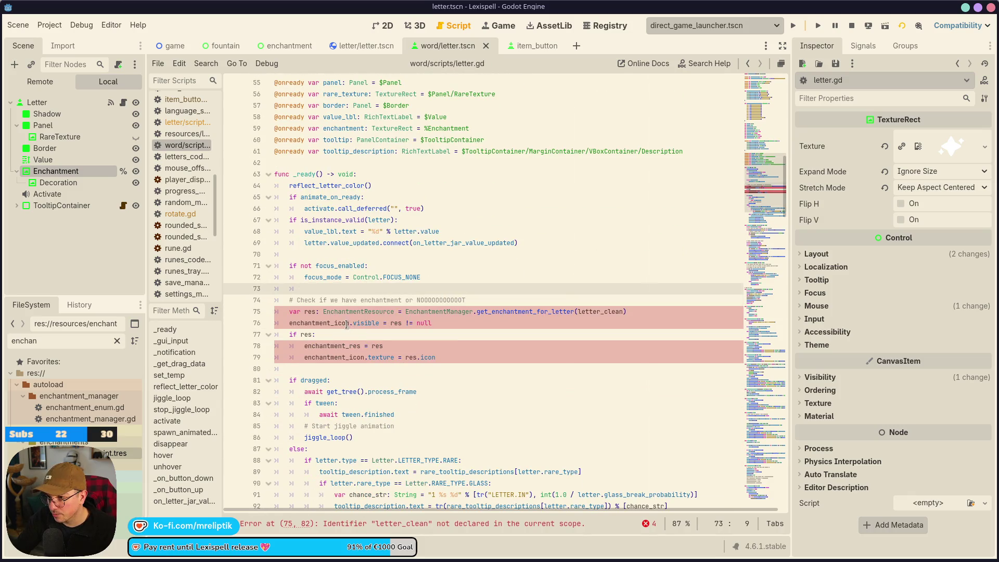
{"action": "left_click", "coordinate": [277, 318]}
{"action": "left_click", "coordinate": [288, 300]}
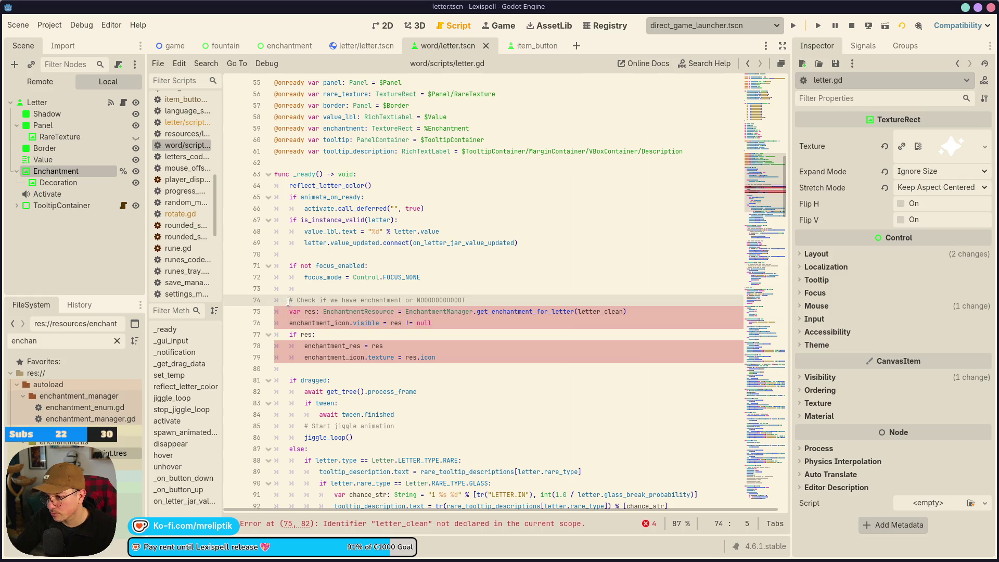
{"action": "left_click", "coordinate": [436, 307]}
{"action": "left_click", "coordinate": [440, 323]}
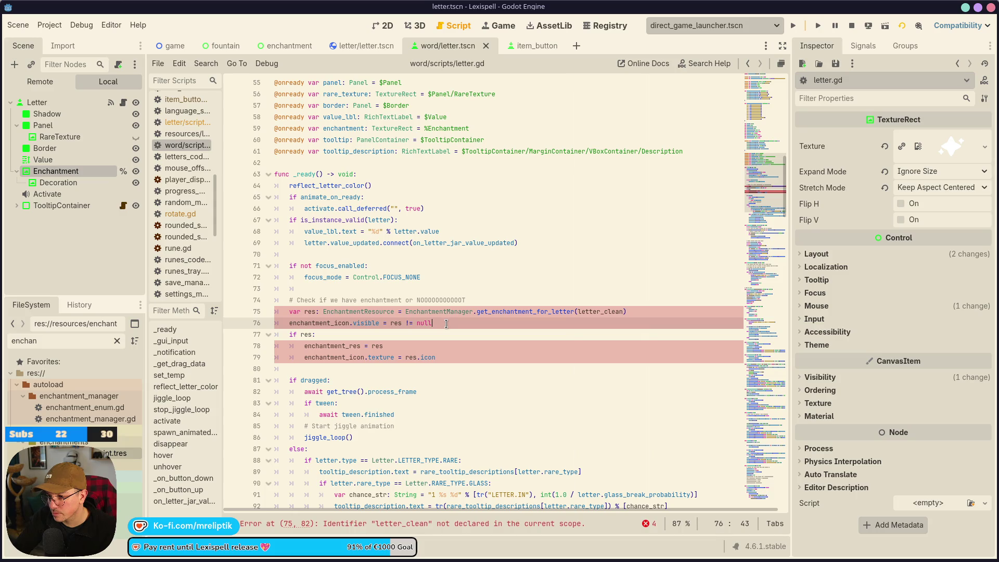
{"action": "left_click", "coordinate": [644, 315]}
{"action": "key", "text": "ctrl+x"}
Rewrite the if condition to check letter.enchantment_res against null
{"action": "left_click", "coordinate": [409, 319]}
{"action": "left_click_drag", "start_coordinate": [432, 312], "coordinate": [394, 311]}
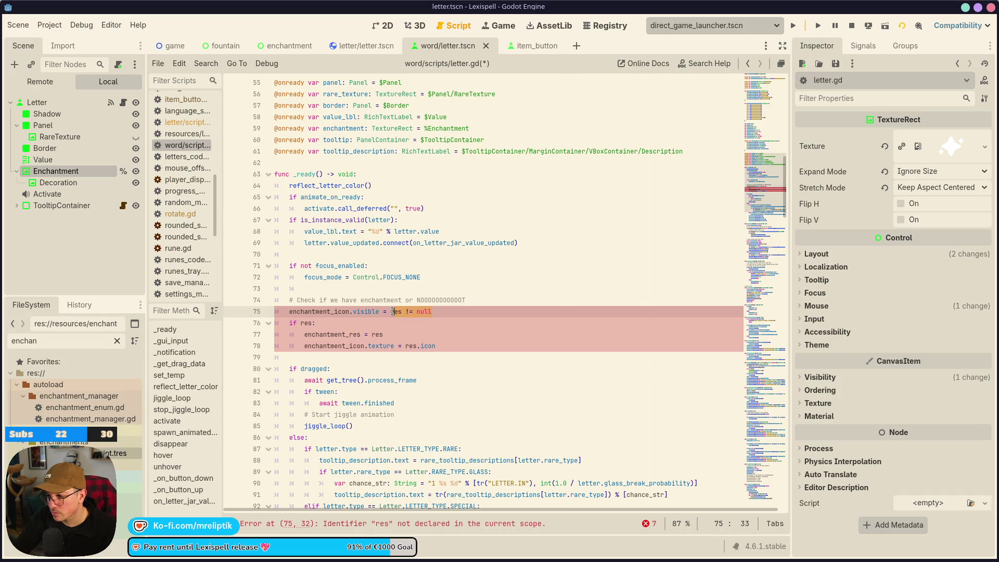
{"action": "key", "text": "BackSpace"}
{"action": "type", "text": "lette"}
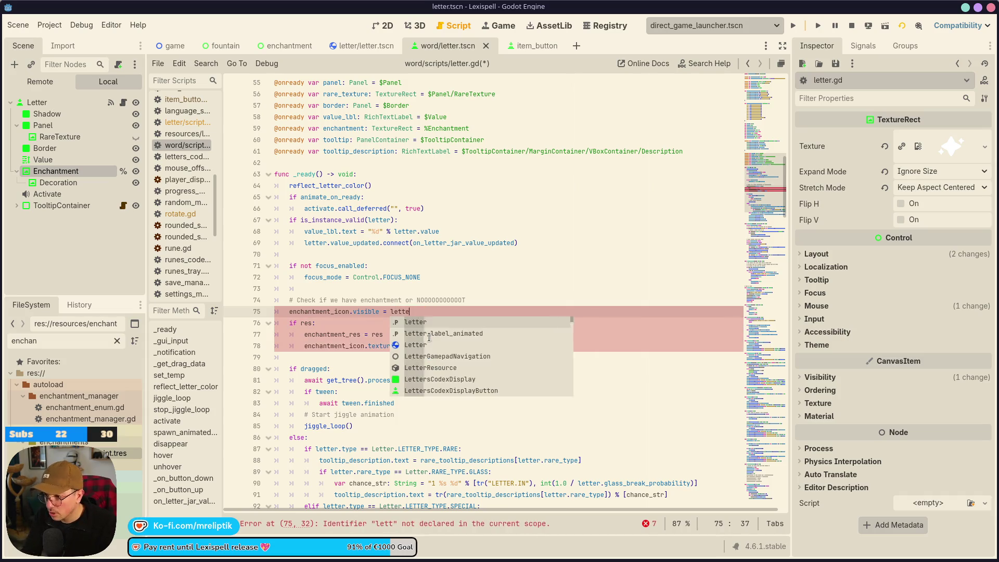
{"action": "type", "text": "r.ehcna"}
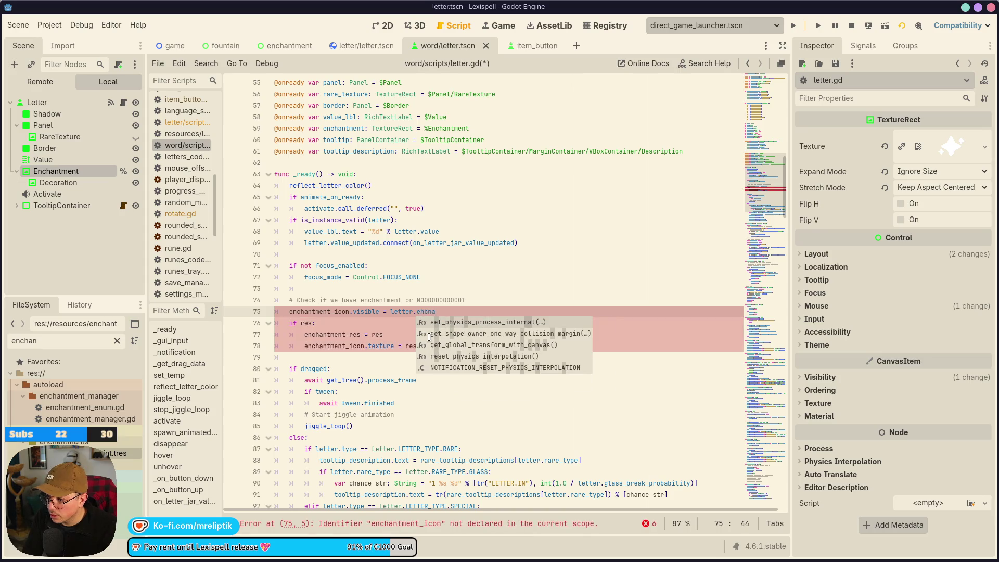
{"action": "key", "text": "BackSpace"}
{"action": "key", "text": "BackSpace"}
{"action": "key", "text": "BackSpace"}
{"action": "key", "text": "BackSpace"}
{"action": "type", "text": "ncha"}
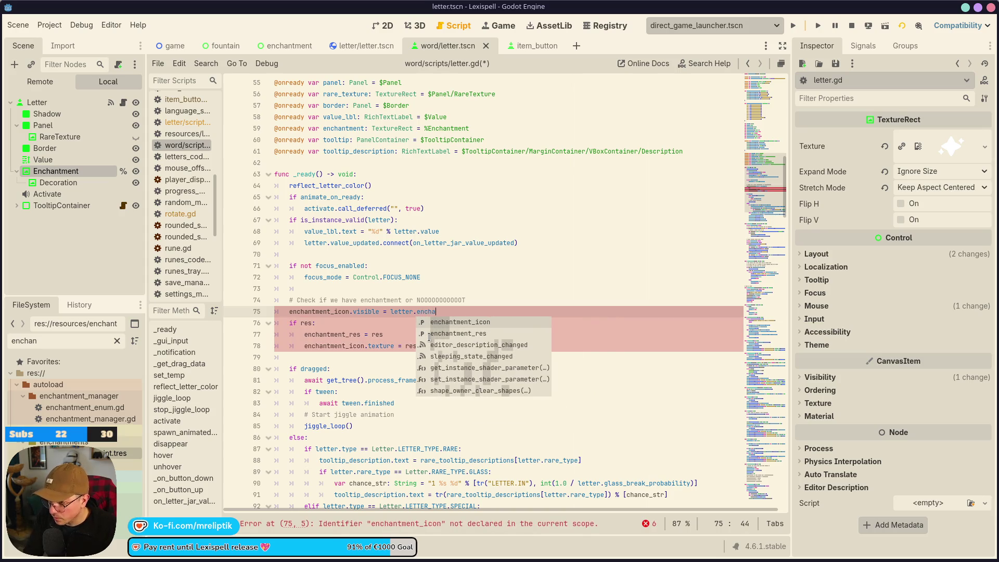
{"action": "left_click", "coordinate": [429, 338]}
{"action": "type", "text": "null"}
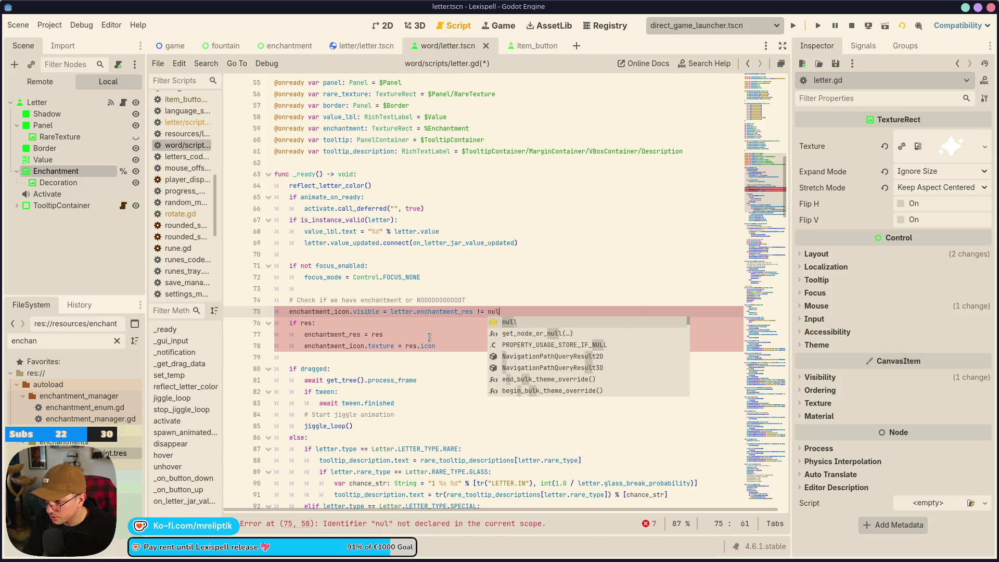
Replace the remaining res references with letter.enchantment_res, including the icon texture line, and save
{"action": "key", "text": "ctrl+shift+Left"}
{"action": "key", "text": "ctrl+shift+Left"}
{"action": "key", "text": "ctrl+shift+Left"}
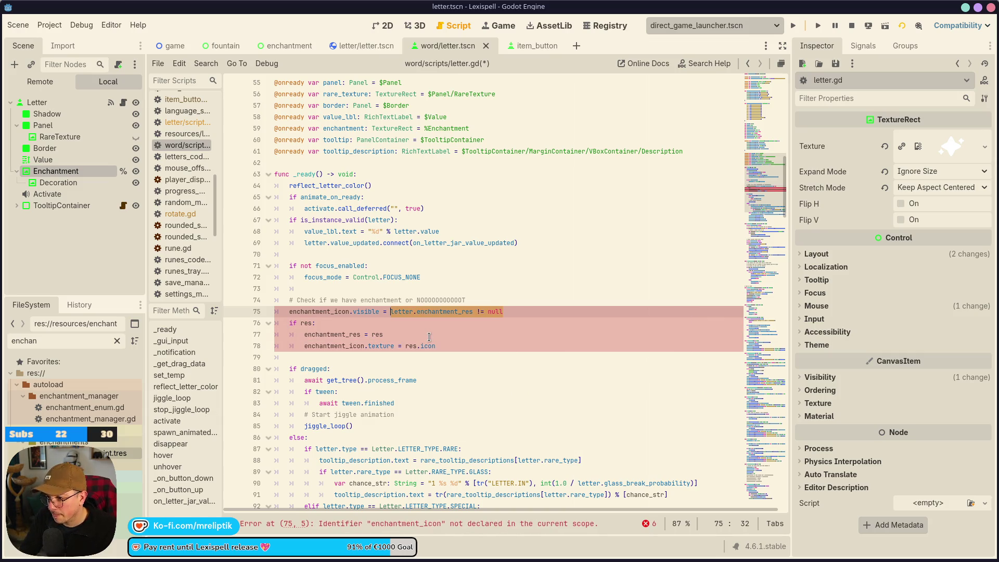
{"action": "left_click", "coordinate": [477, 312]}
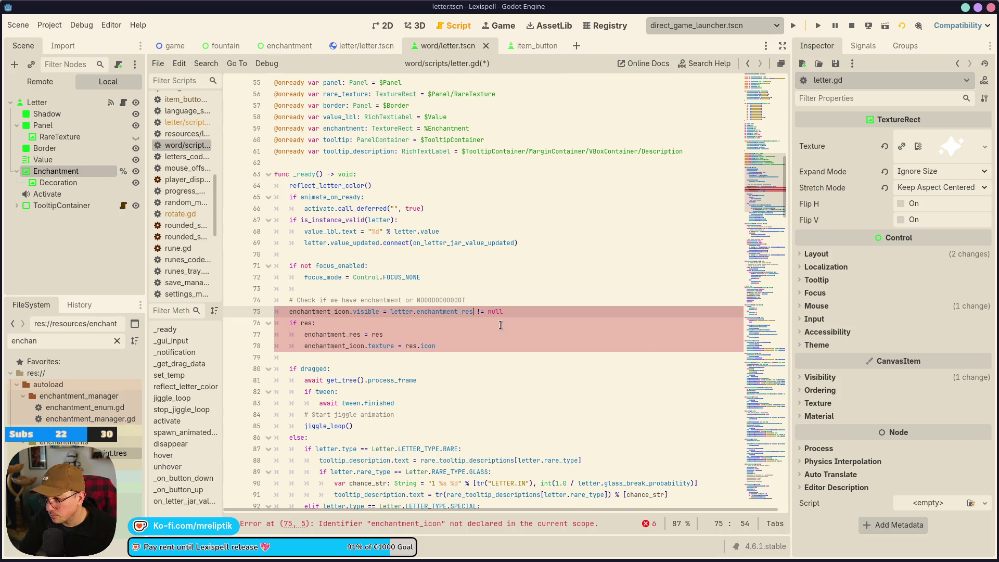
{"action": "key", "text": "ctrl+shift+Left"}
{"action": "key", "text": "ctrl+shift+Left"}
{"action": "key", "text": "ctrl+shift+Left"}
{"action": "double_click", "coordinate": [377, 334]}
{"action": "key", "text": "ctrl+v"}
{"action": "double_click", "coordinate": [307, 322]}
{"action": "key", "text": "ctrl+v"}
{"action": "left_click", "coordinate": [415, 346]}
{"action": "double_click", "coordinate": [415, 346]}
{"action": "key", "text": "ctrl+v"}
{"action": "key", "text": "ctrl+s"}
Rename the enchantment variable declaration to enchantment_icon and save
{"action": "double_click", "coordinate": [318, 311]}
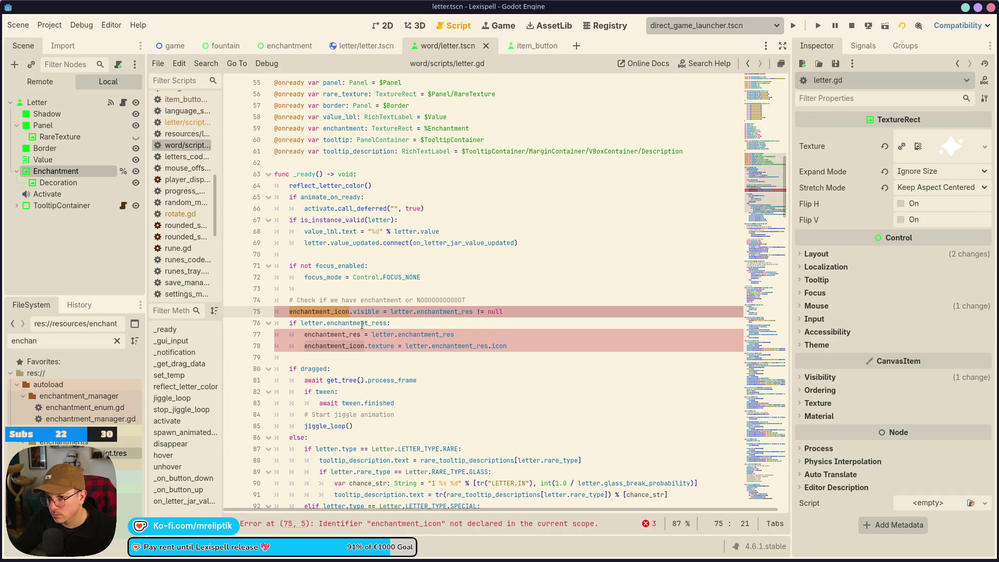
{"action": "scroll", "coordinate": [354, 157], "scroll_direction": "up", "scroll_amount": 1}
{"action": "left_click", "coordinate": [368, 163]}
{"action": "type", "text": "_icon"}
{"action": "key", "text": "ctrl+s"}
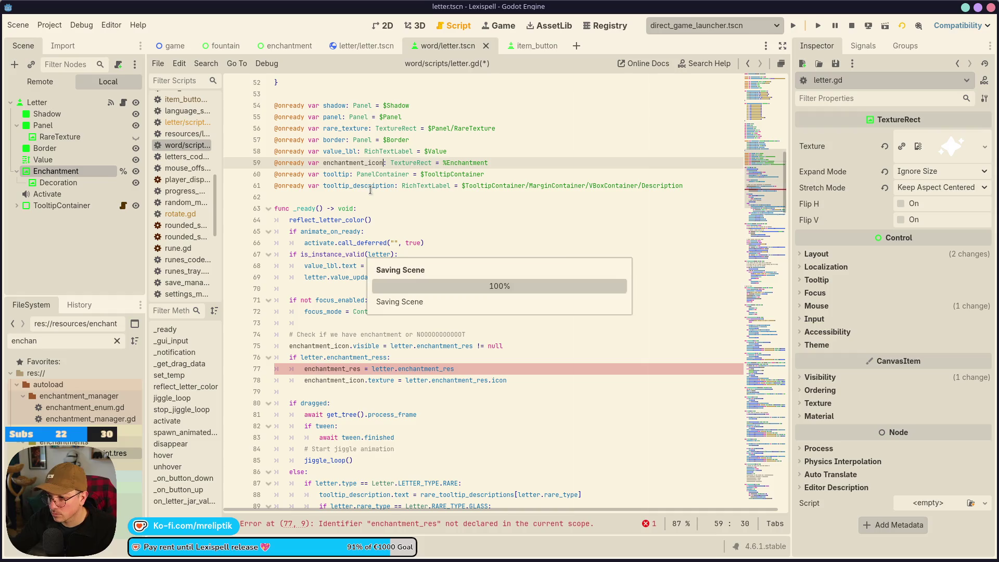
Delete the broken enchantment_res line, fix the enchantment_ress typo, save, and run the game
{"action": "left_click", "coordinate": [473, 366]}
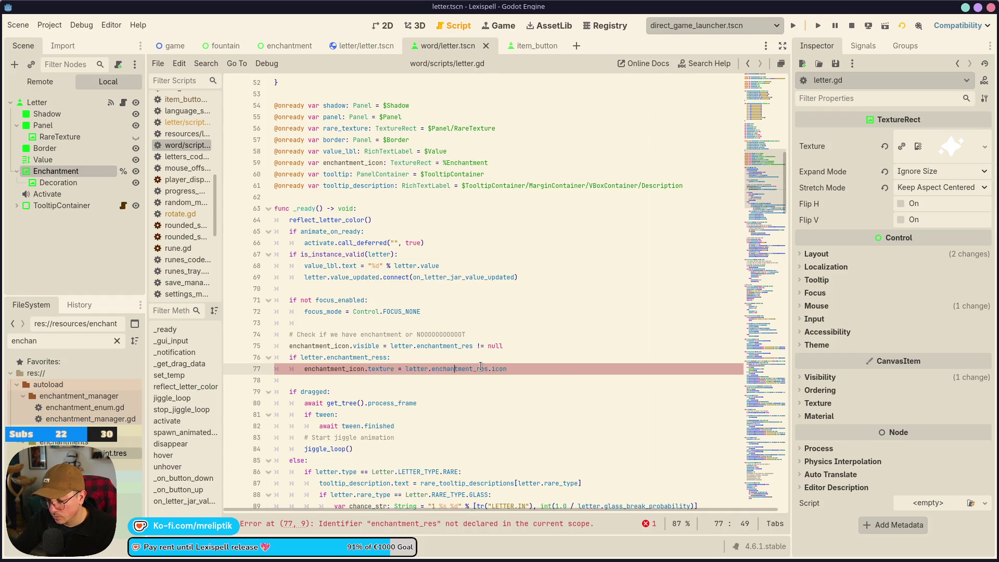
{"action": "key", "text": "ctrl+shift+k"}
{"action": "left_click_drag", "start_coordinate": [453, 175], "coordinate": [355, 168]}
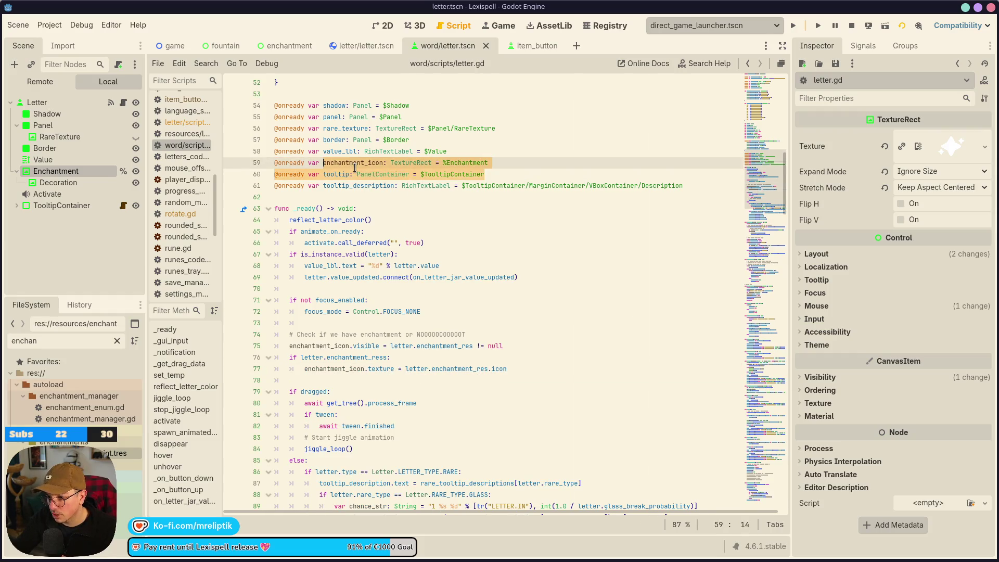
{"action": "left_click", "coordinate": [363, 370]}
{"action": "left_click", "coordinate": [385, 358]}
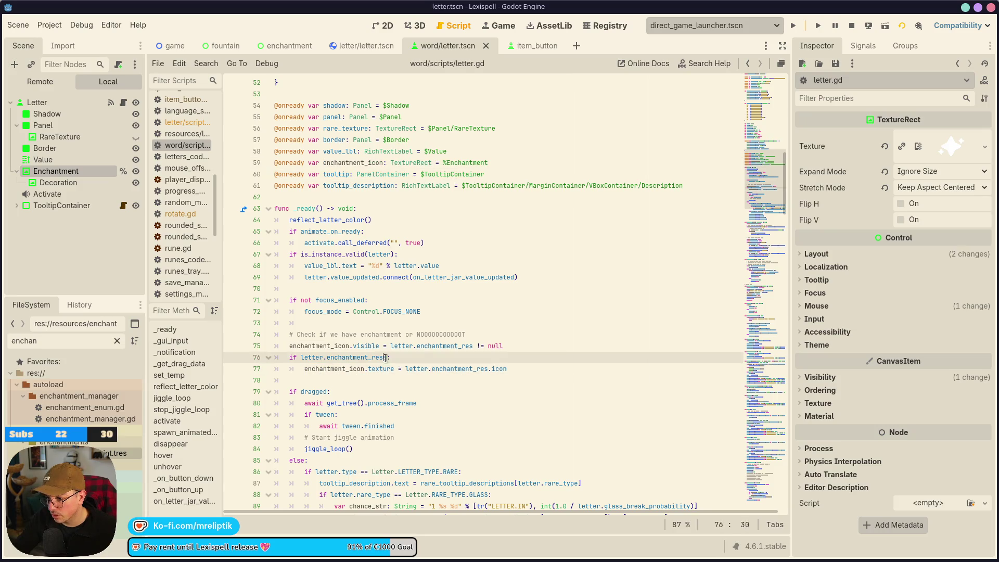
{"action": "key", "text": "BackSpace"}
{"action": "key", "text": "ctrl+s"}
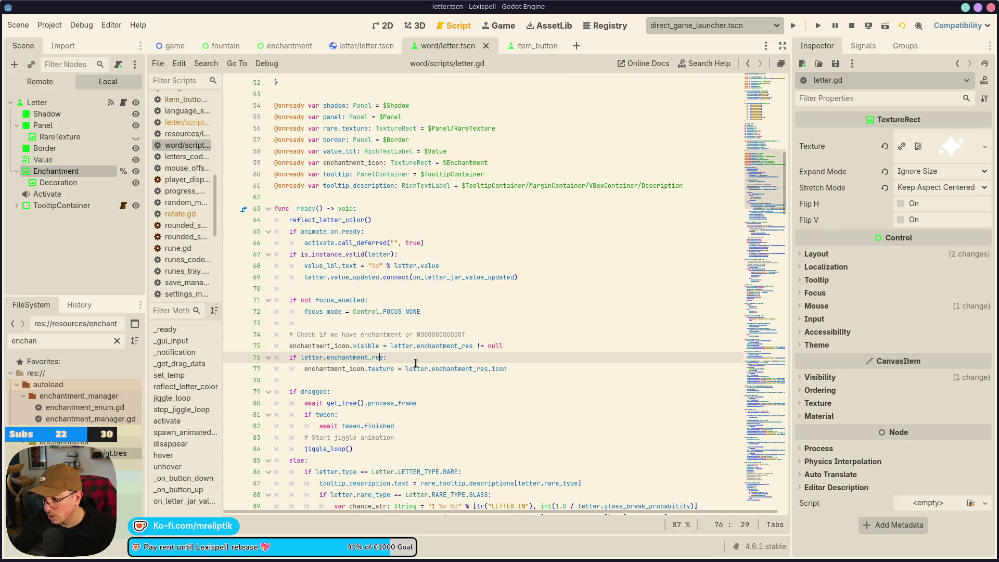
{"action": "left_click", "coordinate": [417, 369]}
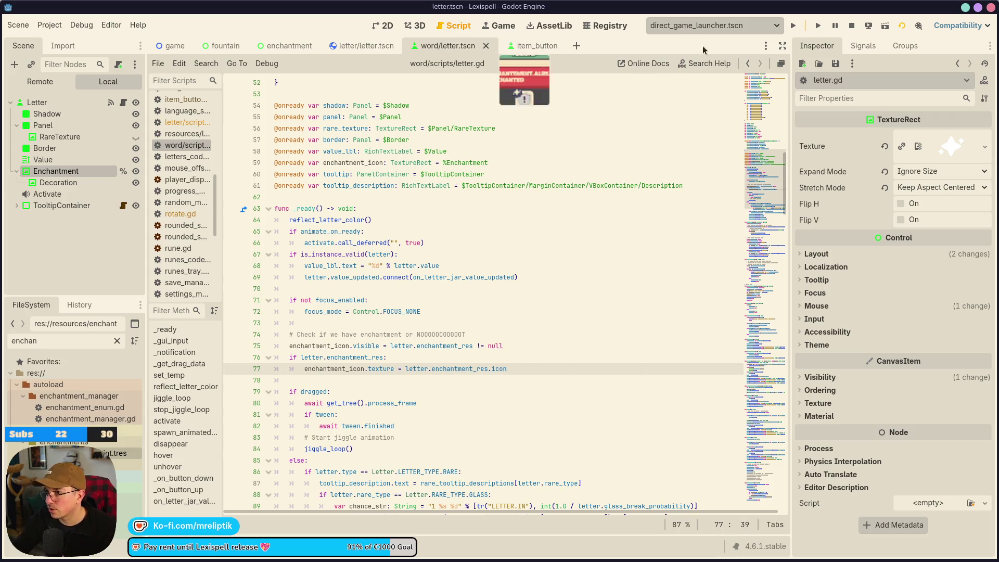
{"action": "left_click", "coordinate": [816, 27]}
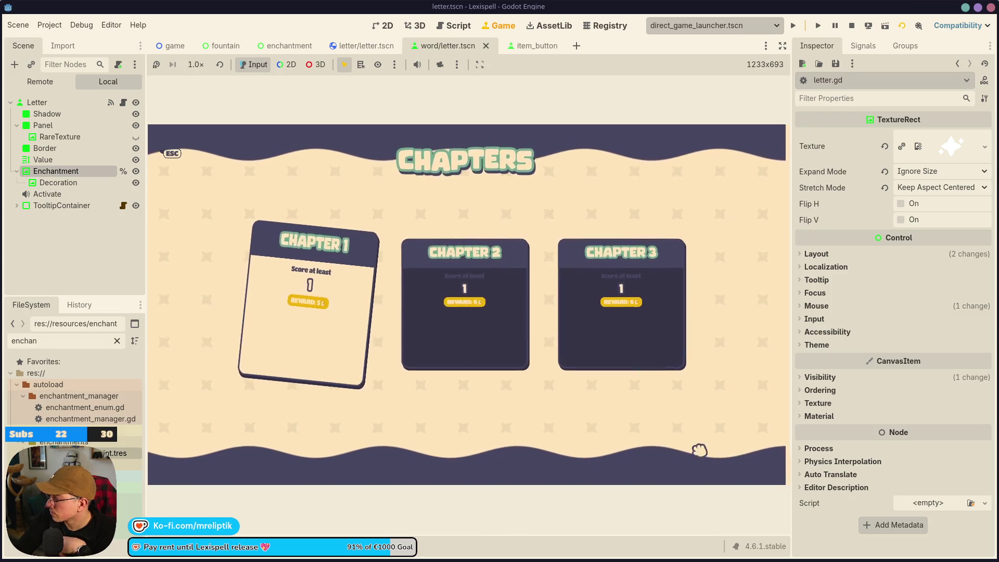
Start Chapter 1, spell and submit SUE, then continue past the CLEAR summary (30/1)
{"action": "left_click", "coordinate": [292, 307]}
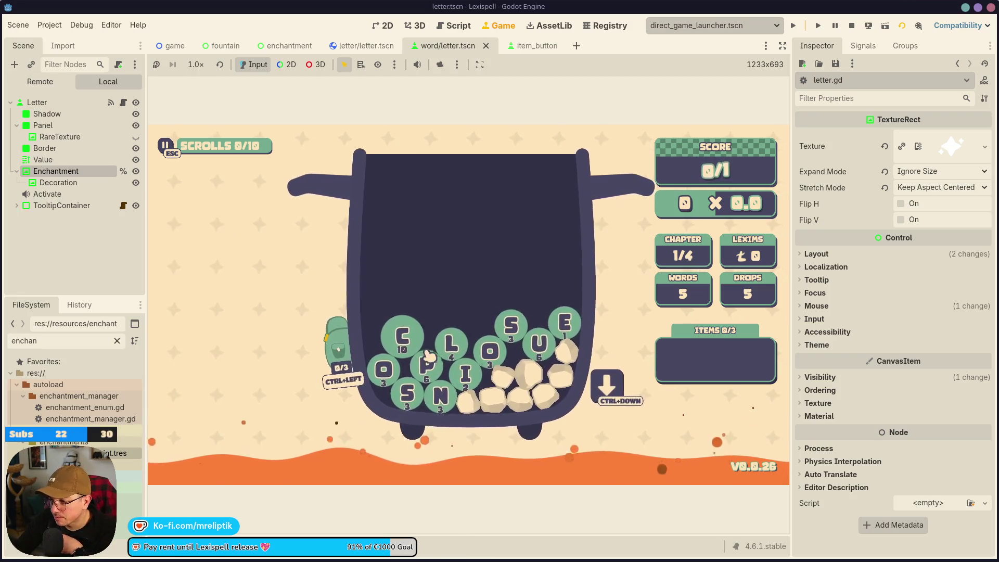
{"action": "left_click", "coordinate": [517, 333]}
{"action": "left_click", "coordinate": [537, 342]}
{"action": "left_click", "coordinate": [564, 322]}
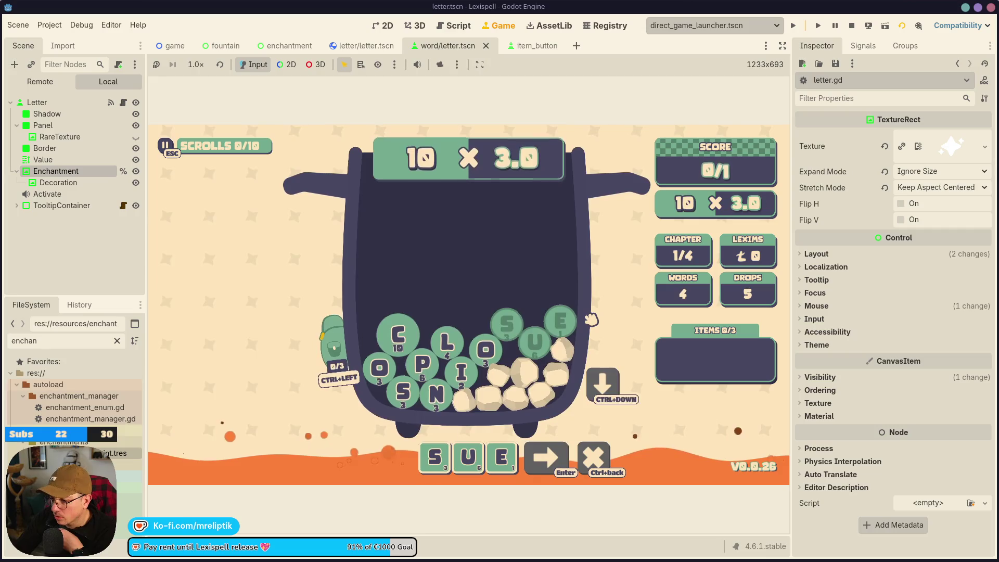
{"action": "key", "text": "Return"}
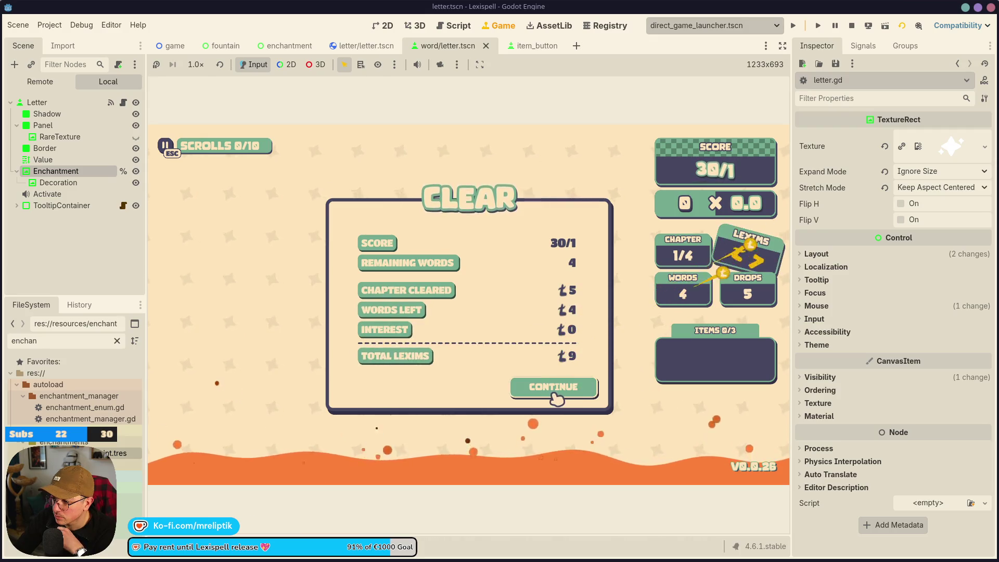
{"action": "left_click", "coordinate": [566, 392]}
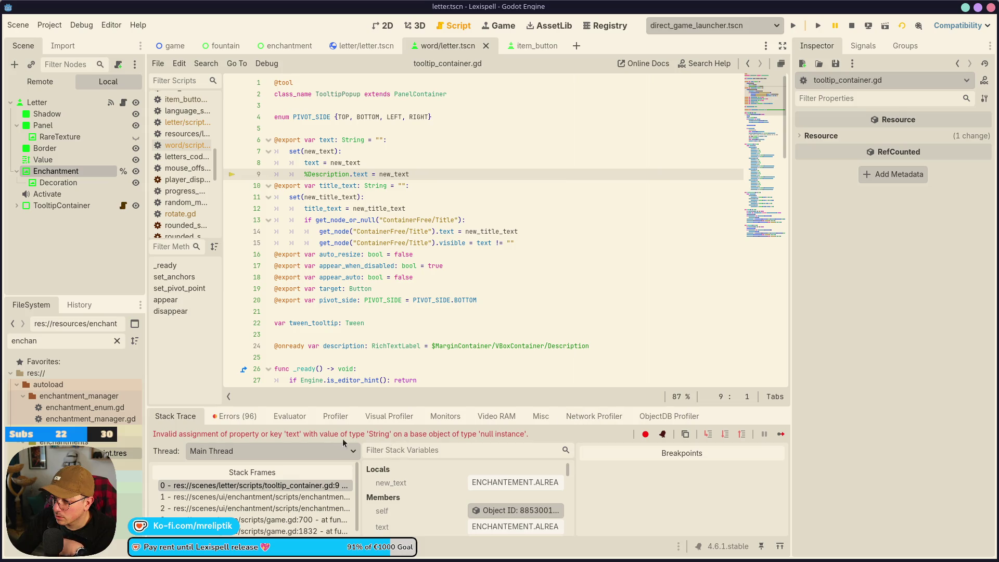
Trace the null-instance error from tooltip_container.gd through enchantment.gd frames, then view item_button in 2D
{"action": "left_click", "coordinate": [279, 486]}
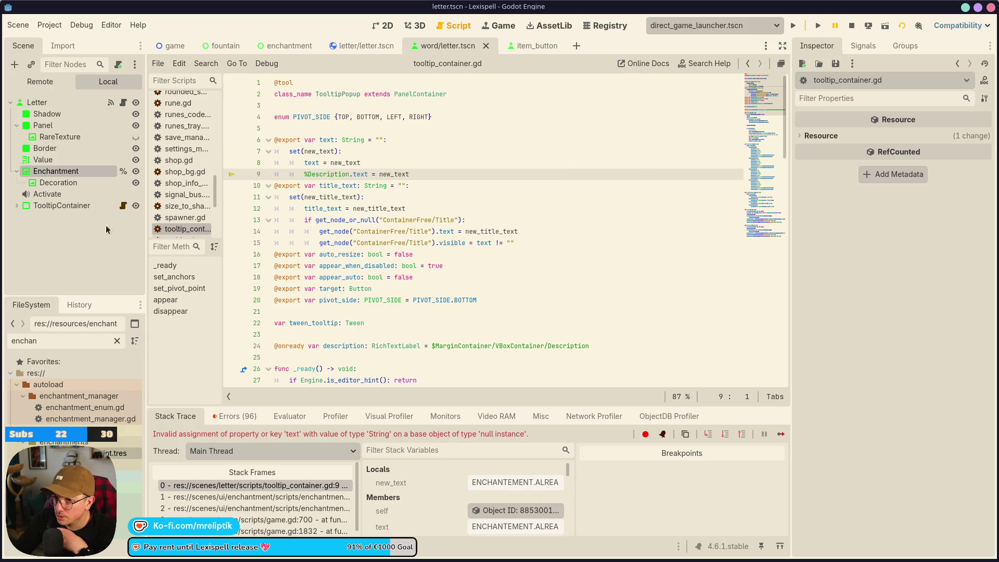
{"action": "left_click", "coordinate": [17, 206]}
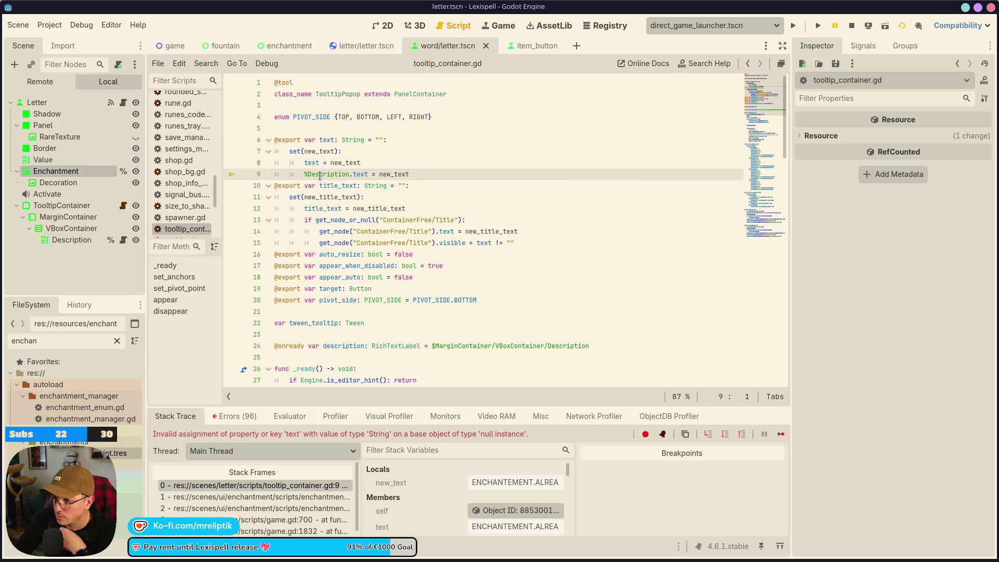
{"action": "left_click", "coordinate": [285, 498]}
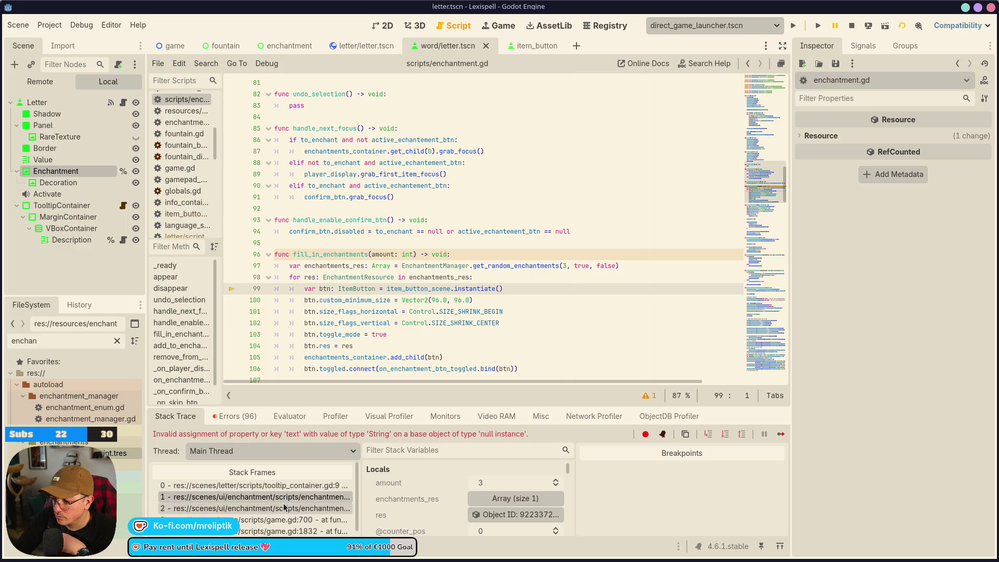
{"action": "left_click", "coordinate": [285, 508]}
{"action": "left_click", "coordinate": [286, 501]}
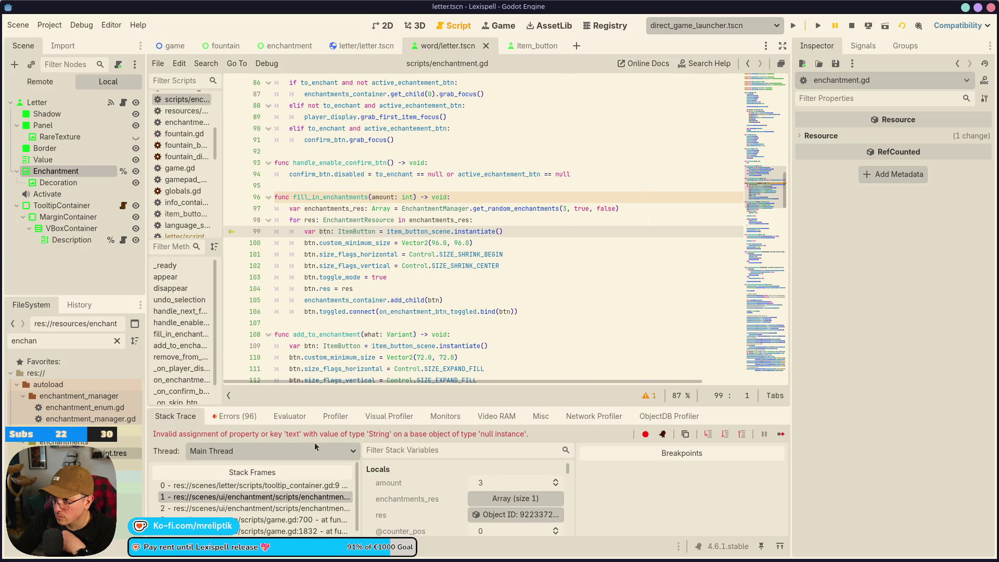
{"action": "left_click", "coordinate": [518, 47]}
{"action": "left_click", "coordinate": [385, 26]}
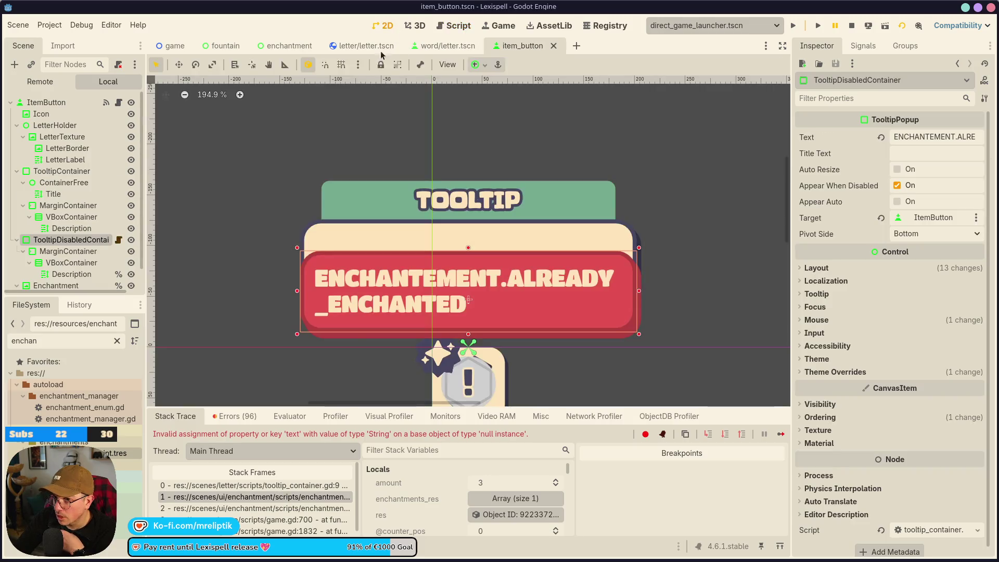
Step through the stack frames at enchantment.gd lines 47 and 99, back to tooltip_container.gd
{"action": "scroll", "coordinate": [331, 318], "scroll_direction": "down", "scroll_amount": 3}
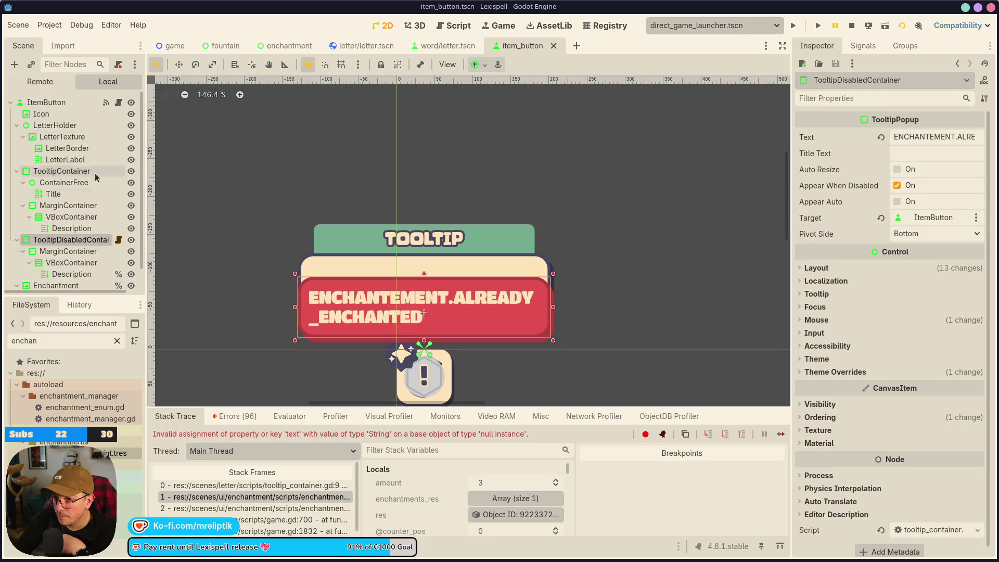
{"action": "scroll", "coordinate": [97, 246], "scroll_direction": "down", "scroll_amount": 1}
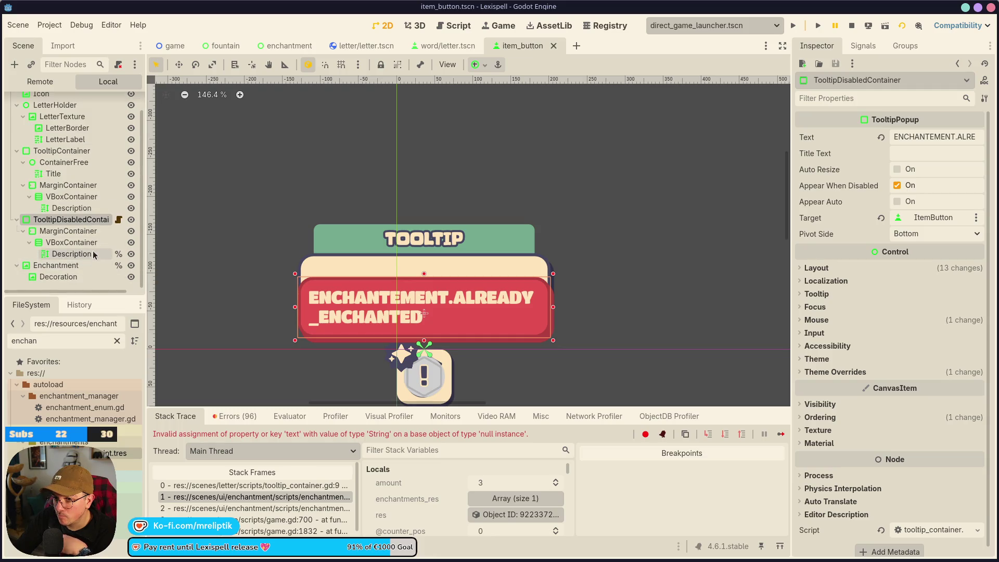
{"action": "scroll", "coordinate": [111, 265], "scroll_direction": "up", "scroll_amount": 2}
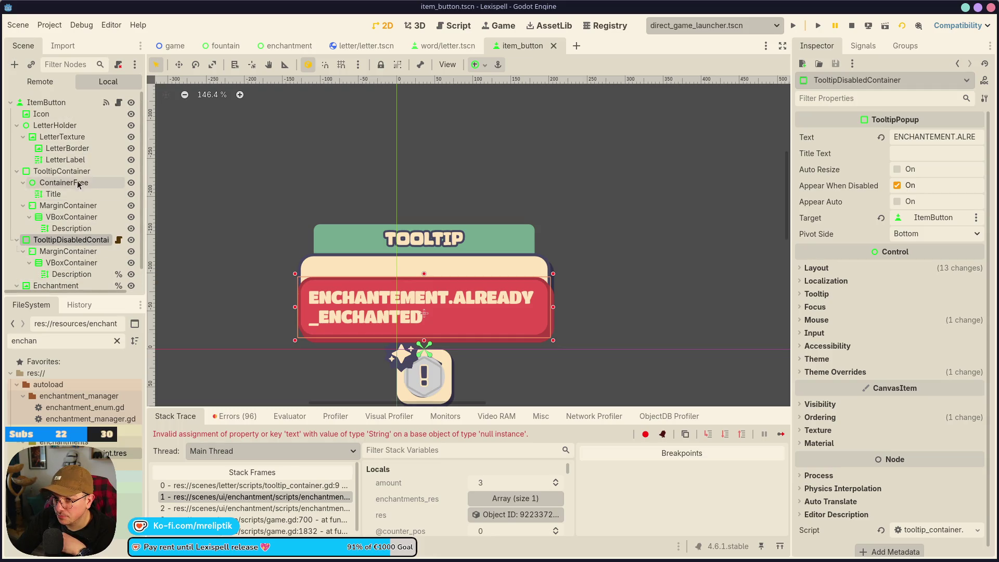
{"action": "scroll", "coordinate": [83, 252], "scroll_direction": "down", "scroll_amount": 1}
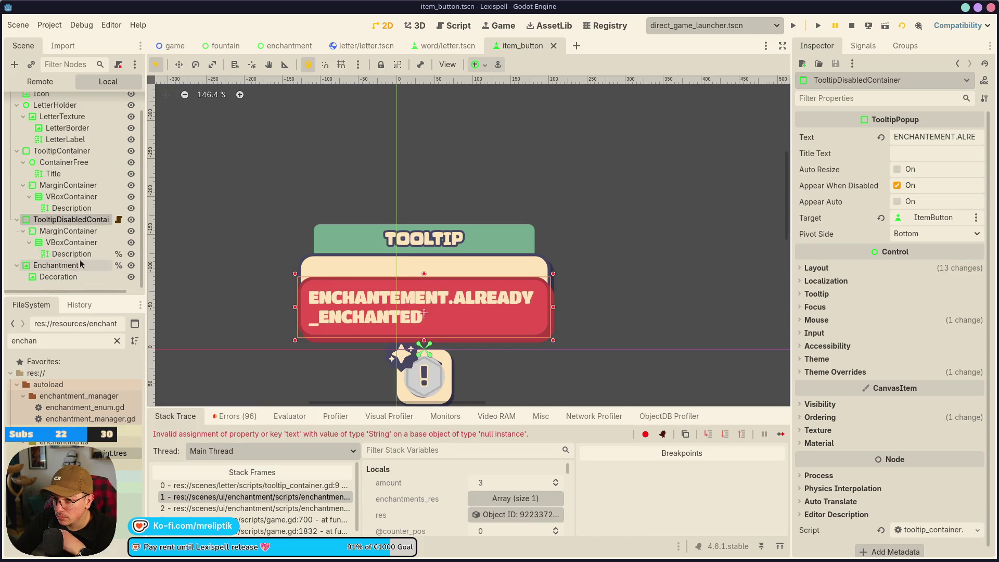
{"action": "left_click", "coordinate": [118, 219]}
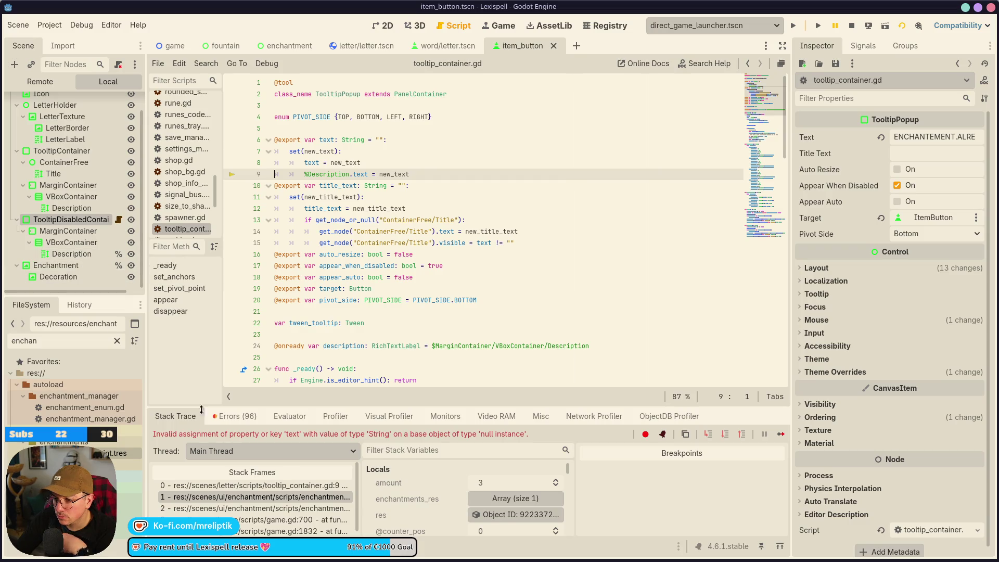
{"action": "left_click", "coordinate": [283, 514]}
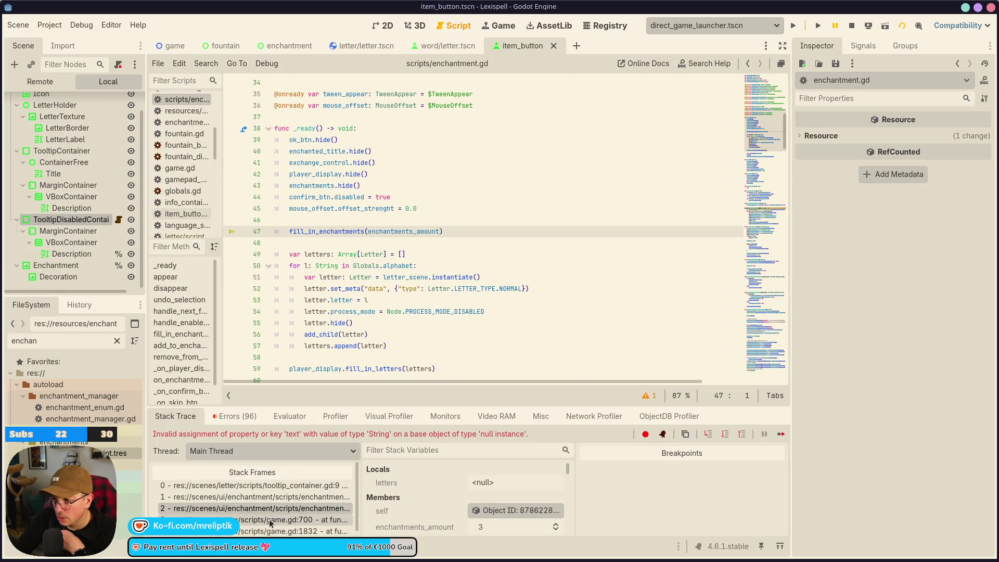
{"action": "left_click", "coordinate": [298, 499]}
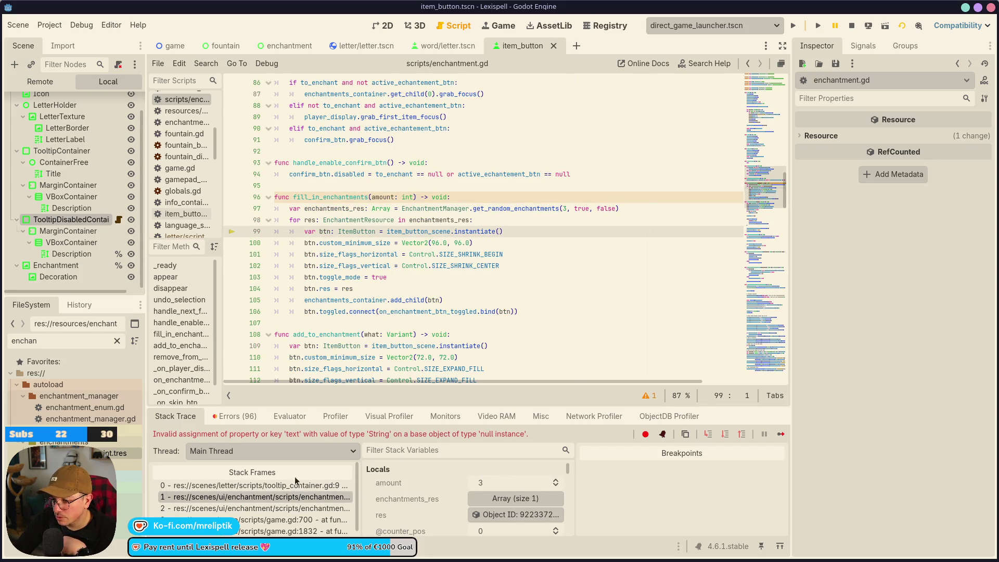
{"action": "left_click", "coordinate": [296, 484]}
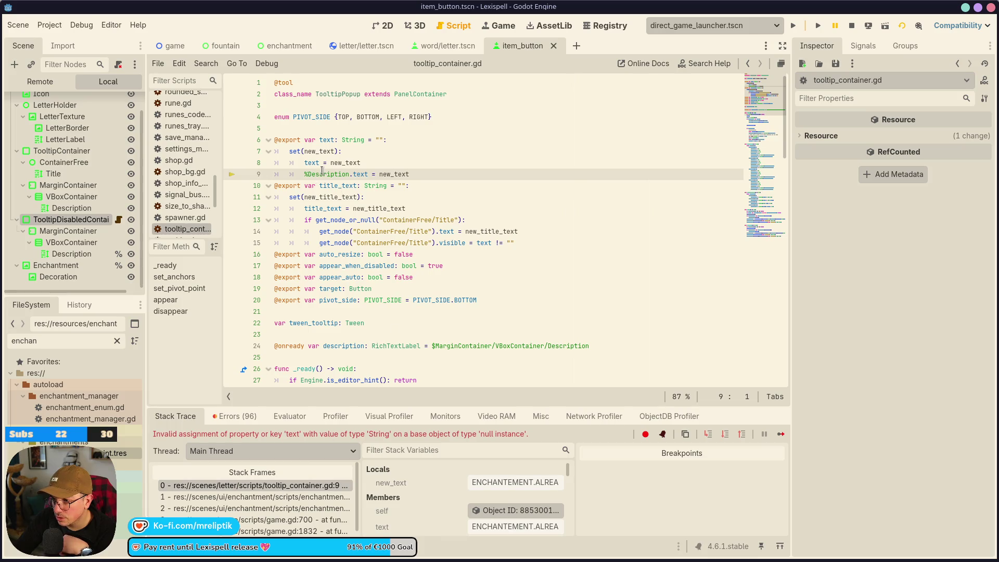
Inspect the failing tooltip object's remote properties, then stop the debug session
{"action": "mouse_move", "coordinate": [343, 251]}
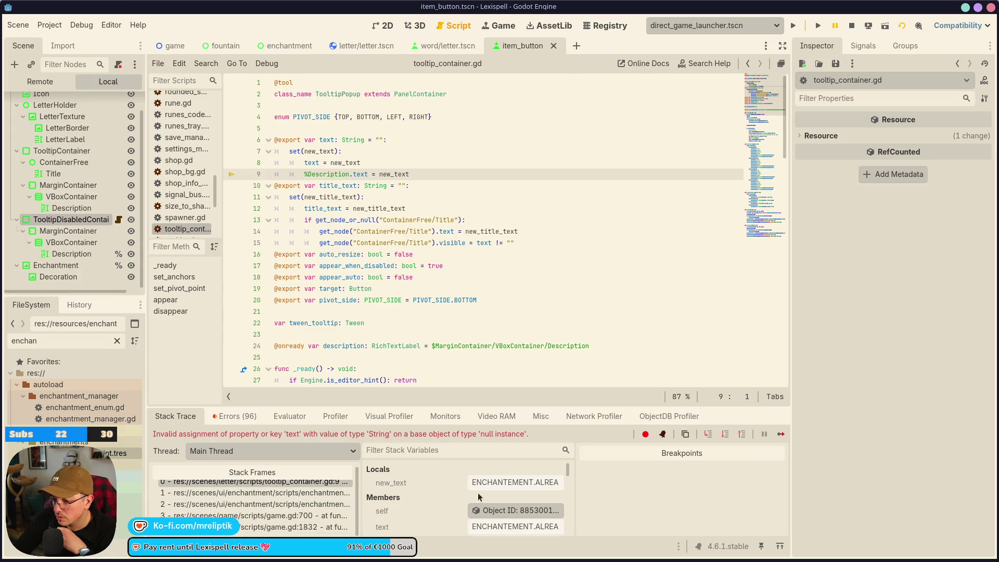
{"action": "scroll", "coordinate": [469, 502], "scroll_direction": "down", "scroll_amount": 1}
{"action": "left_click", "coordinate": [513, 494]}
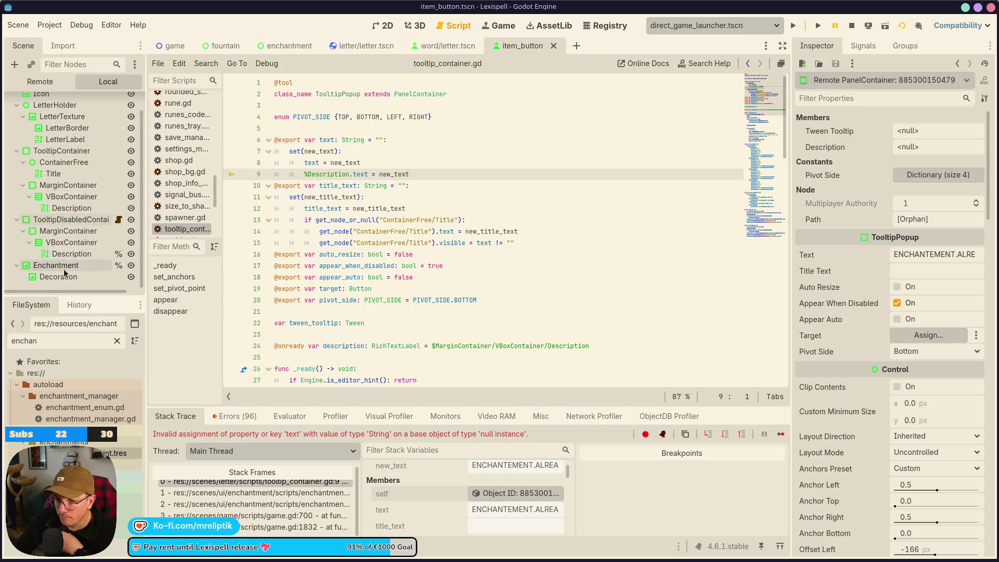
{"action": "left_click", "coordinate": [852, 26]}
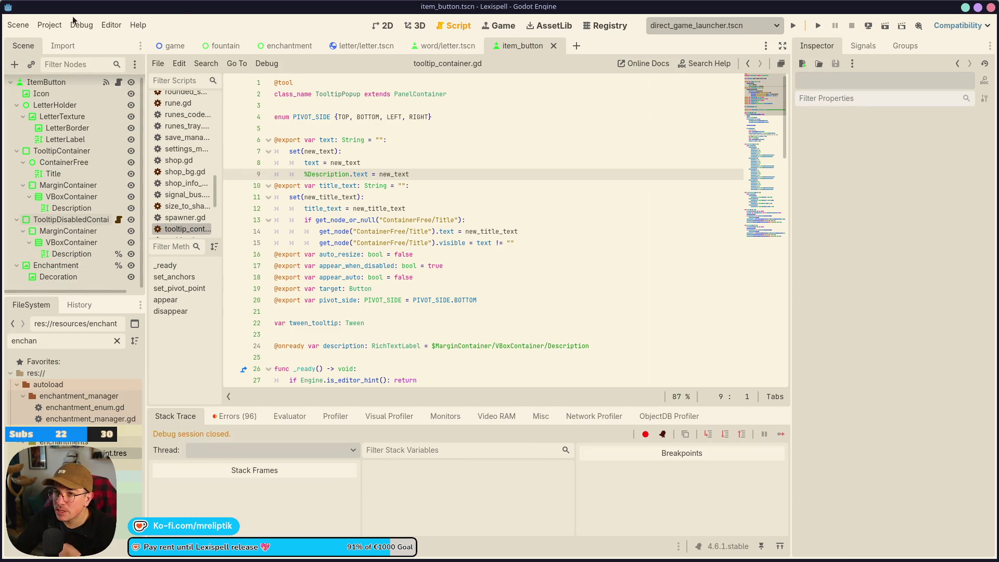
Reload the current project, then select the disabled tooltip's Description node and save item_button
{"action": "left_click", "coordinate": [49, 25]}
{"action": "left_click", "coordinate": [102, 156]}
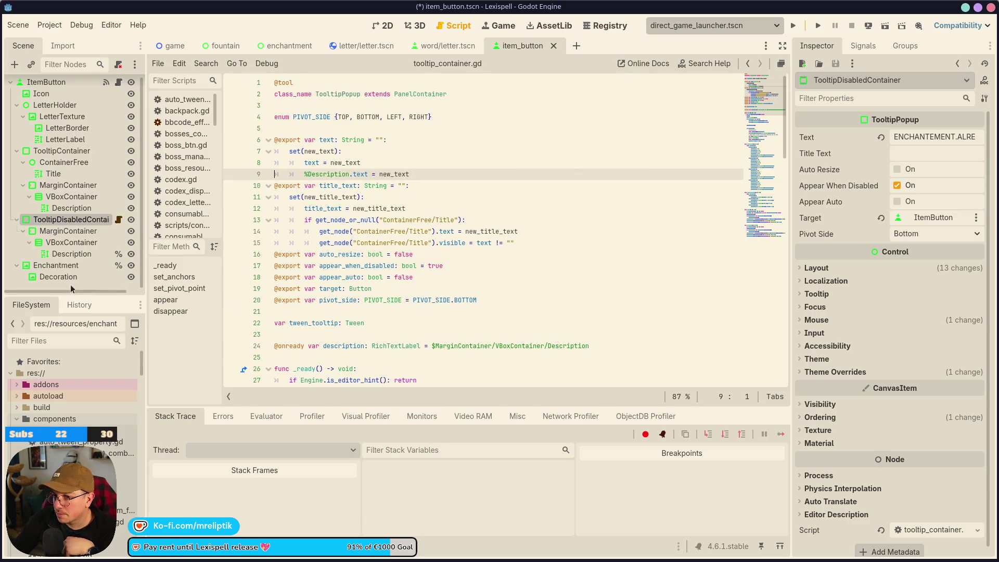
{"action": "left_click", "coordinate": [72, 254]}
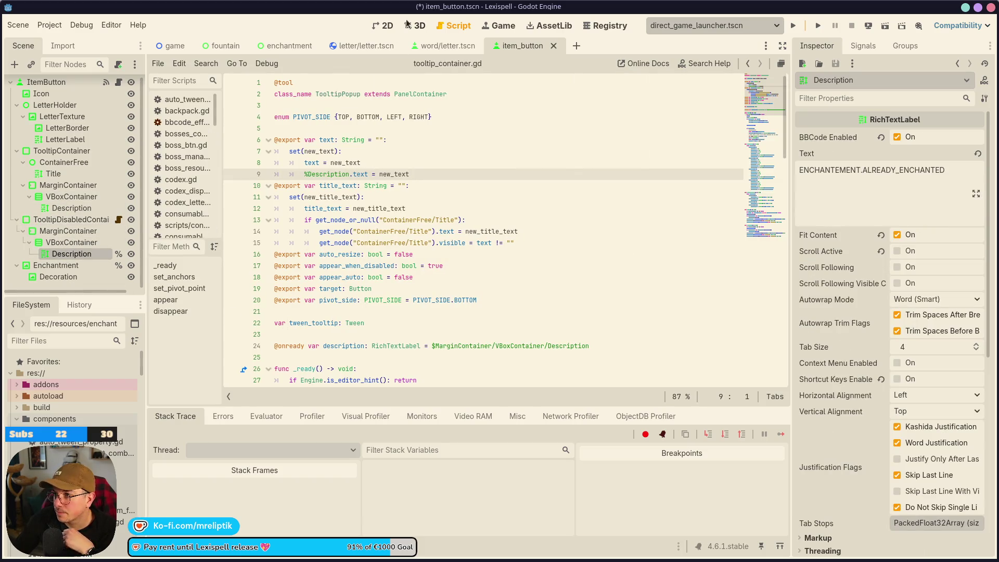
{"action": "left_click", "coordinate": [385, 25]}
{"action": "key", "text": "ctrl+s"}
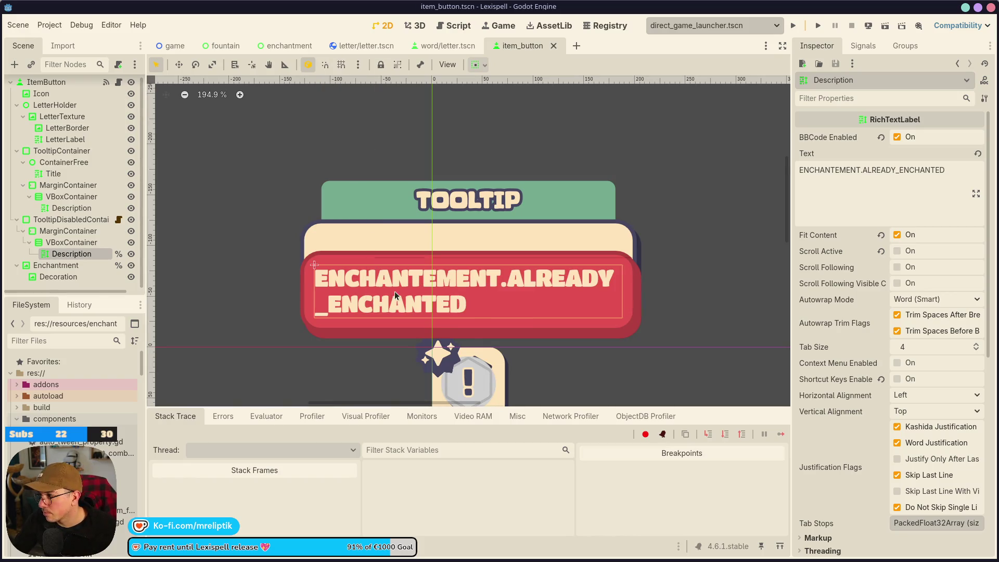
Turn on Access as Unique Name for the disabled tooltip's Description node and save the scene
{"action": "right_click", "coordinate": [76, 257]}
{"action": "left_click", "coordinate": [137, 504]}
{"action": "right_click", "coordinate": [75, 260]}
{"action": "key", "text": "Escape"}
{"action": "key", "text": "ctrl+s"}
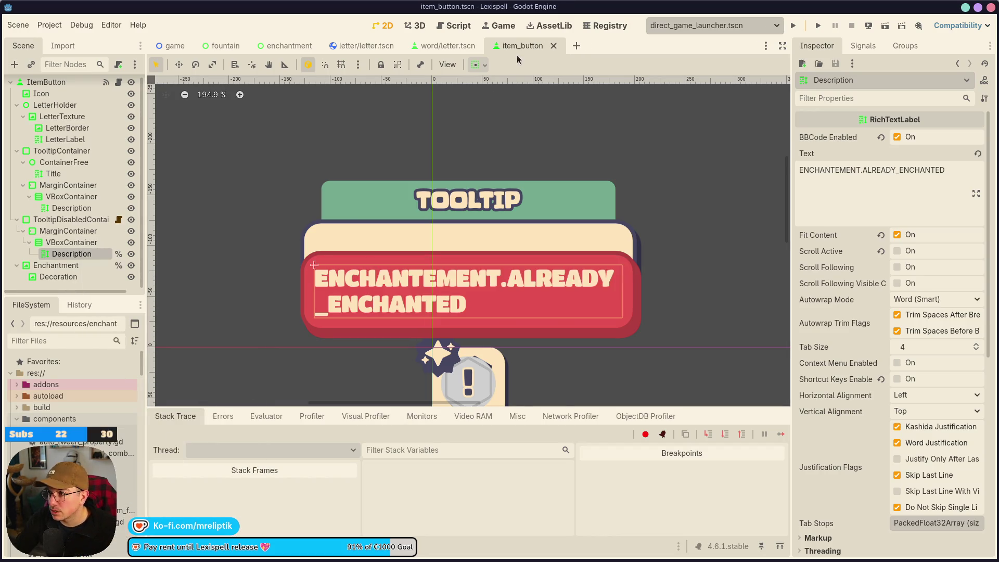
Close item_button.tscn and reopen it through Quick Open by searching 'item'
{"action": "middle_click", "coordinate": [523, 45]}
{"action": "key", "text": "ctrl+shift+o"}
{"action": "type", "text": "item"}
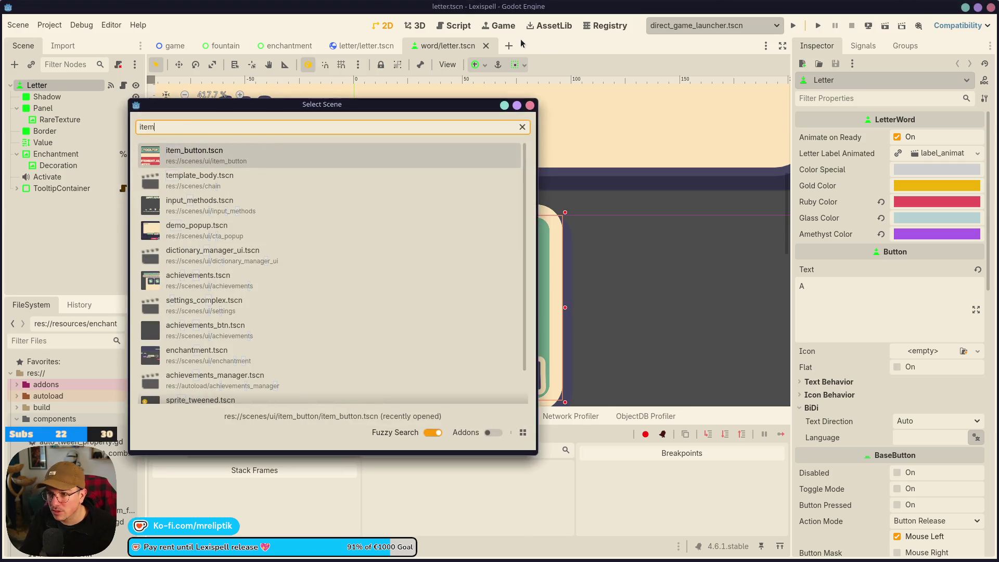
{"action": "key", "text": "Return"}
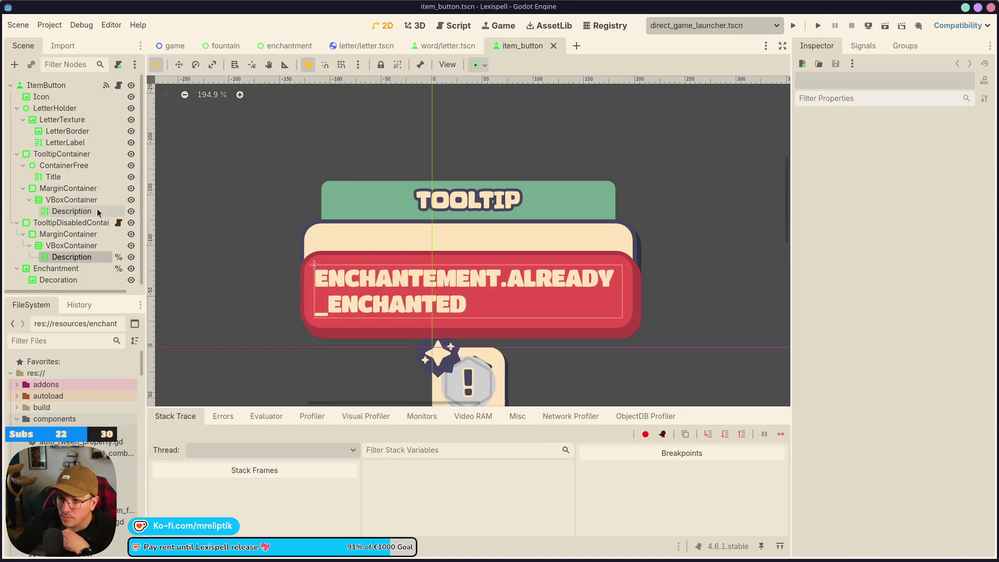
Open the ItemButton's item_button.gd script and scroll through its code
{"action": "left_click", "coordinate": [62, 153]}
{"action": "left_click", "coordinate": [119, 85]}
{"action": "scroll", "coordinate": [422, 246], "scroll_direction": "up", "scroll_amount": 10}
{"action": "scroll", "coordinate": [422, 246], "scroll_direction": "up", "scroll_amount": 10}
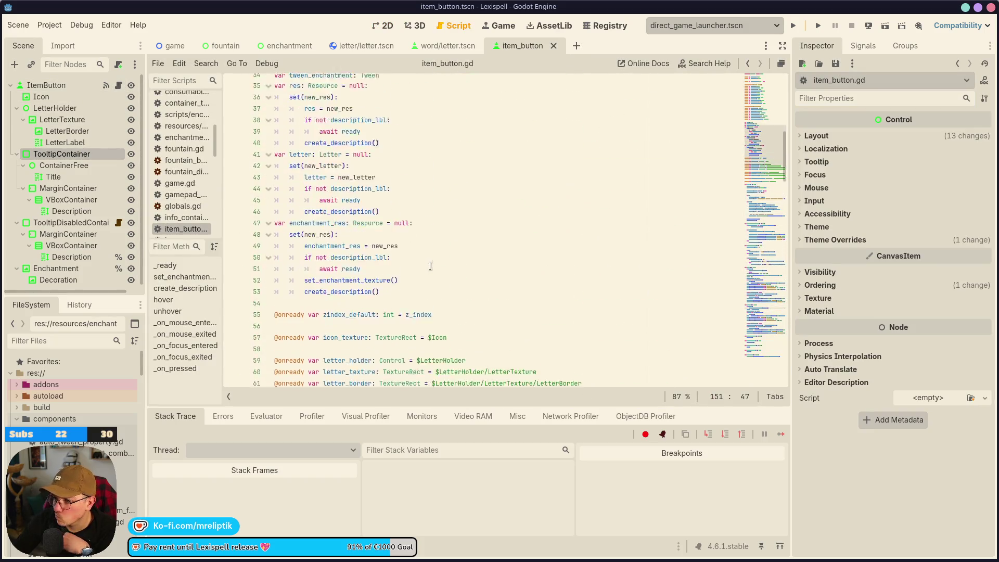
{"action": "scroll", "coordinate": [428, 269], "scroll_direction": "up", "scroll_amount": 7}
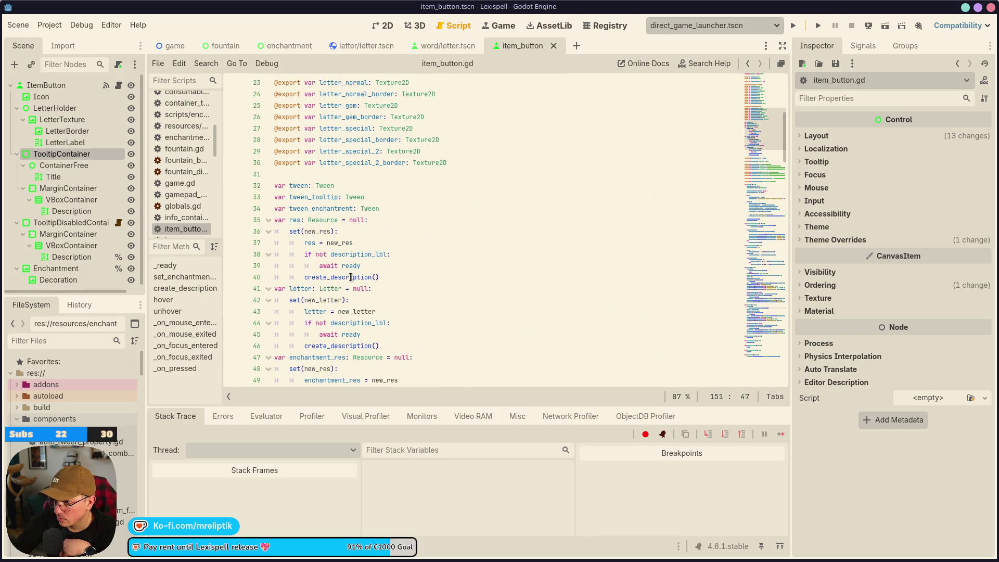
{"action": "scroll", "coordinate": [405, 278], "scroll_direction": "down", "scroll_amount": 20}
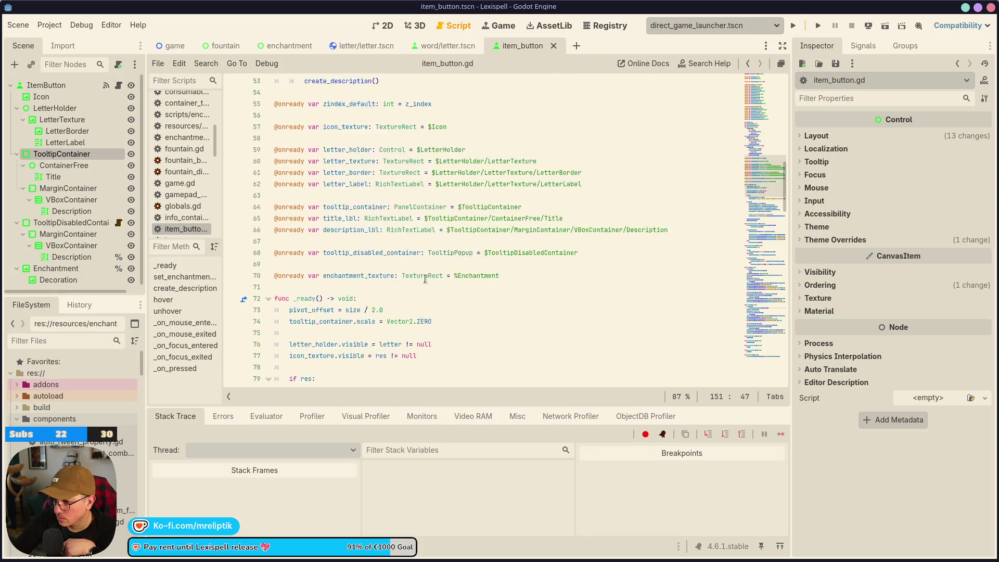
{"action": "scroll", "coordinate": [423, 279], "scroll_direction": "down", "scroll_amount": 5}
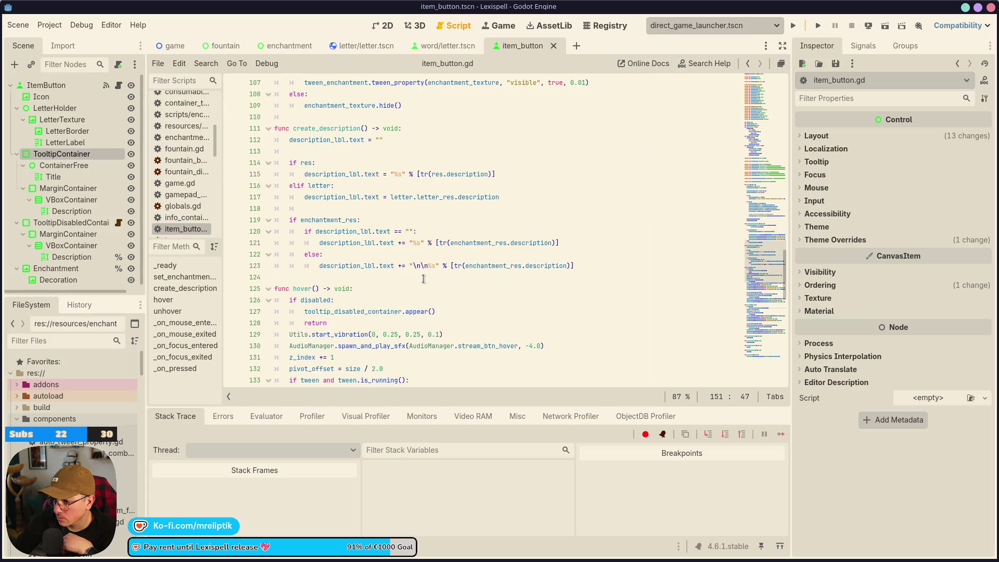
{"action": "scroll", "coordinate": [421, 271], "scroll_direction": "up", "scroll_amount": 11}
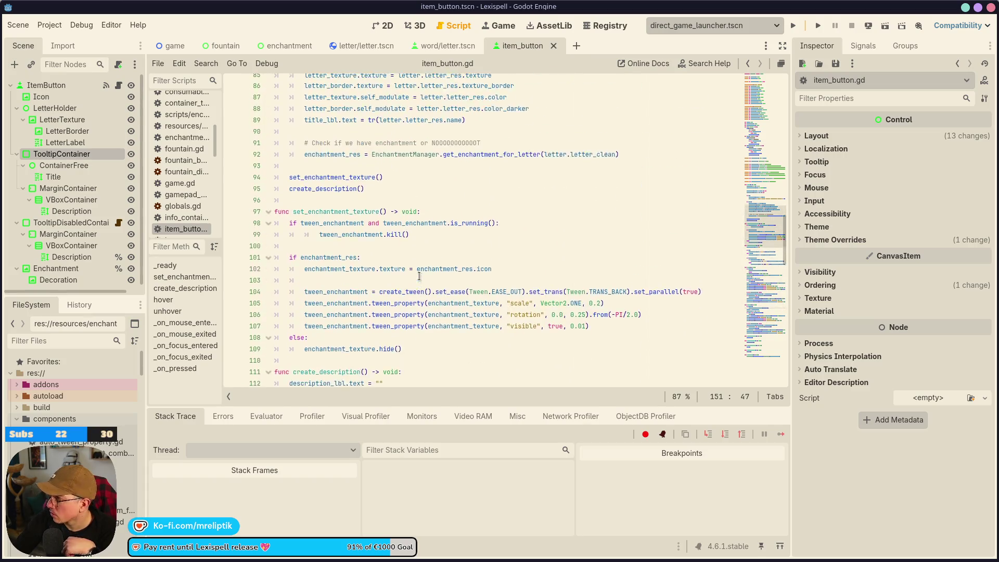
Run the project from the toolbar so Lexispell's title screen starts in the Game view
{"action": "scroll", "coordinate": [302, 242], "scroll_direction": "up", "scroll_amount": 6}
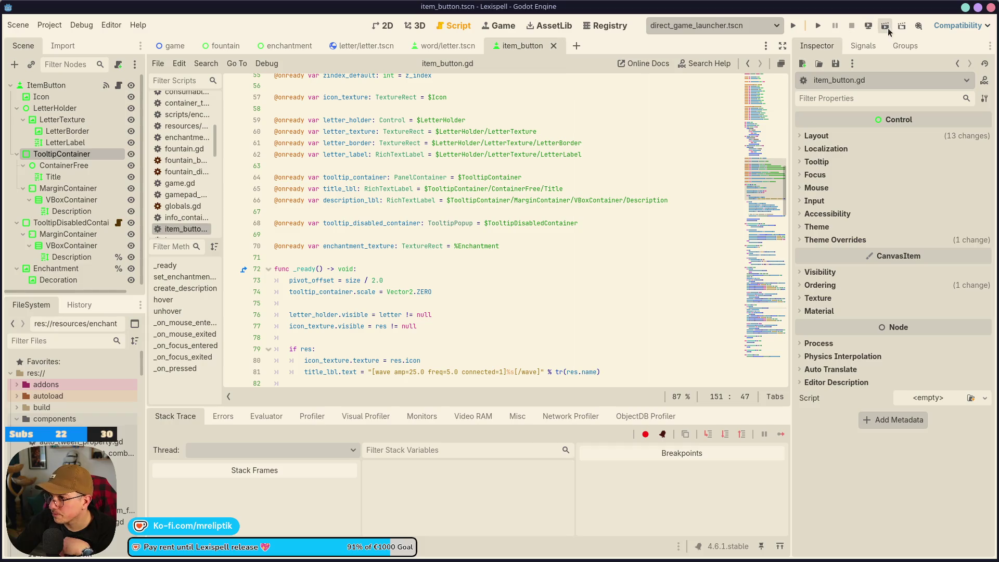
{"action": "left_click", "coordinate": [793, 26]}
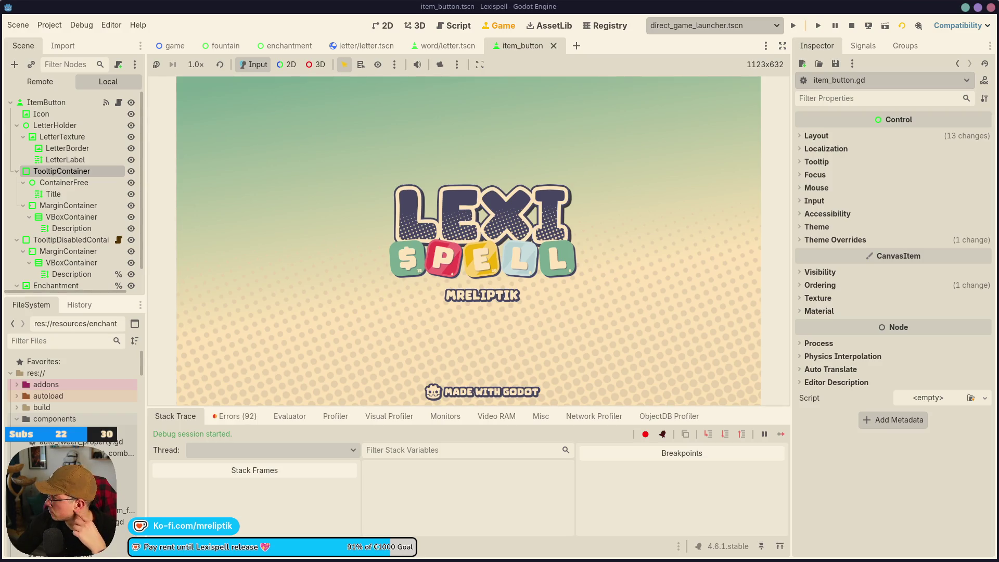
Start Chapter 1, spell and submit MEAN, then continue past the CLEAR summary
{"action": "left_click", "coordinate": [376, 316]}
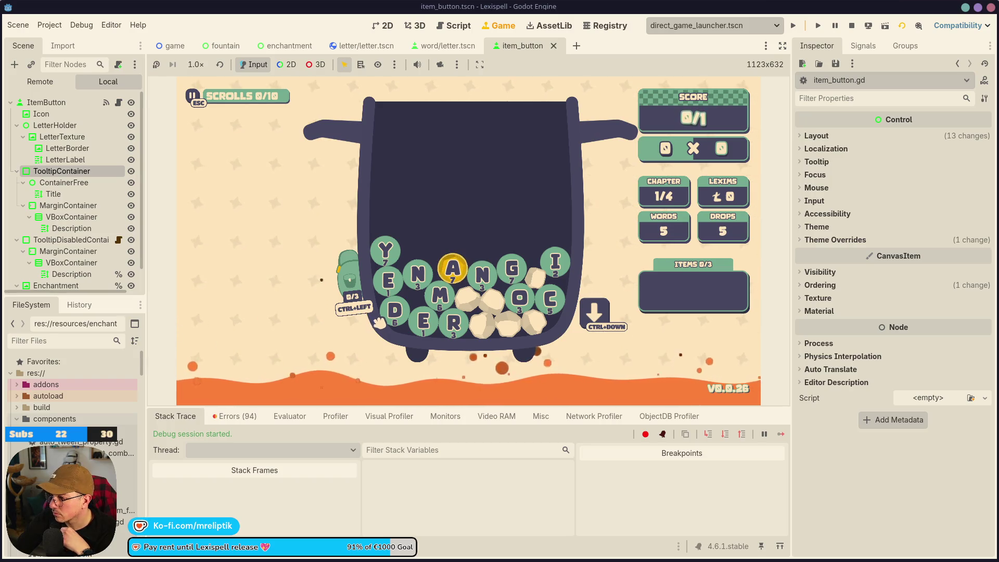
{"action": "left_click", "coordinate": [440, 296]}
{"action": "left_click", "coordinate": [386, 281]}
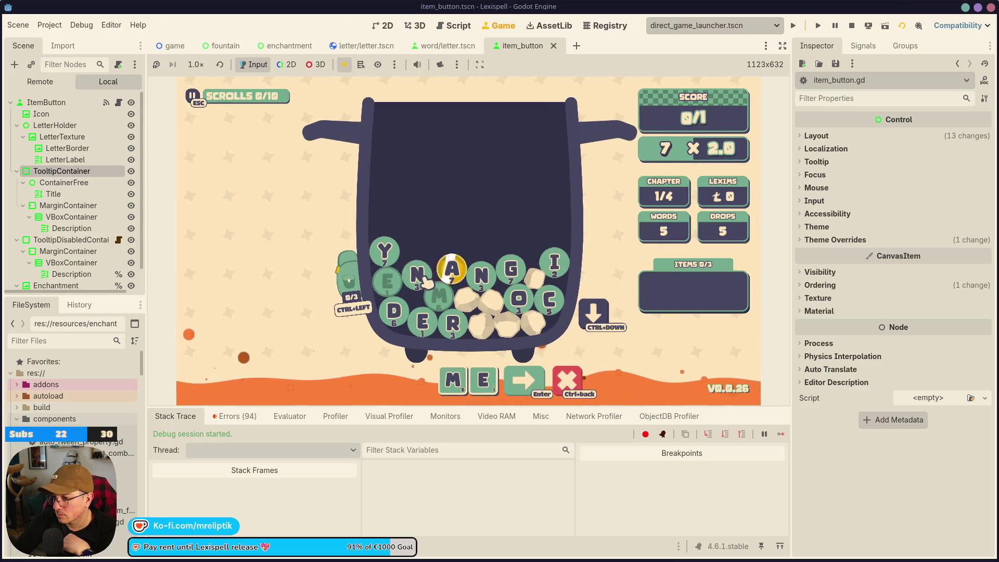
{"action": "left_click", "coordinate": [451, 268]}
{"action": "left_click", "coordinate": [416, 274]}
{"action": "left_click", "coordinate": [556, 380]}
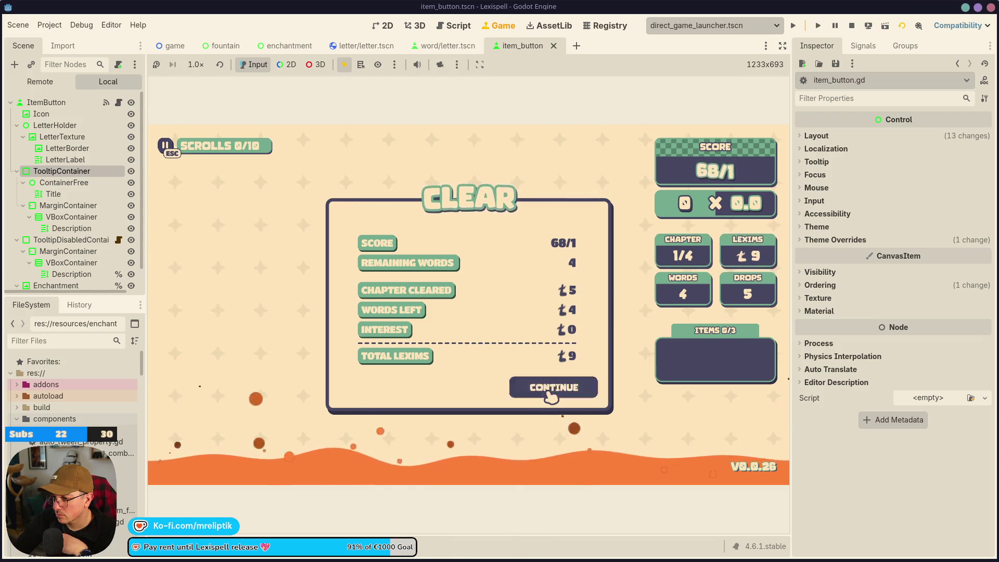
{"action": "left_click", "coordinate": [551, 393]}
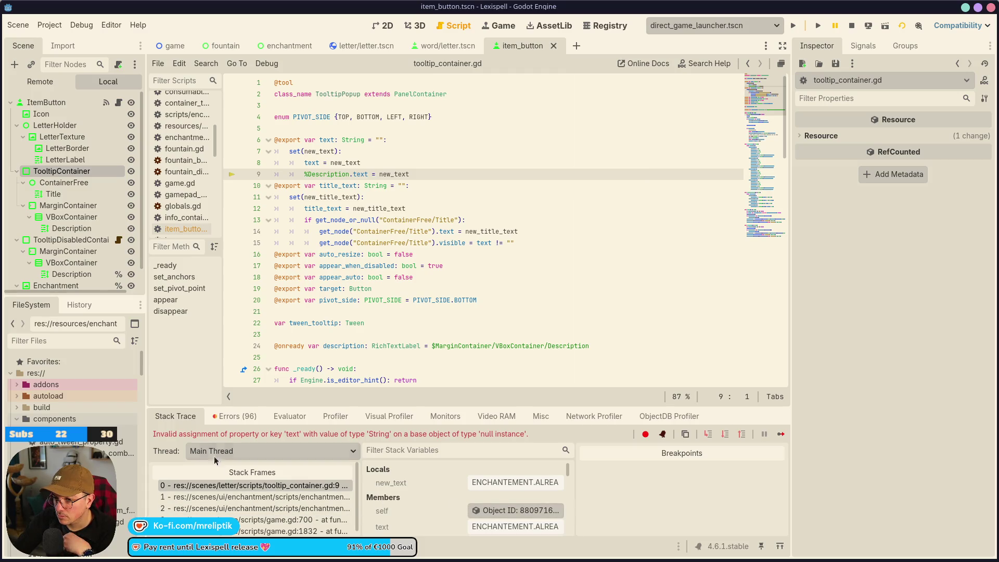
Switch from Godot to Visual Studio Code showing the enchantment_manager.gd diff
{"action": "scroll", "coordinate": [103, 253], "scroll_direction": "down", "scroll_amount": 2}
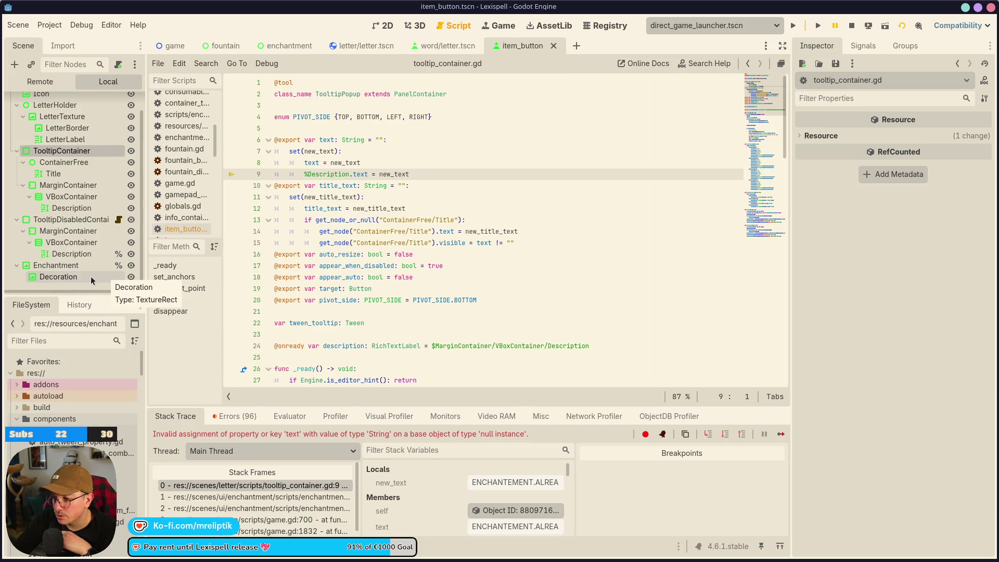
{"action": "key", "text": "alt+Tab"}
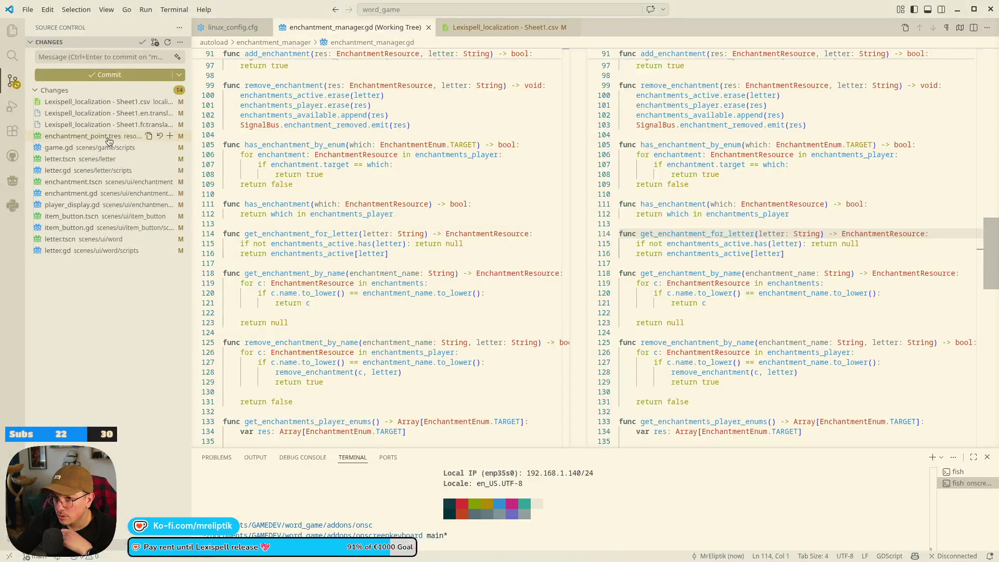
Read through the item_button.tscn Source Control diff, then go back to the Godot editor
{"action": "left_click", "coordinate": [78, 221]}
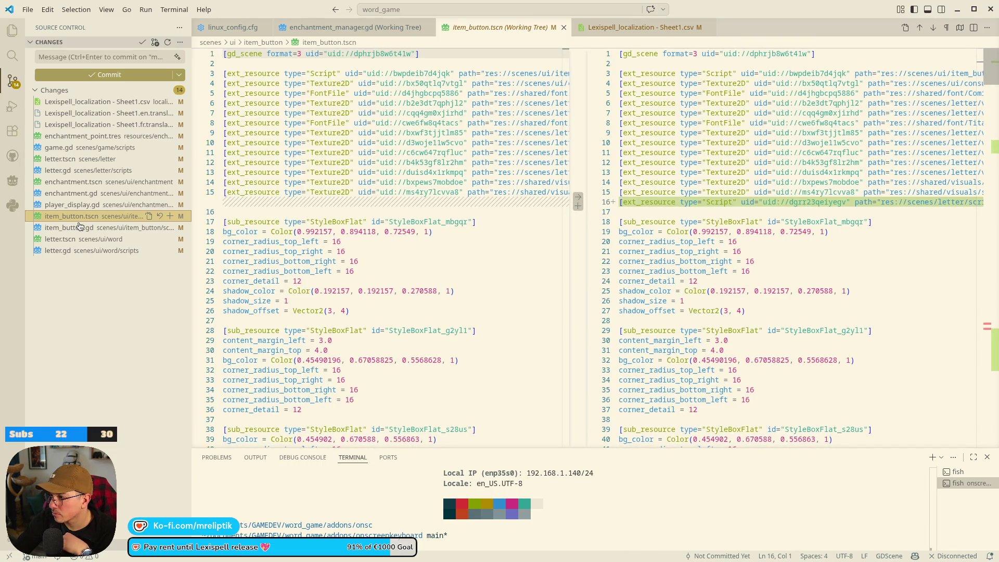
{"action": "scroll", "coordinate": [352, 296], "scroll_direction": "down", "scroll_amount": 15}
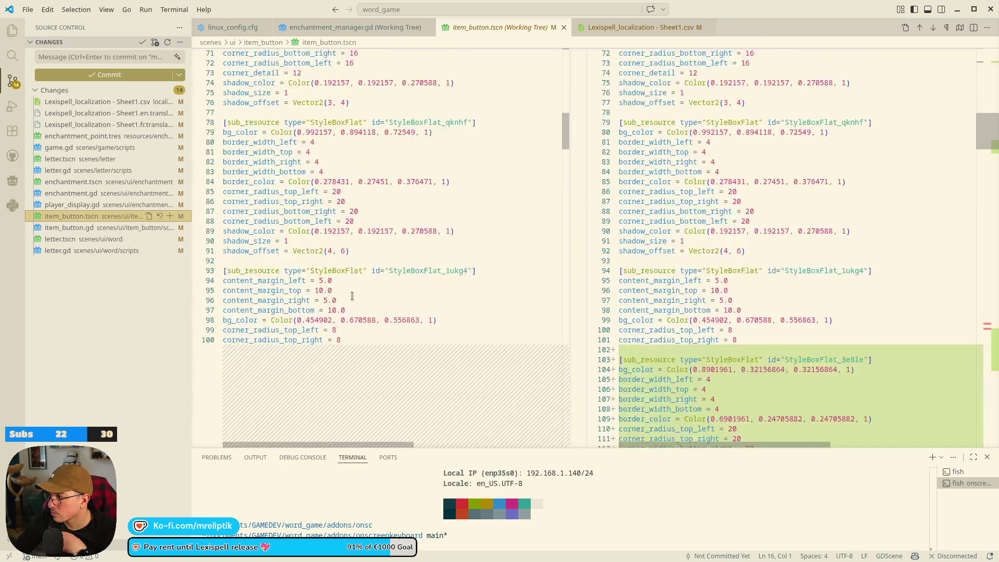
{"action": "scroll", "coordinate": [353, 296], "scroll_direction": "down", "scroll_amount": 15}
{"action": "scroll", "coordinate": [371, 269], "scroll_direction": "down", "scroll_amount": 20}
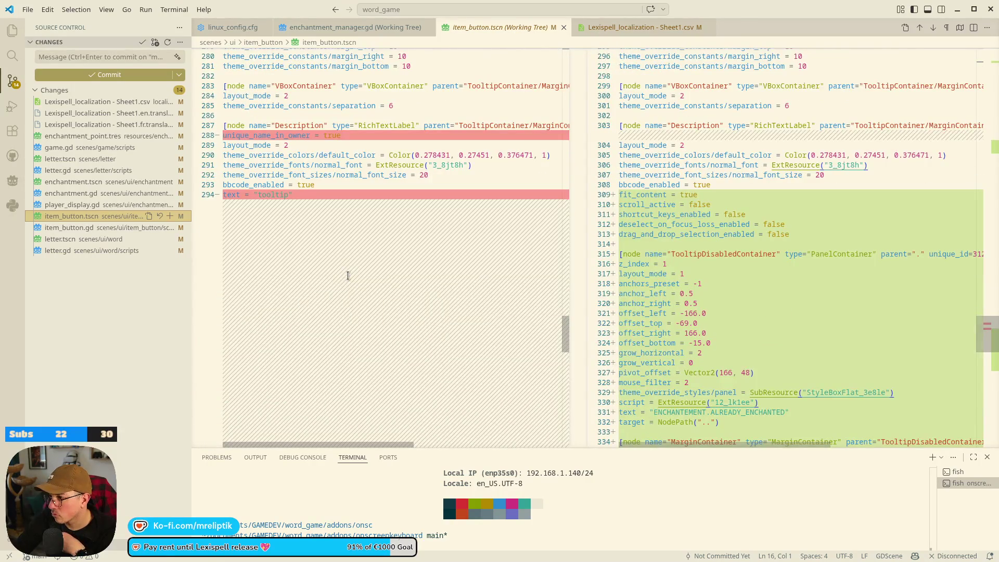
{"action": "scroll", "coordinate": [348, 275], "scroll_direction": "down", "scroll_amount": 3}
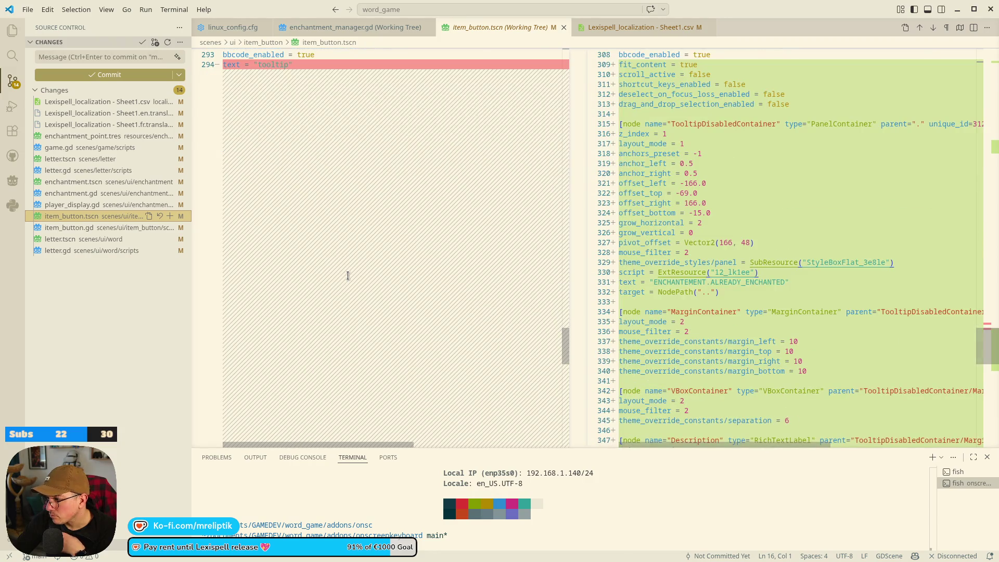
{"action": "scroll", "coordinate": [348, 276], "scroll_direction": "down", "scroll_amount": 3}
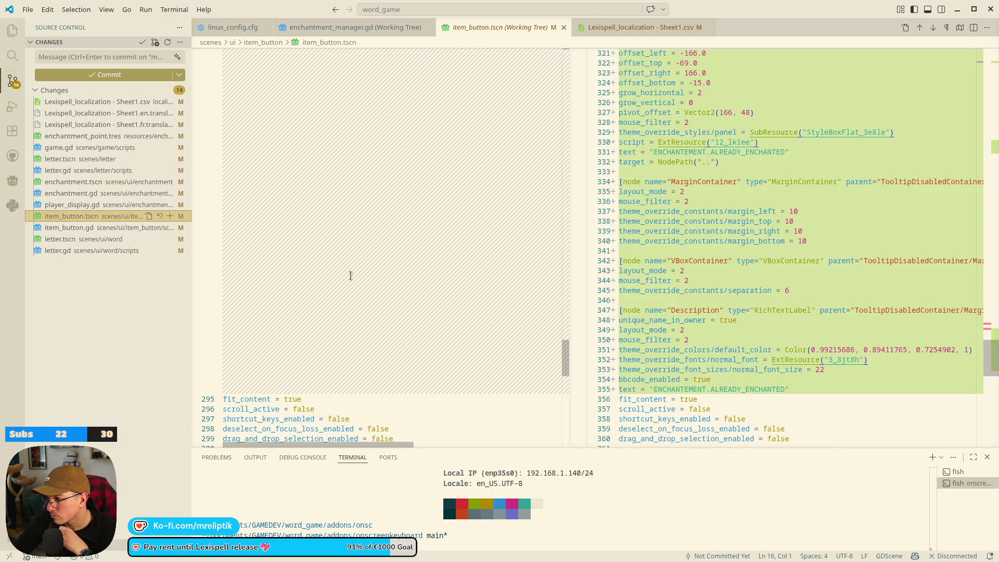
{"action": "scroll", "coordinate": [350, 275], "scroll_direction": "up", "scroll_amount": 12}
{"action": "scroll", "coordinate": [346, 269], "scroll_direction": "up", "scroll_amount": 20}
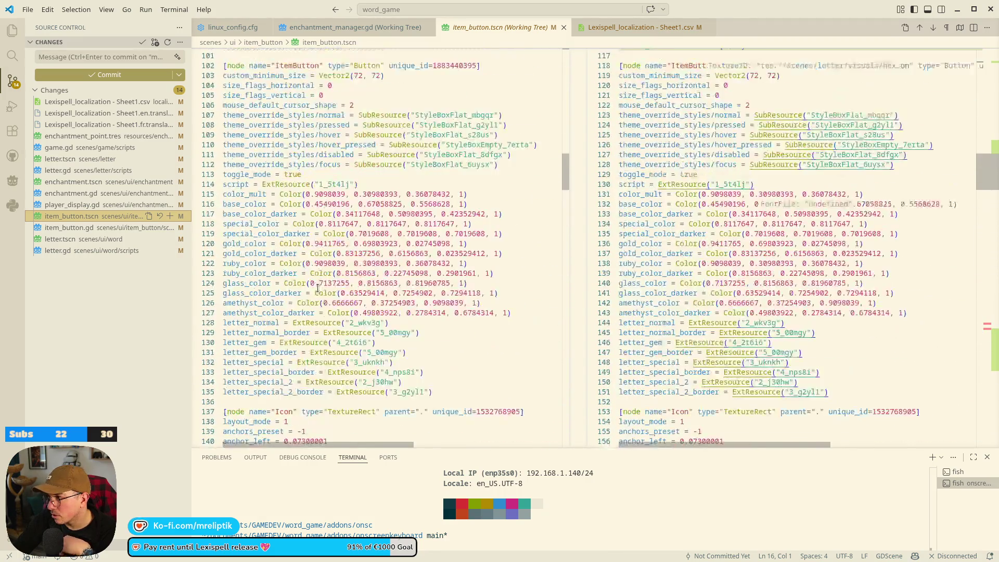
{"action": "scroll", "coordinate": [318, 288], "scroll_direction": "up", "scroll_amount": 6}
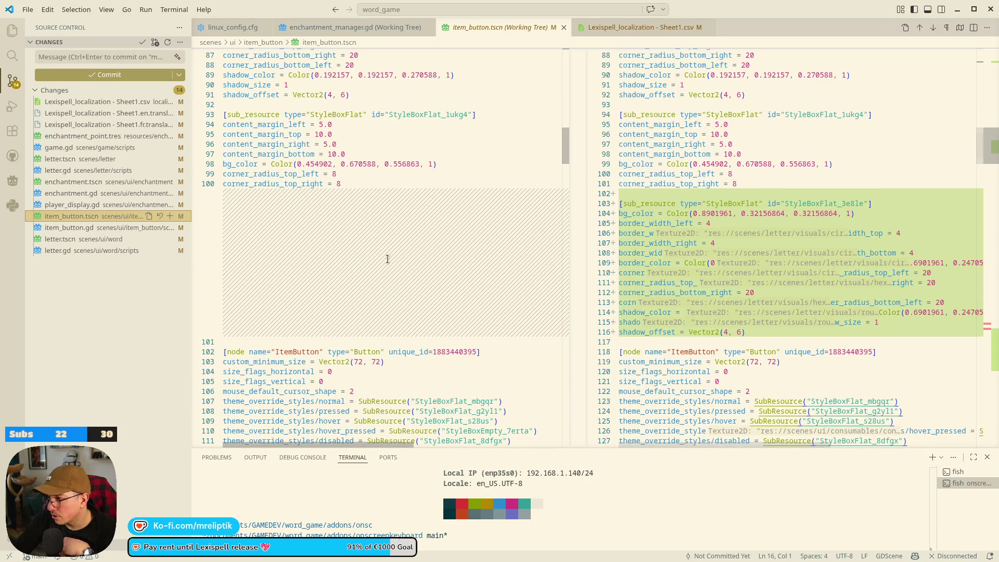
{"action": "scroll", "coordinate": [382, 264], "scroll_direction": "up", "scroll_amount": 17}
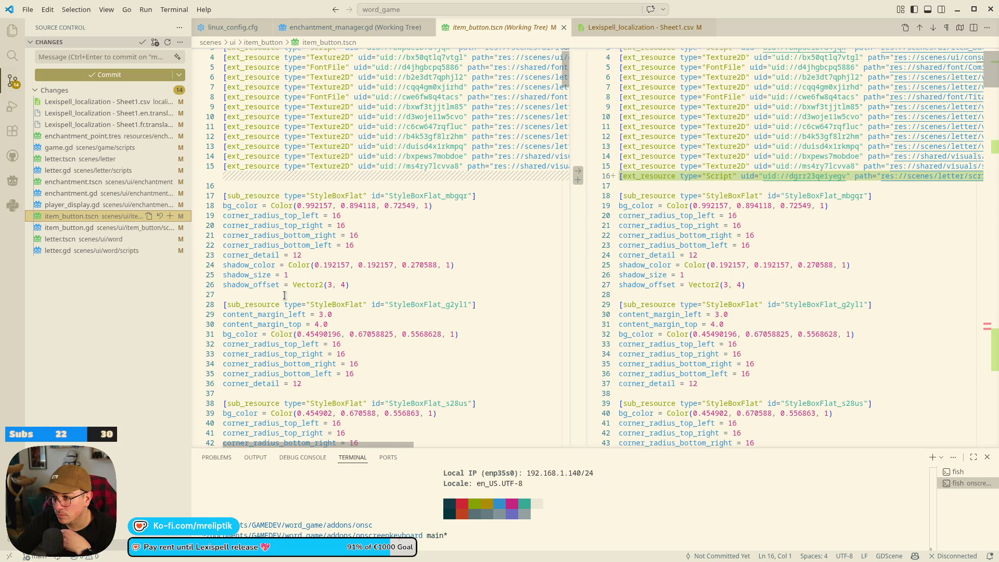
{"action": "scroll", "coordinate": [284, 295], "scroll_direction": "down", "scroll_amount": 4}
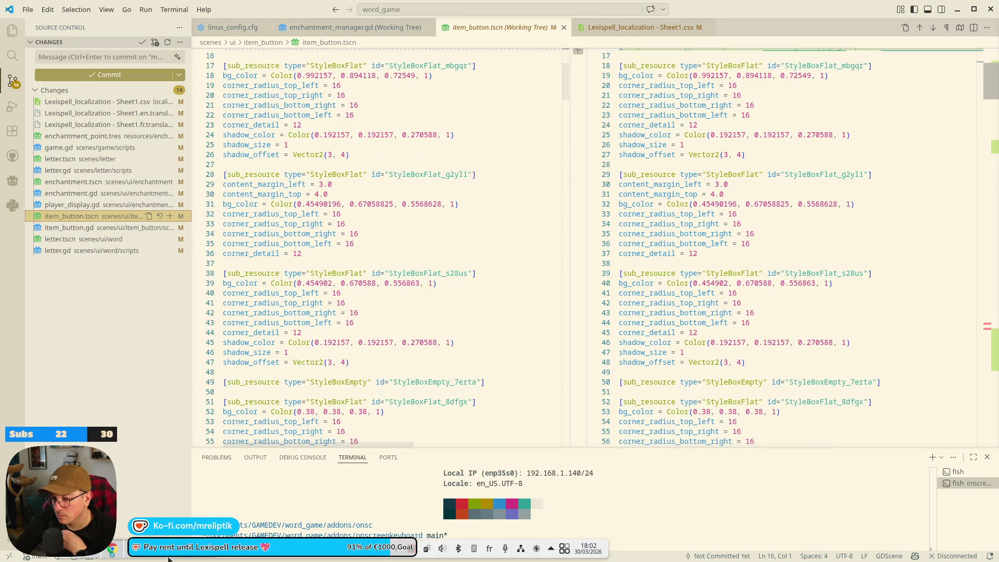
{"action": "left_click", "coordinate": [204, 557]}
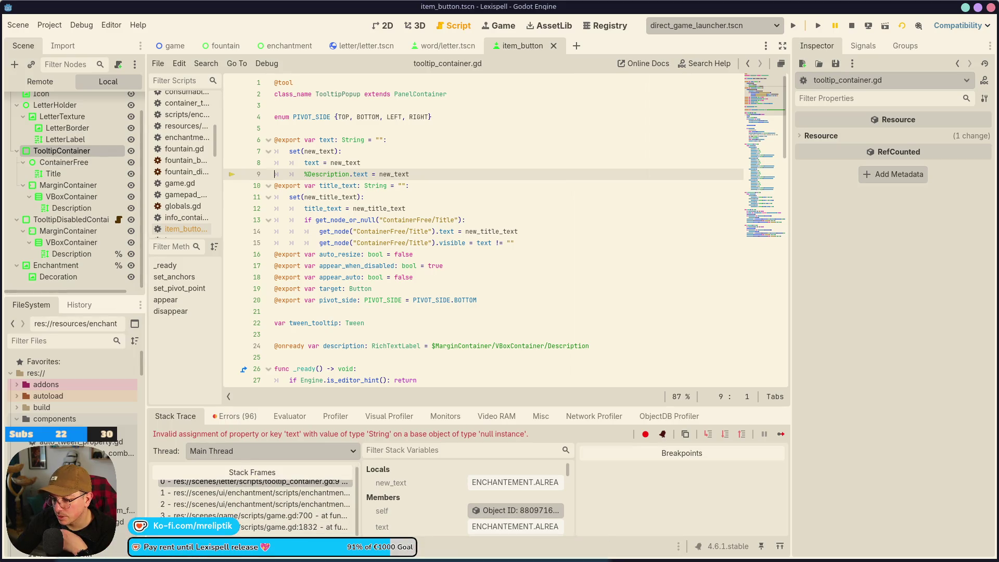
Inspect the tooltip_container.gd line 9 error from the debugger list, then stop the running game
{"action": "left_click", "coordinate": [234, 416]}
{"action": "scroll", "coordinate": [288, 502], "scroll_direction": "down", "scroll_amount": 15}
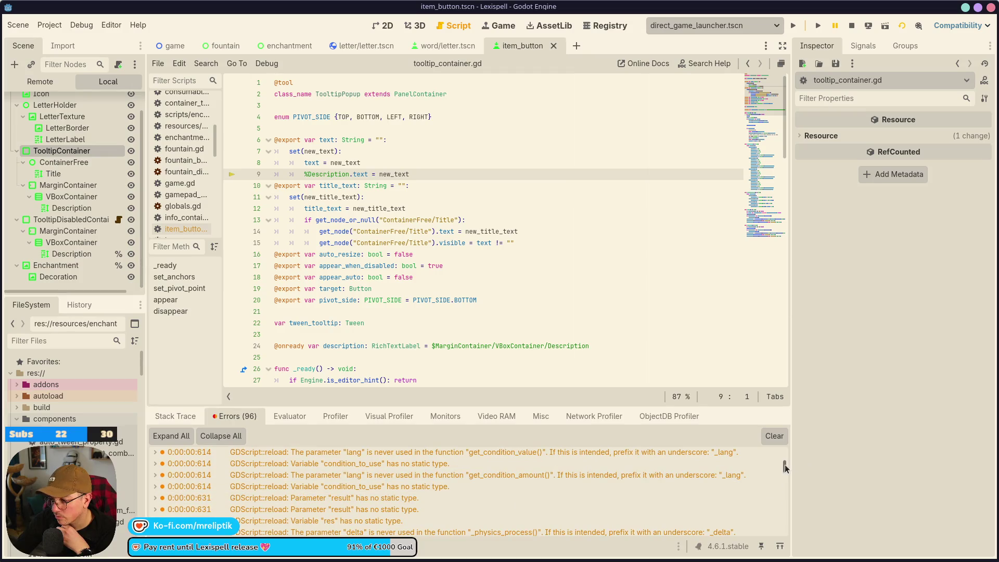
{"action": "mouse_move", "coordinate": [373, 532]}
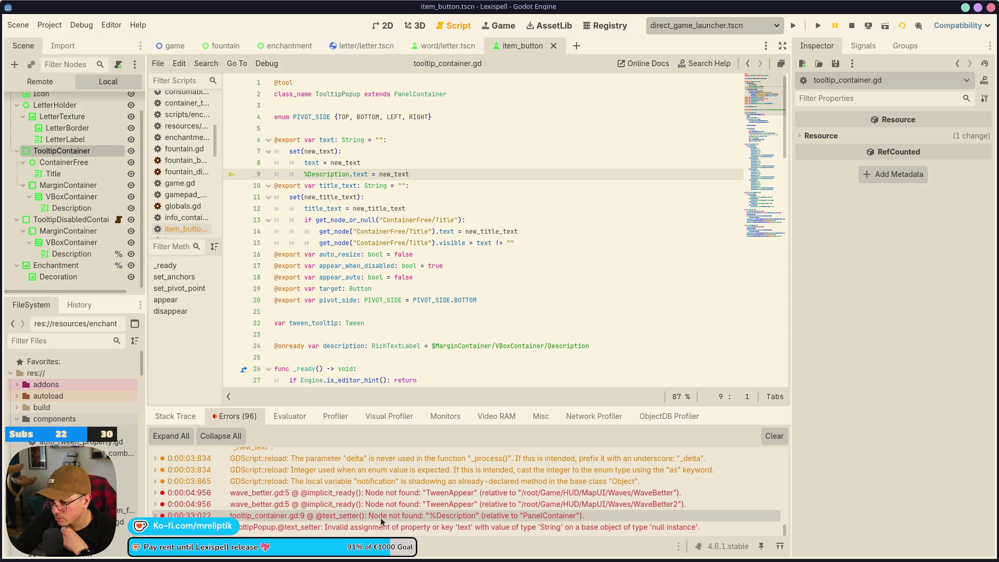
{"action": "double_click", "coordinate": [350, 516]}
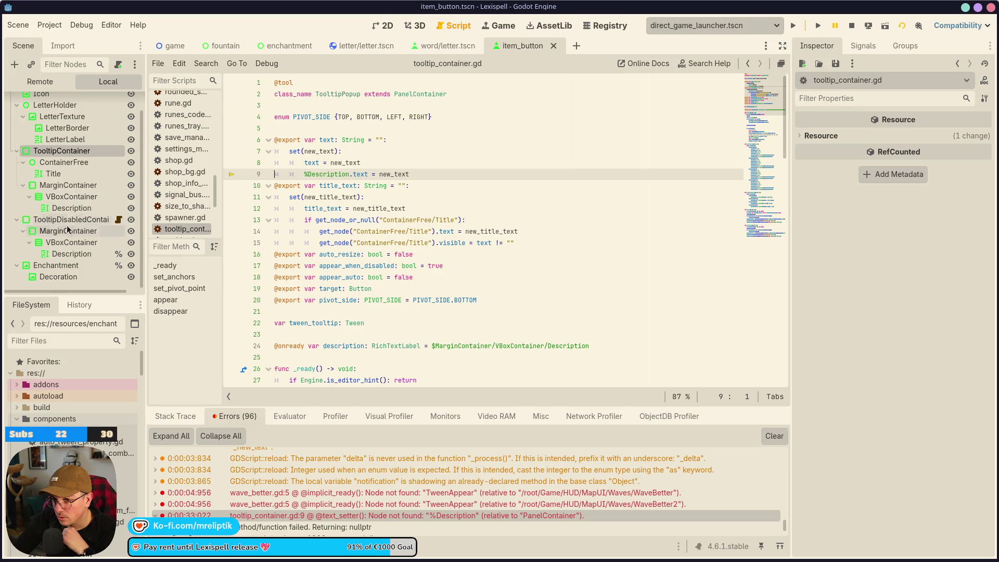
{"action": "left_click", "coordinate": [71, 254]}
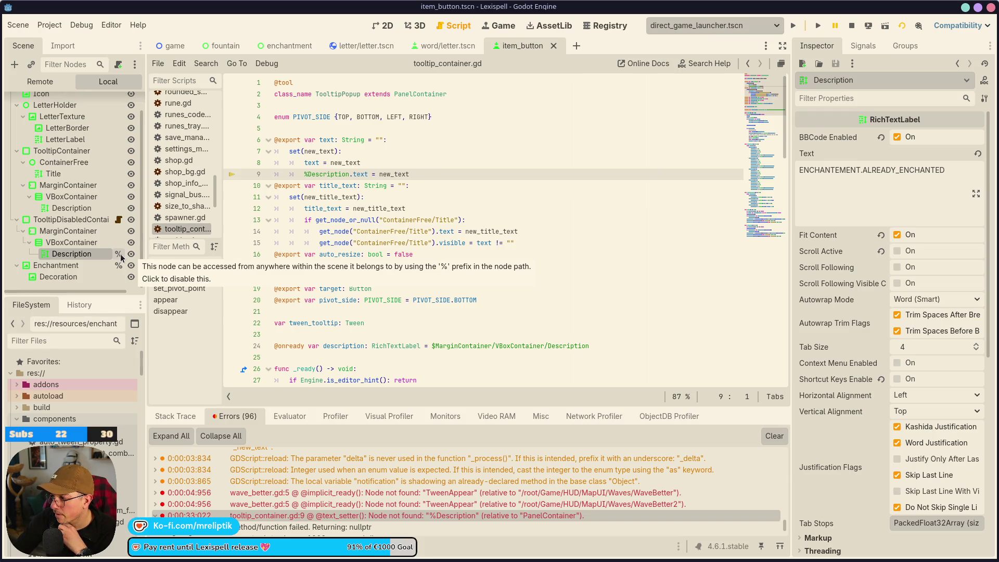
{"action": "left_click", "coordinate": [852, 26]}
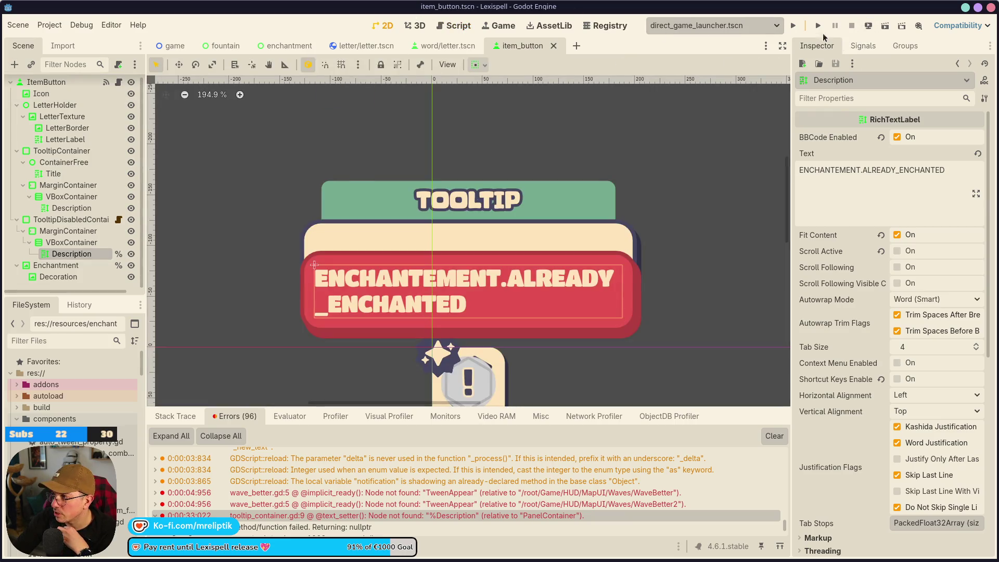
Revoke the unique name on the disabled tooltip's Description node and save
{"action": "left_click", "coordinate": [119, 254]}
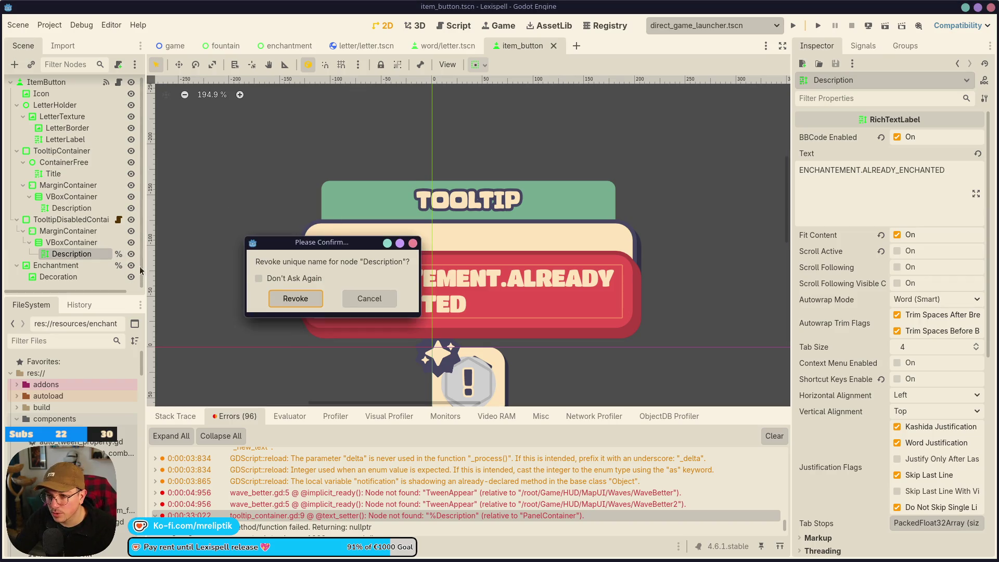
{"action": "left_click", "coordinate": [295, 299]}
{"action": "key", "text": "ctrl+s"}
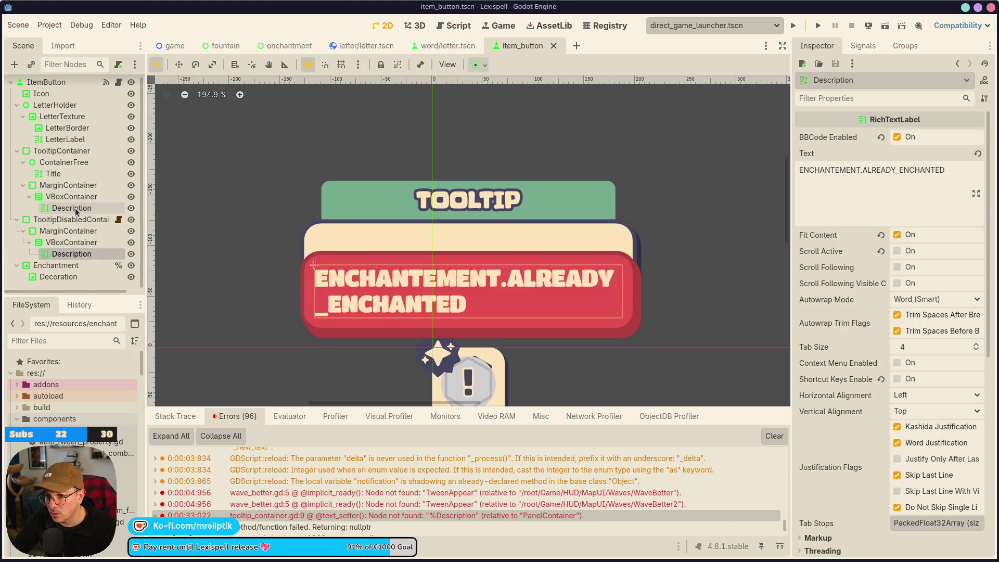
{"action": "left_click", "coordinate": [77, 208]}
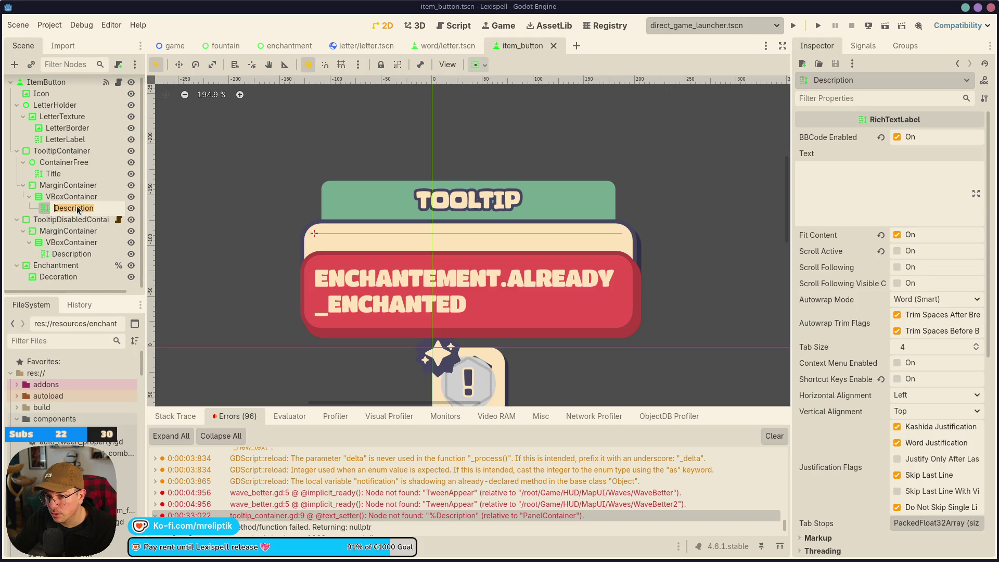
Close the item_button scene, reload the project, and launch the game with F5
{"action": "middle_click", "coordinate": [529, 47]}
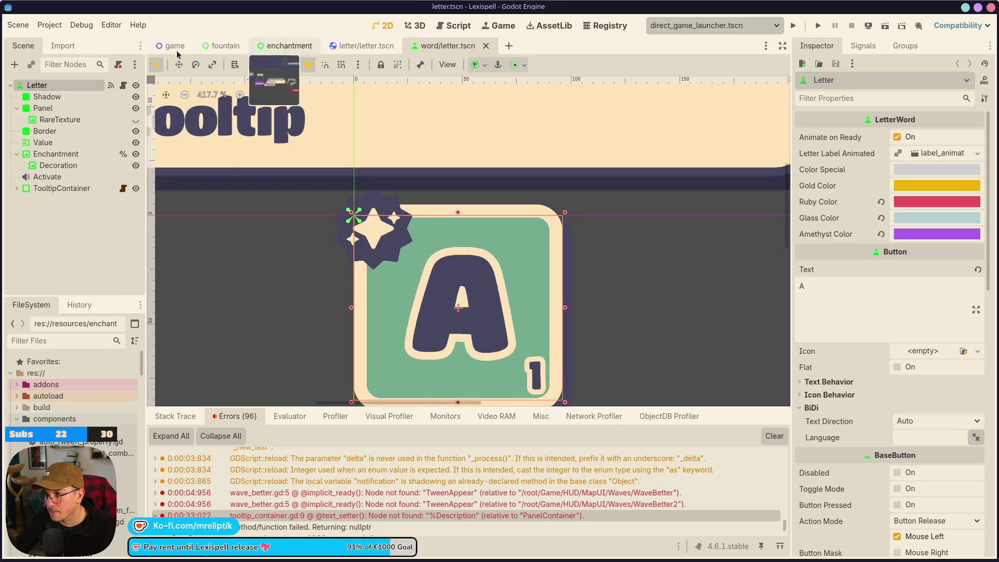
{"action": "left_click", "coordinate": [49, 25]}
{"action": "left_click", "coordinate": [62, 156]}
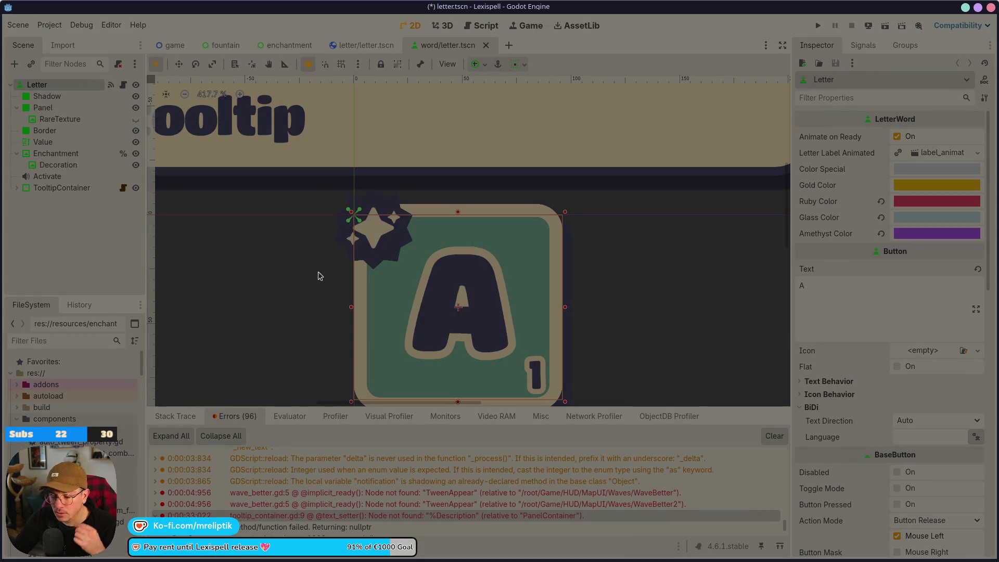
{"action": "key", "text": "F5"}
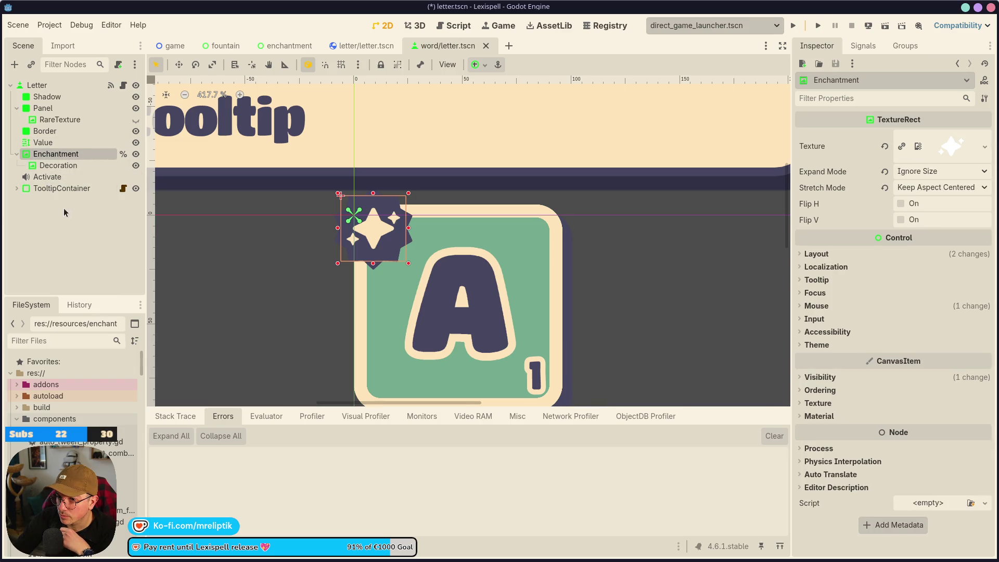
Inspect the letter scene's TooltipContainer Description, then reopen item_button.tscn via Quick Open
{"action": "left_click", "coordinate": [47, 177]}
{"action": "left_click", "coordinate": [17, 188]}
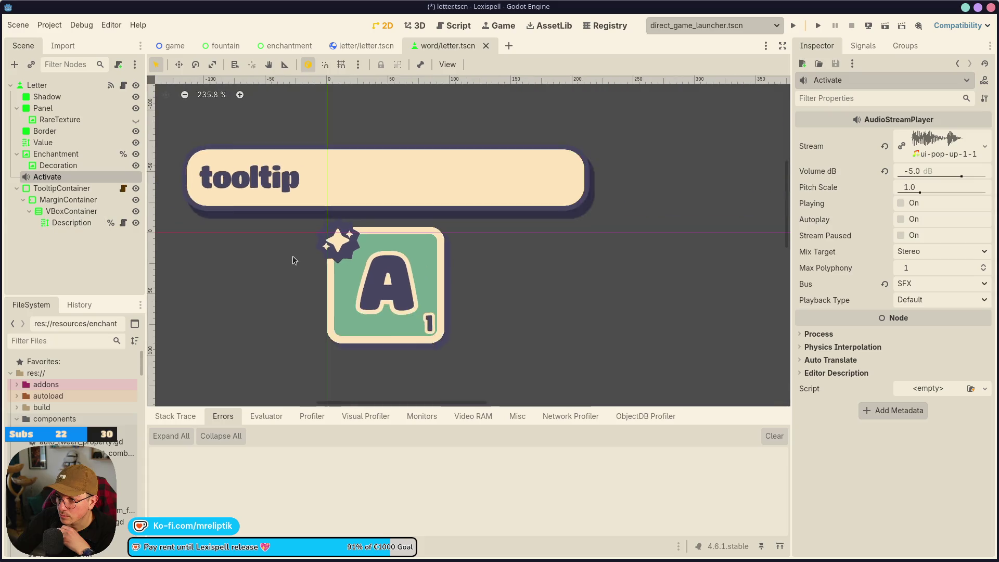
{"action": "scroll", "coordinate": [294, 261], "scroll_direction": "down", "scroll_amount": 6}
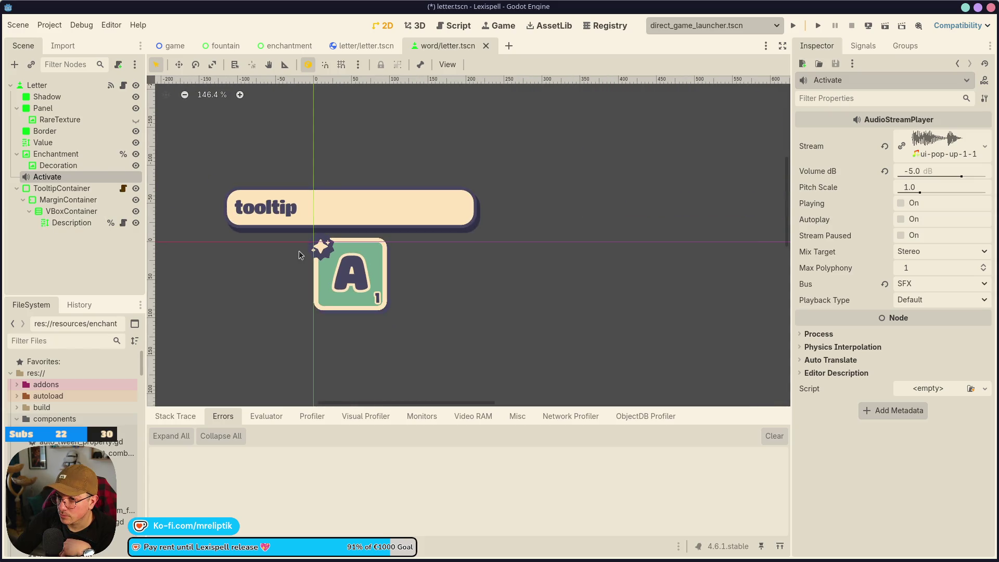
{"action": "left_click", "coordinate": [288, 46]}
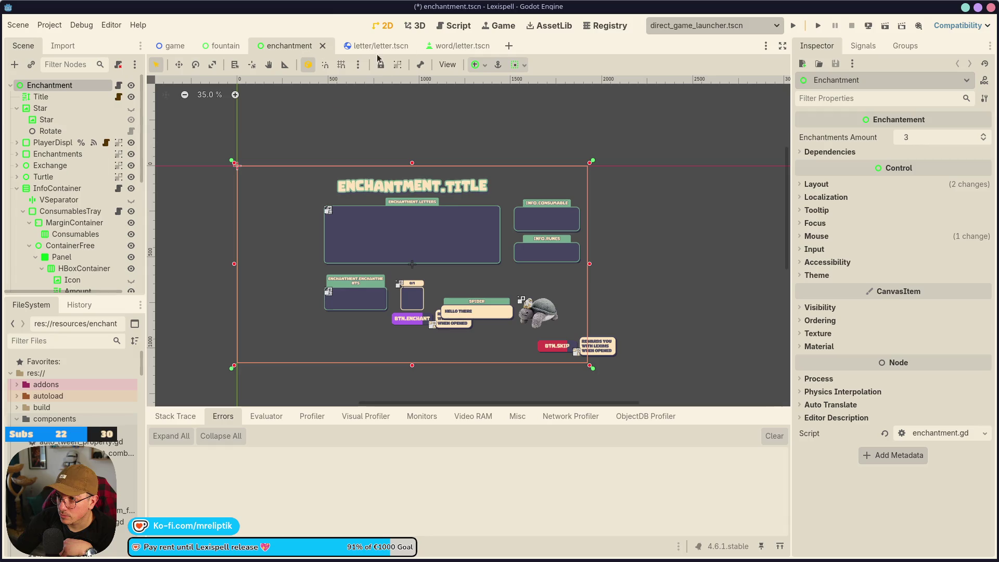
{"action": "key", "text": "ctrl+shift+o"}
{"action": "type", "text": "item"}
{"action": "key", "text": "Return"}
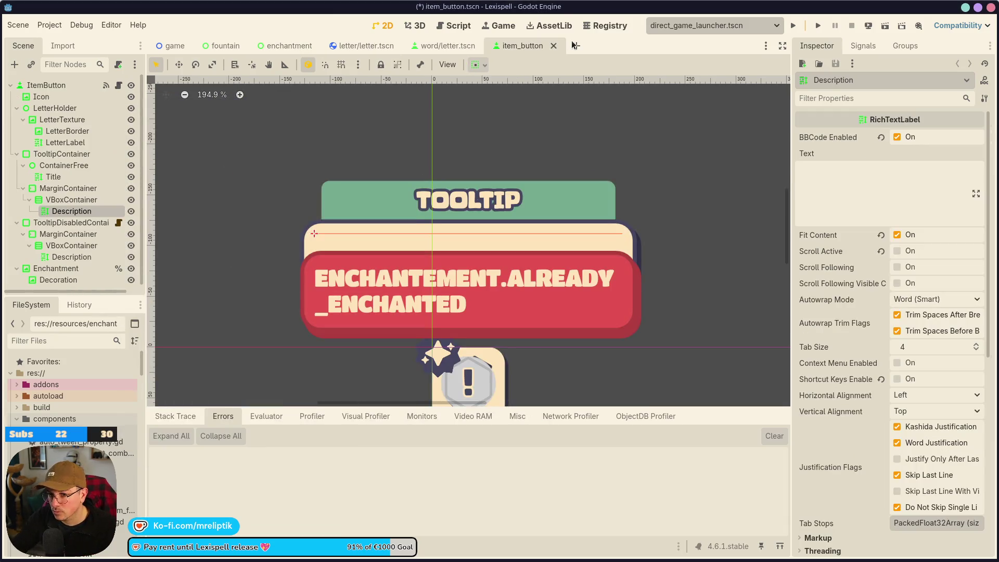
Make the disabled tooltip's Description node Access as Unique Name again and save
{"action": "left_click", "coordinate": [83, 258]}
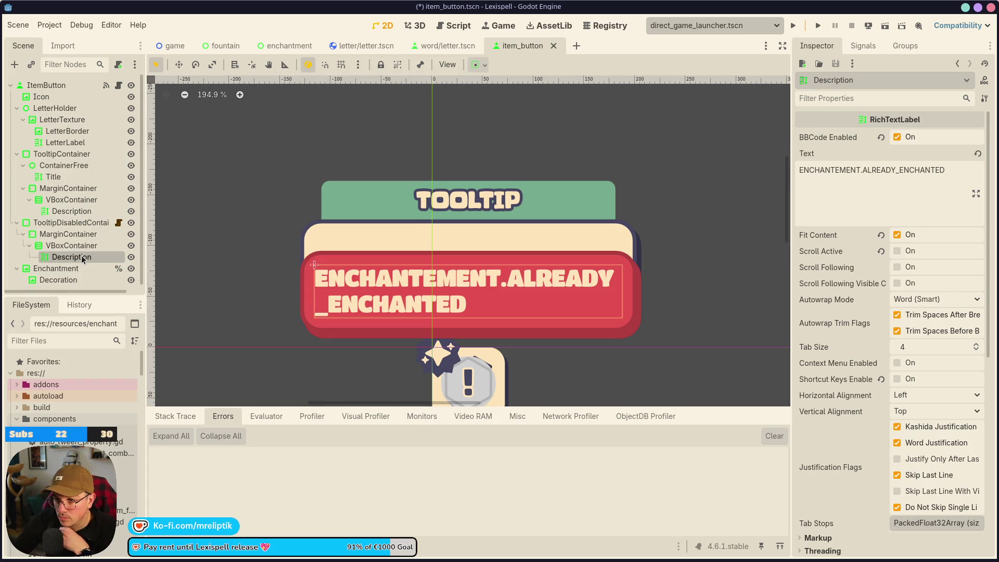
{"action": "right_click", "coordinate": [81, 257]}
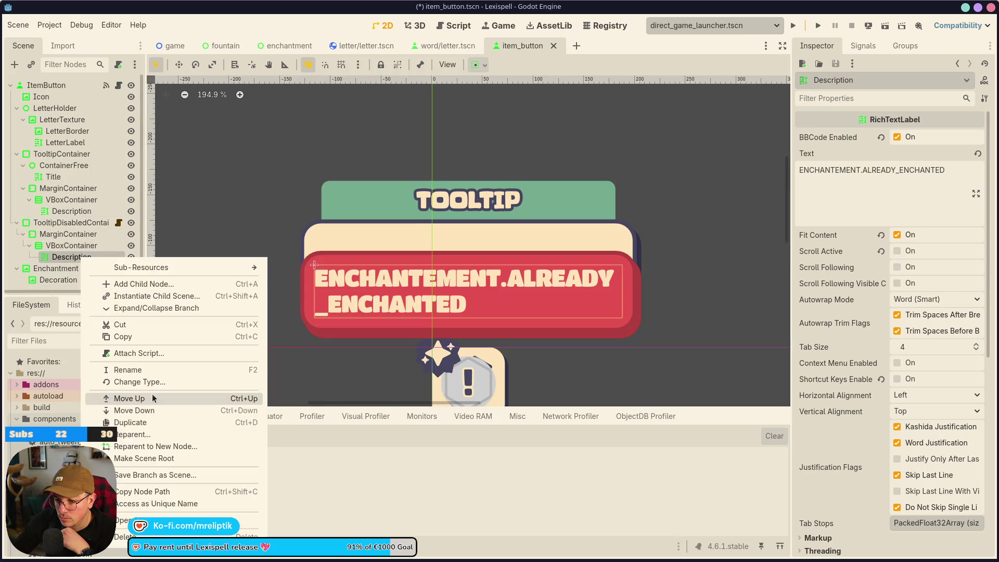
{"action": "left_click", "coordinate": [137, 503]}
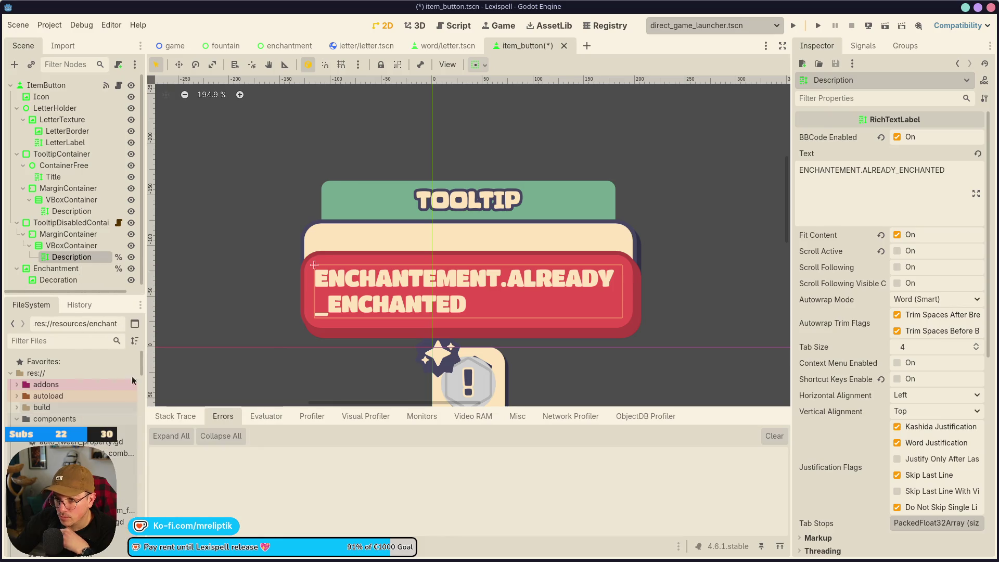
{"action": "key", "text": "ctrl+s"}
{"action": "left_click", "coordinate": [119, 223]}
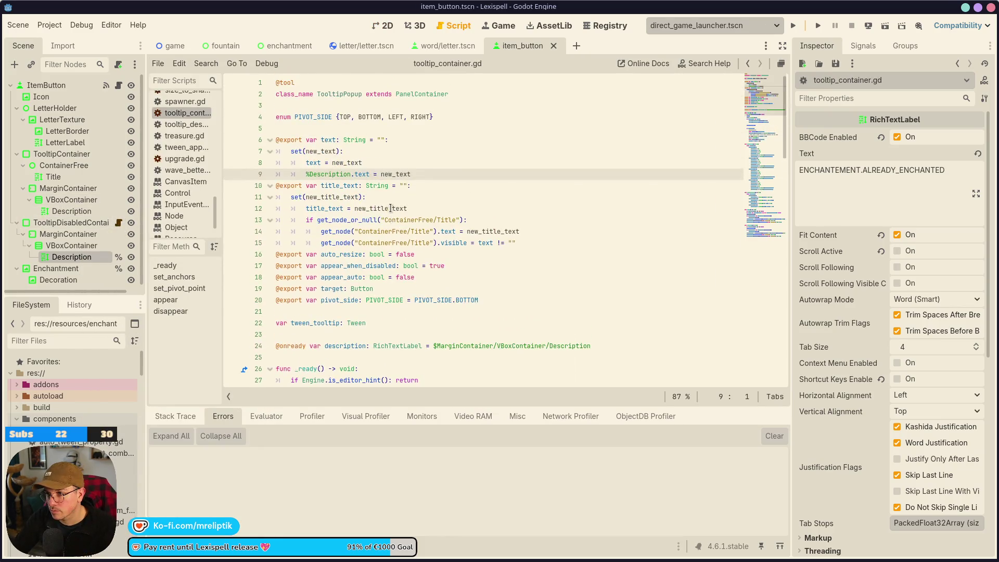
Close item_button.tscn and reopen it through Quick Open by searching 'item'
{"action": "middle_click", "coordinate": [527, 45]}
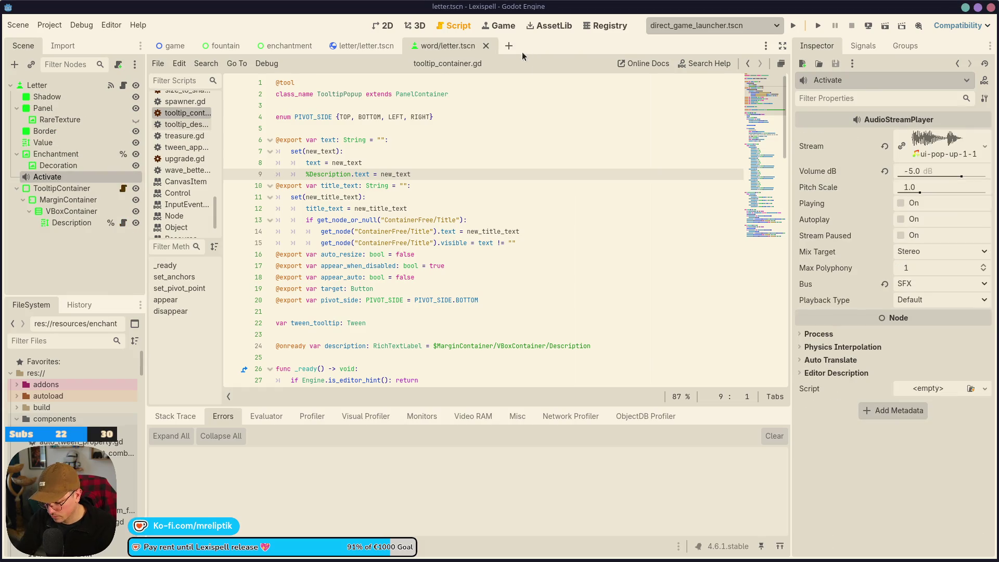
{"action": "key", "text": "ctrl+shift+o"}
{"action": "type", "text": "item"}
{"action": "key", "text": "Return"}
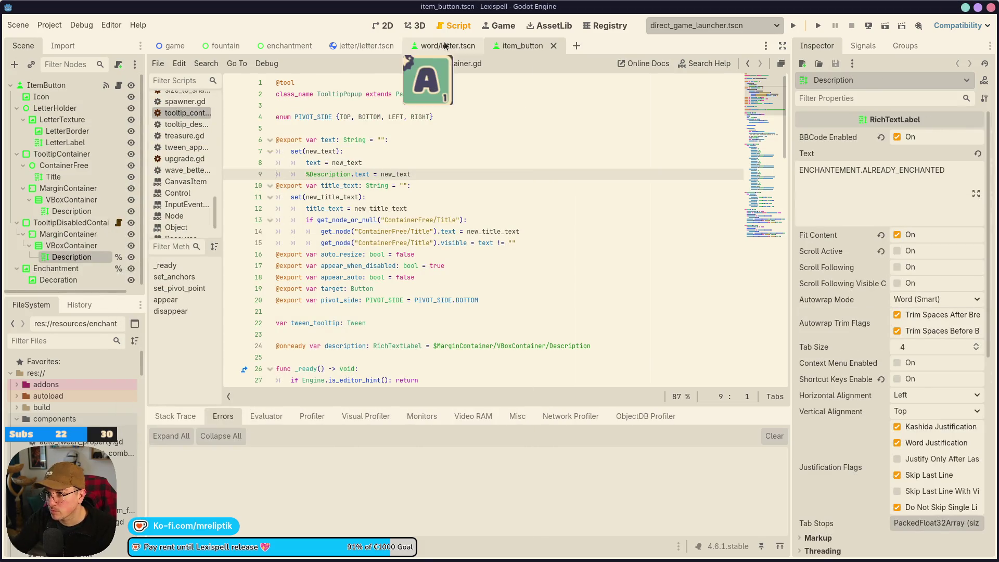
Reopen item_button.tscn from the letter.tscn tab and run it as the current scene
{"action": "middle_click", "coordinate": [518, 47]}
{"action": "left_click", "coordinate": [364, 46]}
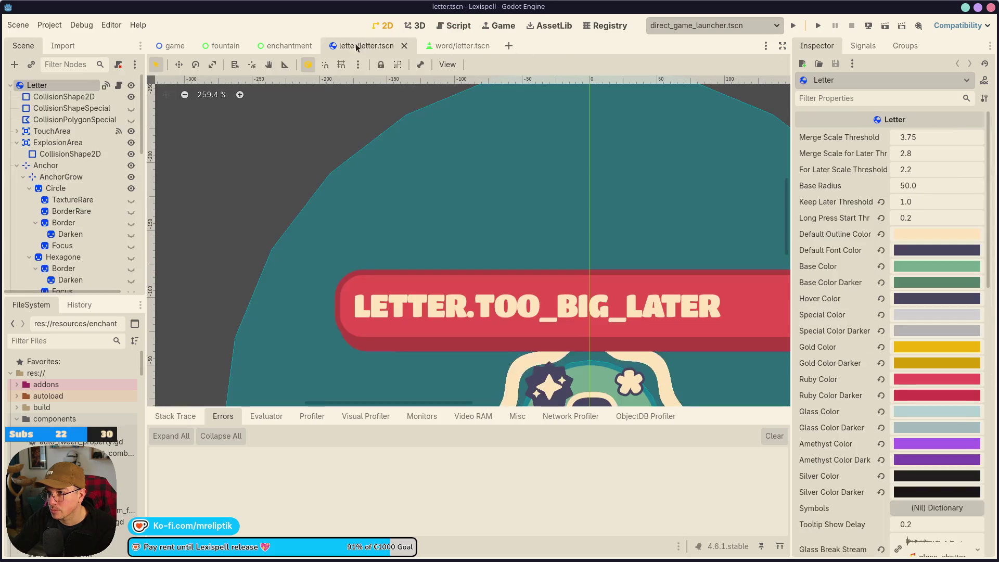
{"action": "key", "text": "ctrl+shift+o"}
{"action": "type", "text": "item"}
{"action": "key", "text": "Return"}
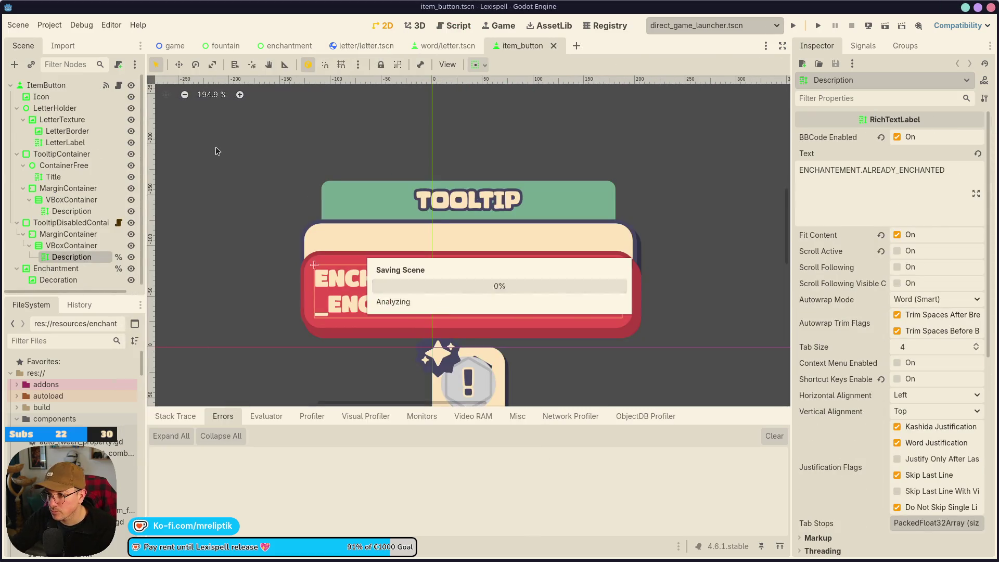
{"action": "left_click", "coordinate": [885, 25]}
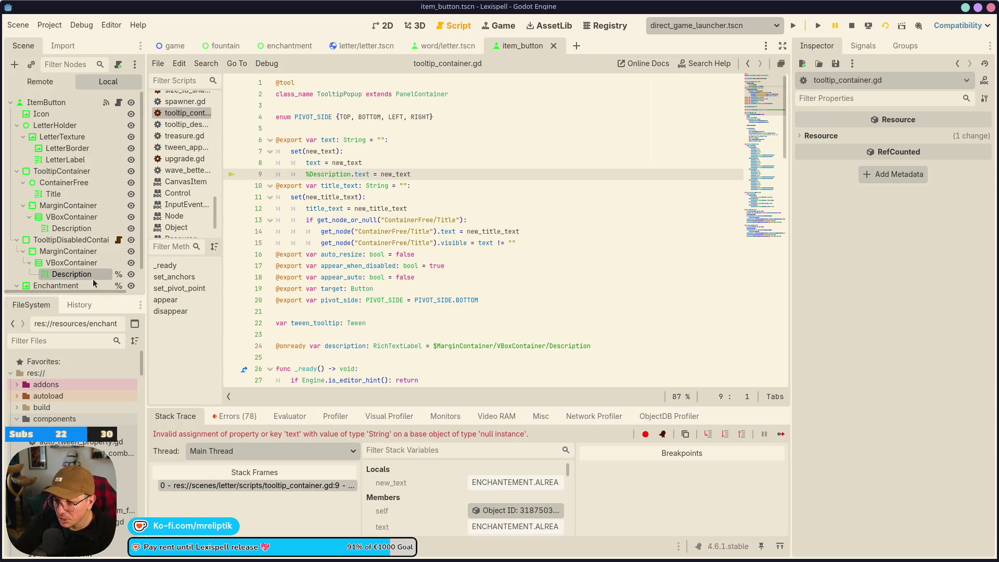
View the debugger Errors list and the '%Description' not found error at tooltip_container.gd:9
{"action": "left_click", "coordinate": [231, 416]}
{"action": "scroll", "coordinate": [461, 520], "scroll_direction": "down", "scroll_amount": 5}
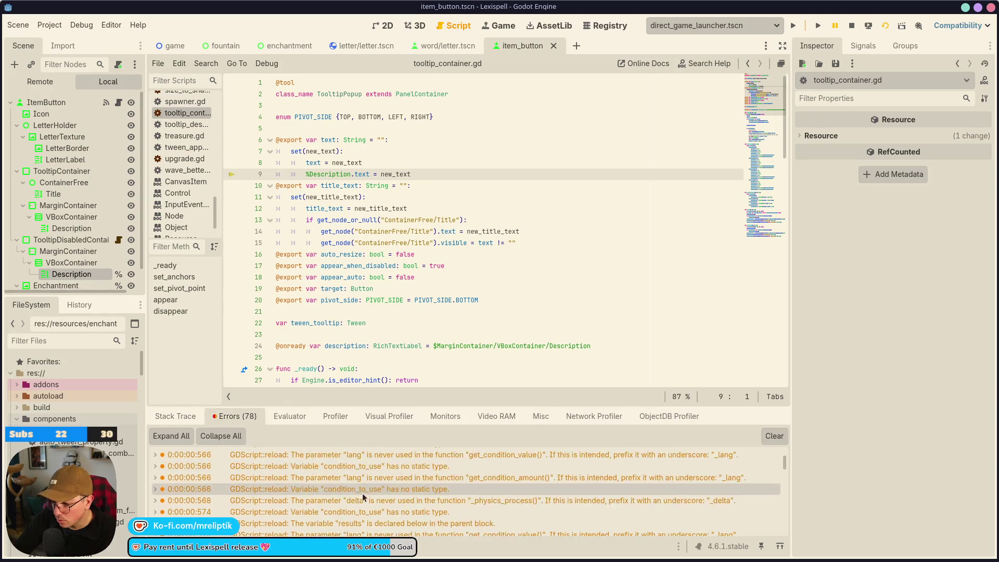
{"action": "scroll", "coordinate": [462, 530], "scroll_direction": "down", "scroll_amount": 10}
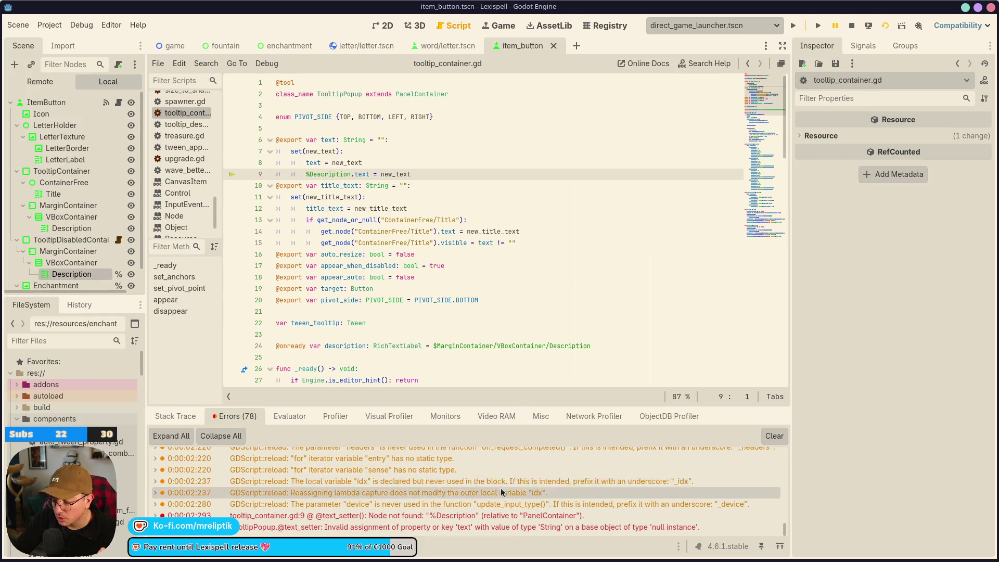
{"action": "mouse_move", "coordinate": [460, 521]}
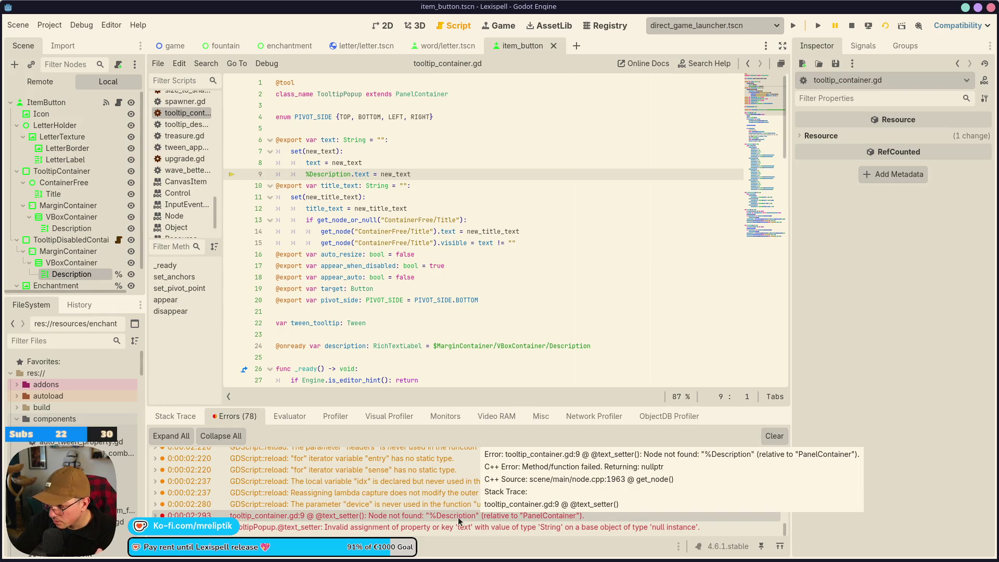
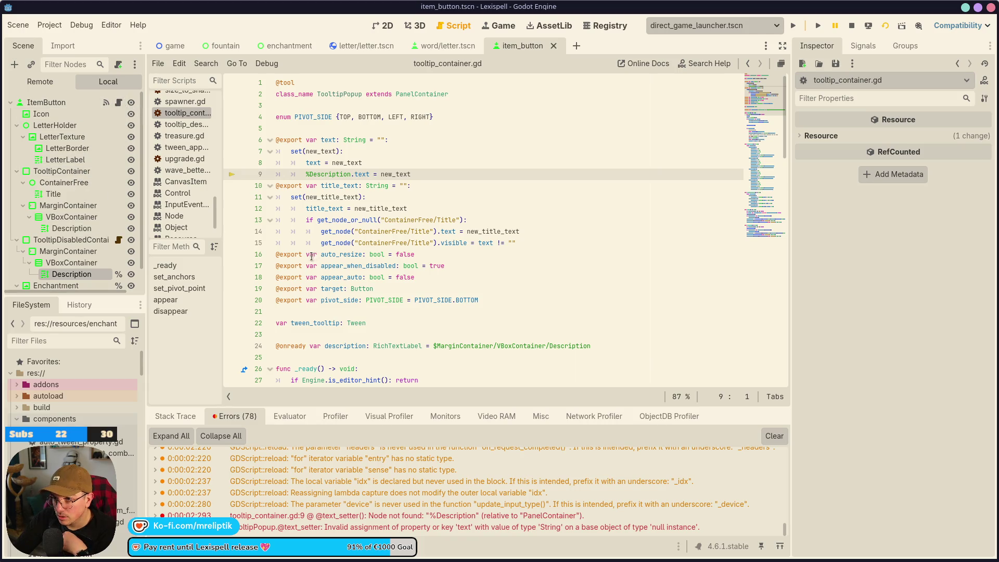
Close the item_button scene, stop the running game, and reload the current Lexispell project
{"action": "left_click", "coordinate": [554, 45]}
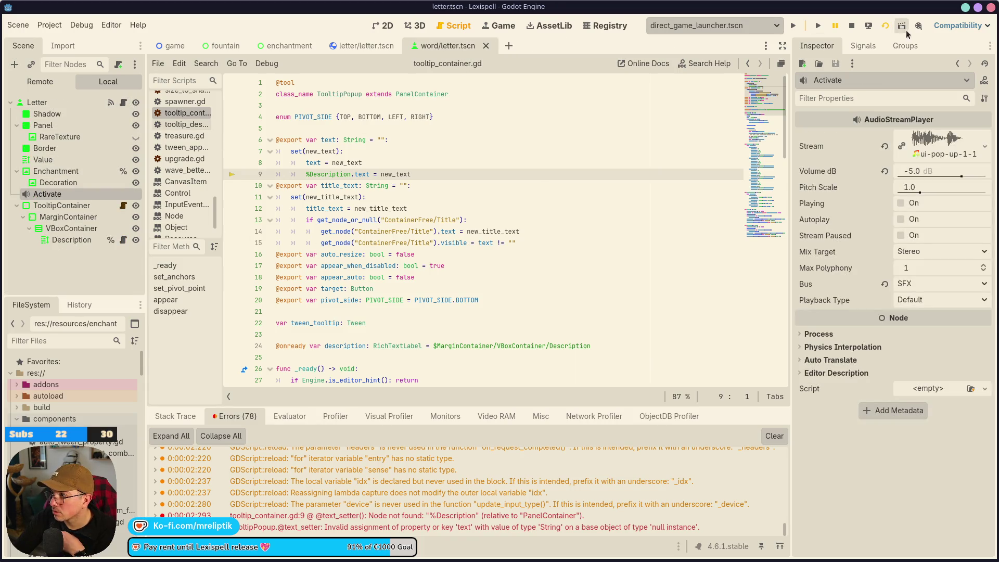
{"action": "left_click", "coordinate": [852, 25]}
{"action": "left_click", "coordinate": [49, 25]}
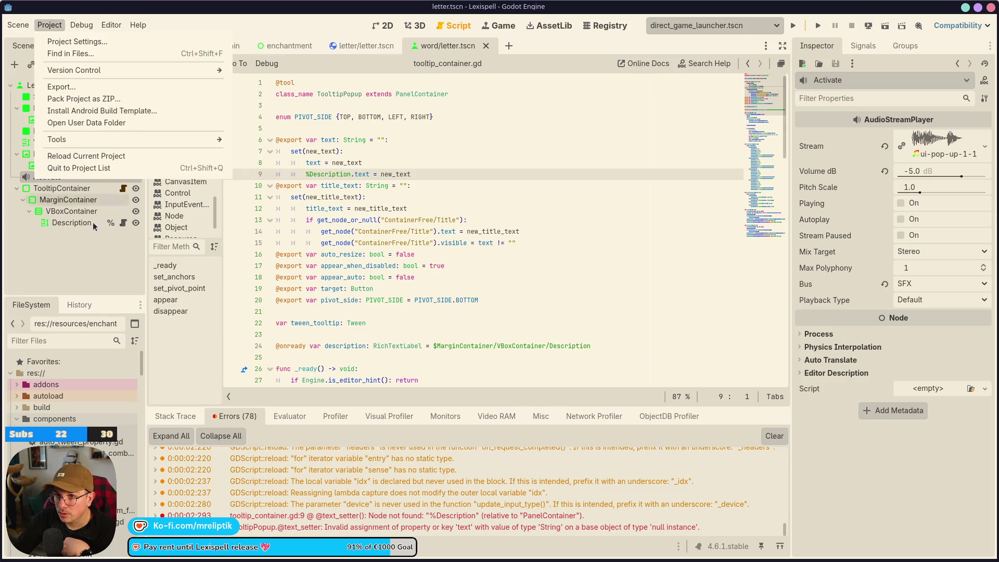
{"action": "left_click", "coordinate": [100, 155]}
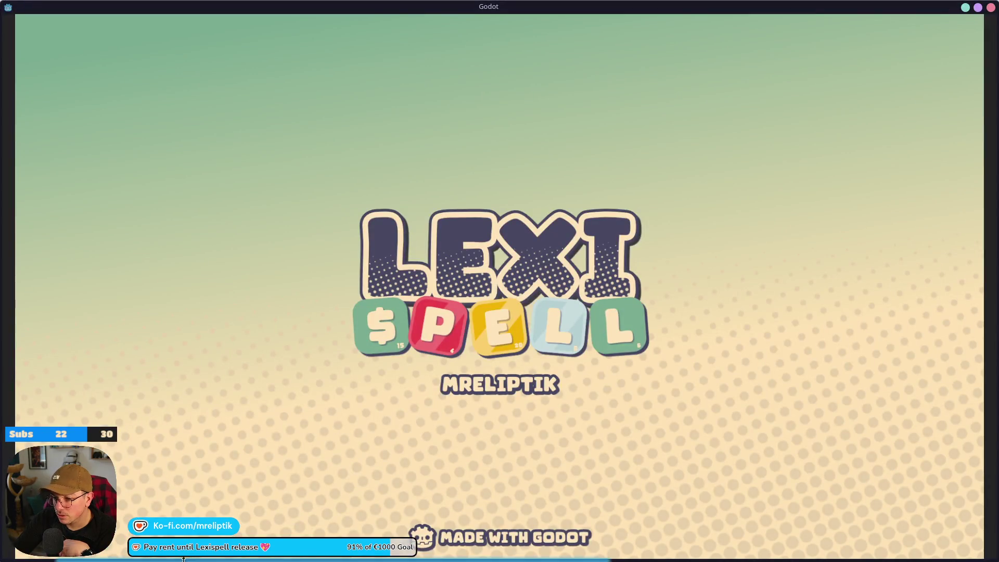
{"action": "left_click", "coordinate": [178, 556]}
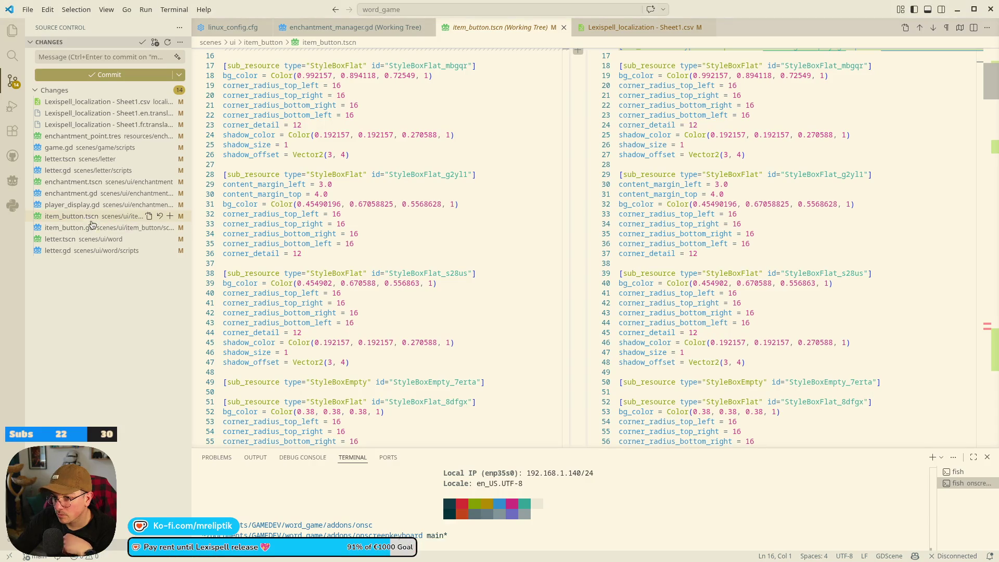
{"action": "scroll", "coordinate": [372, 309], "scroll_direction": "down", "scroll_amount": 3}
{"action": "scroll", "coordinate": [371, 309], "scroll_direction": "up", "scroll_amount": 5}
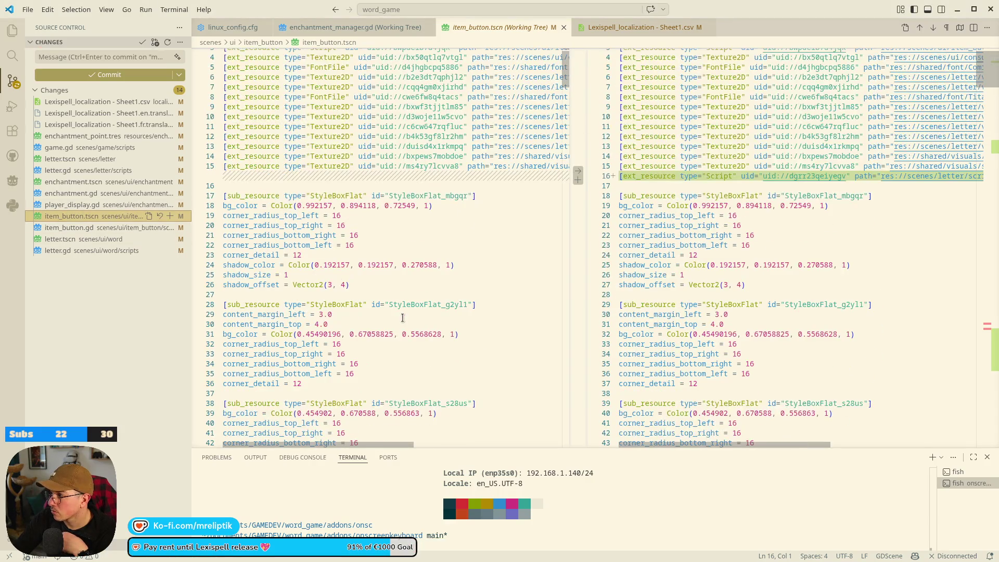
{"action": "scroll", "coordinate": [402, 318], "scroll_direction": "down", "scroll_amount": 20}
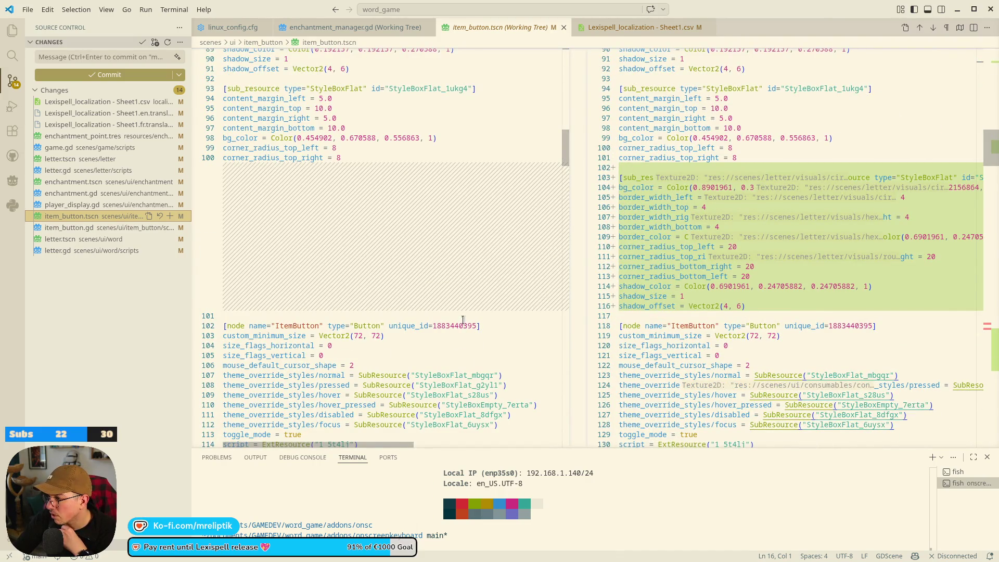
{"action": "scroll", "coordinate": [446, 324], "scroll_direction": "down", "scroll_amount": 15}
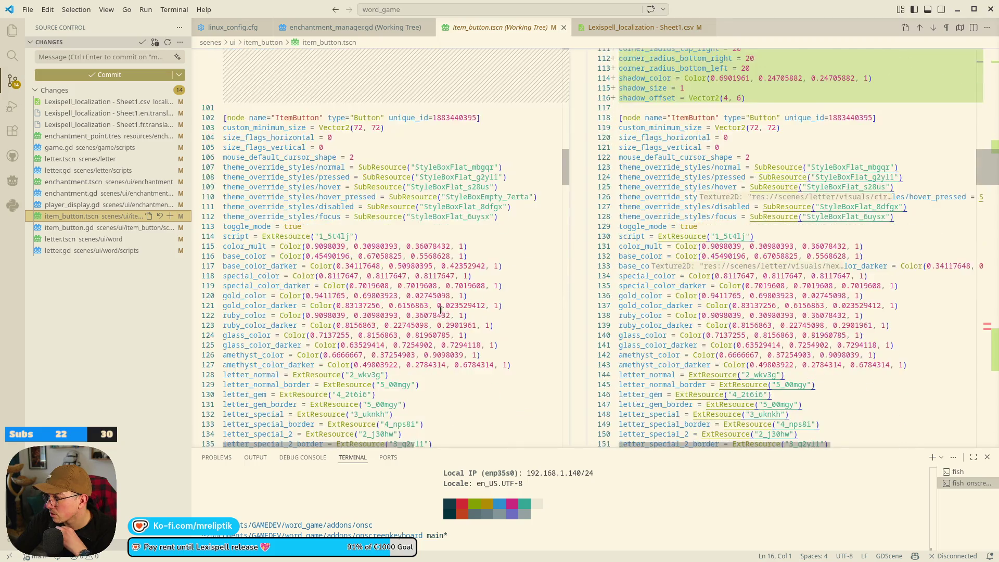
{"action": "scroll", "coordinate": [658, 325], "scroll_direction": "down", "scroll_amount": 20}
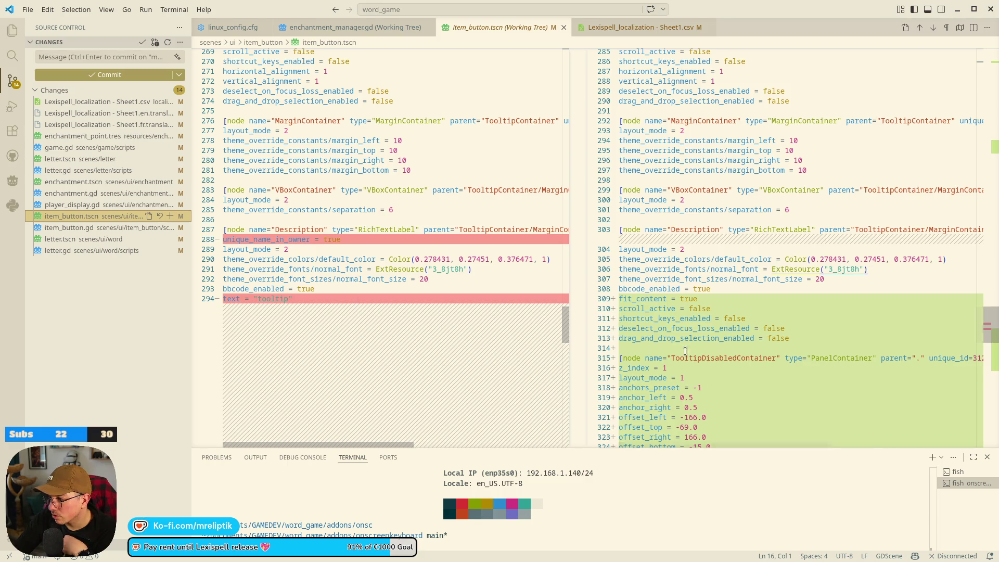
{"action": "scroll", "coordinate": [685, 352], "scroll_direction": "down", "scroll_amount": 5}
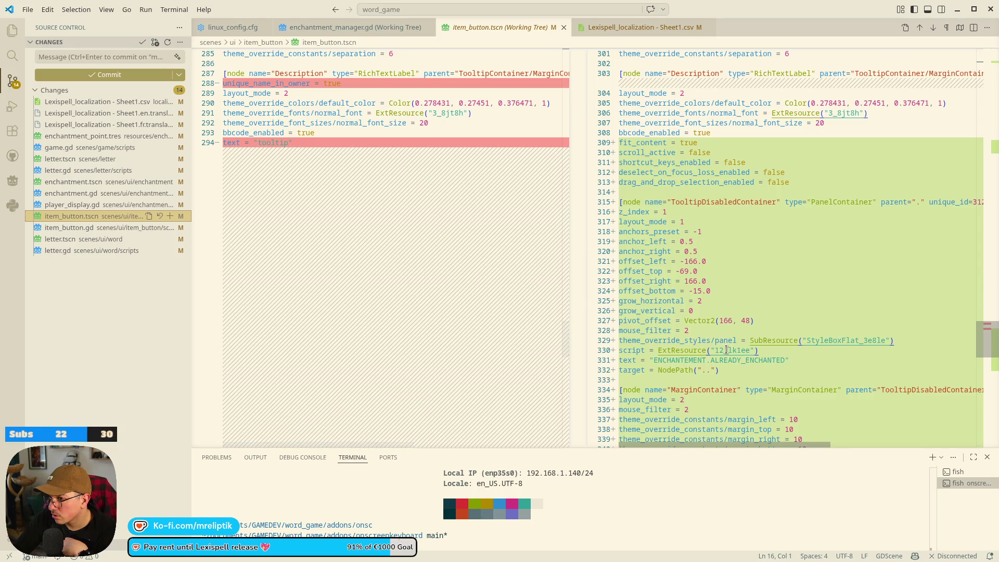
{"action": "scroll", "coordinate": [727, 350], "scroll_direction": "down", "scroll_amount": 3}
{"action": "scroll", "coordinate": [644, 289], "scroll_direction": "up", "scroll_amount": 2}
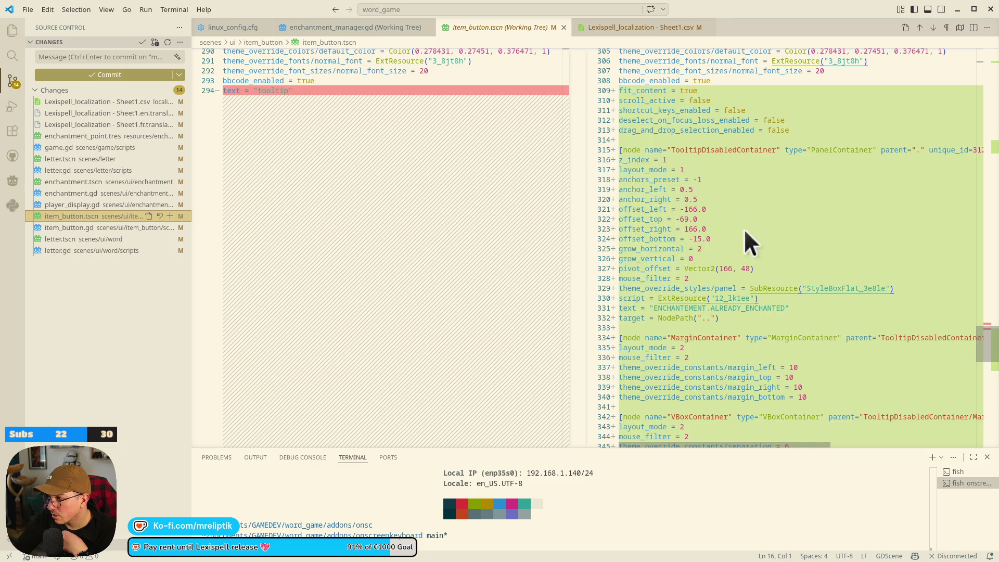
{"action": "scroll", "coordinate": [683, 255], "scroll_direction": "down", "scroll_amount": 4}
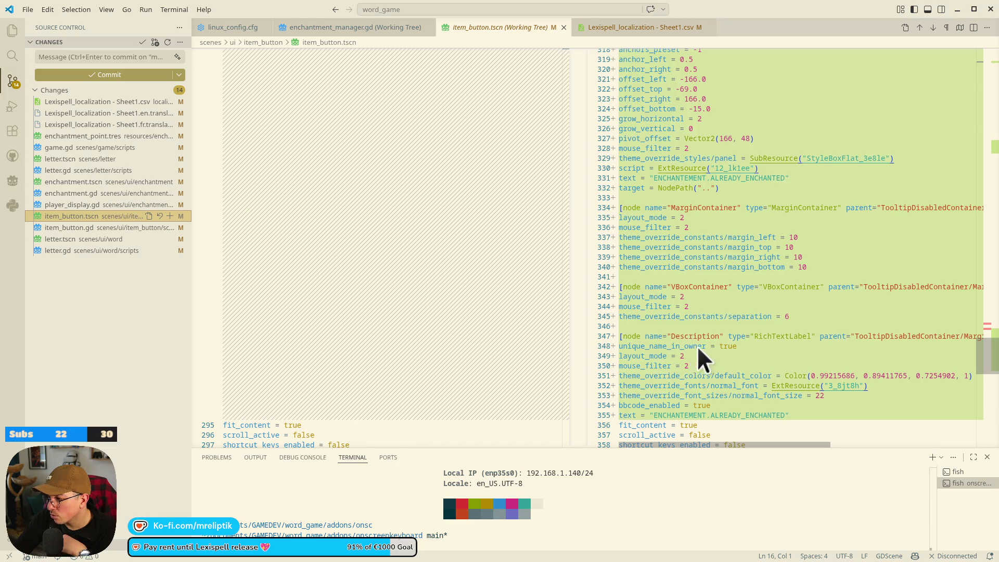
{"action": "scroll", "coordinate": [691, 350], "scroll_direction": "up", "scroll_amount": 10}
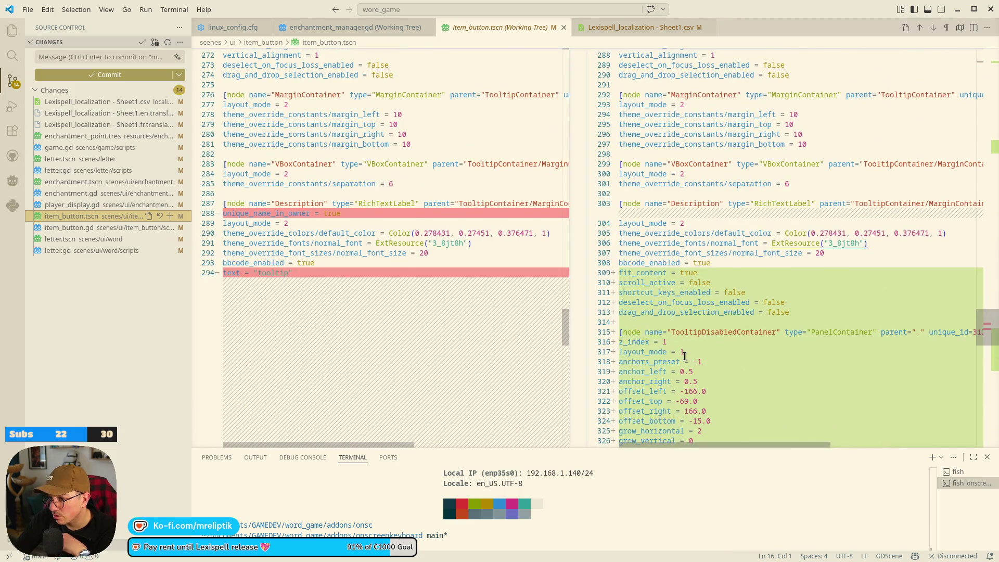
{"action": "scroll", "coordinate": [685, 356], "scroll_direction": "down", "scroll_amount": 11}
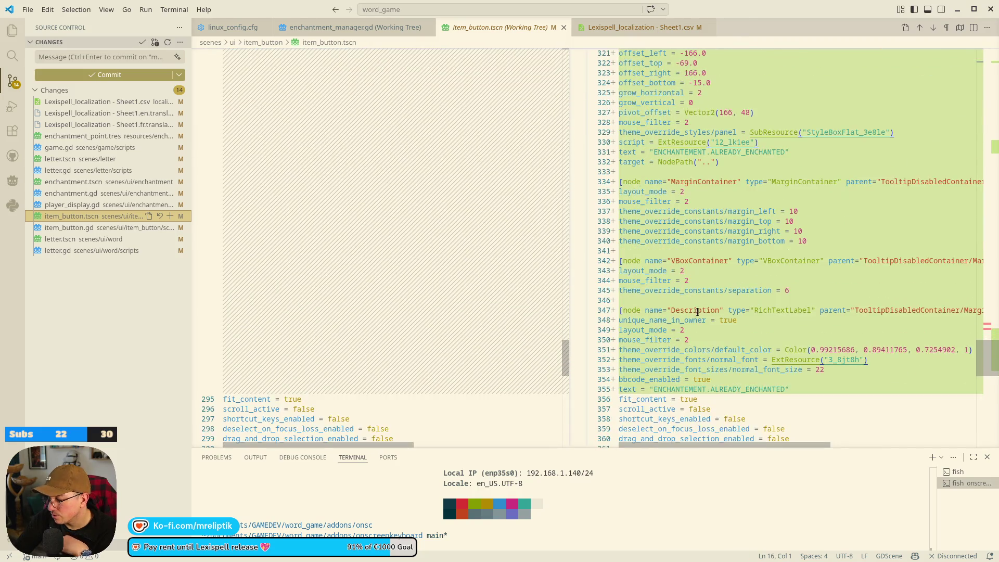
{"action": "mouse_move", "coordinate": [223, 558]}
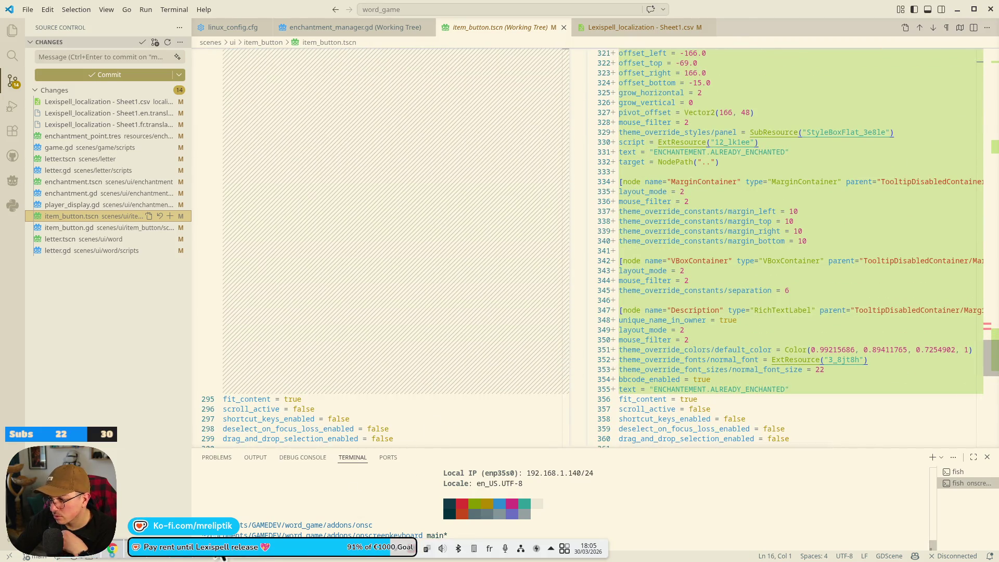
{"action": "left_click", "coordinate": [172, 556]}
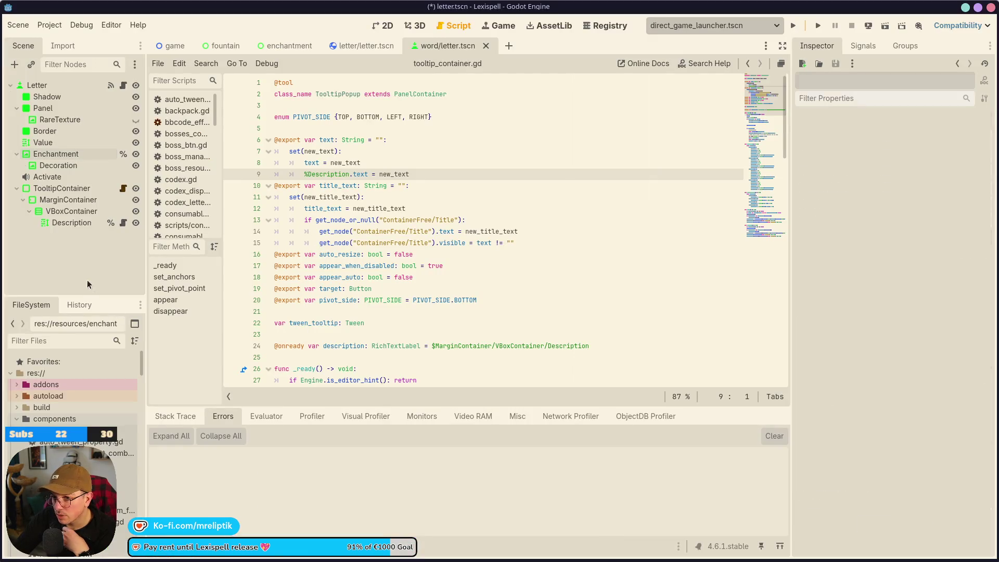
Save the scene, inspect the Nil enchantment_res error at letter.gd line 75, and stop the game
{"action": "key", "text": "ctrl+s"}
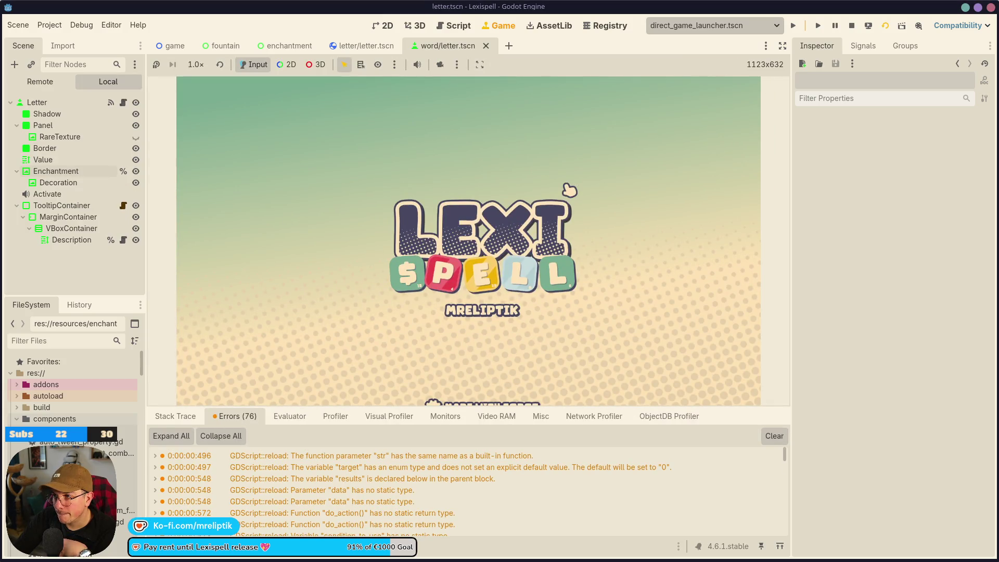
{"action": "scroll", "coordinate": [344, 341], "scroll_direction": "up", "scroll_amount": 4}
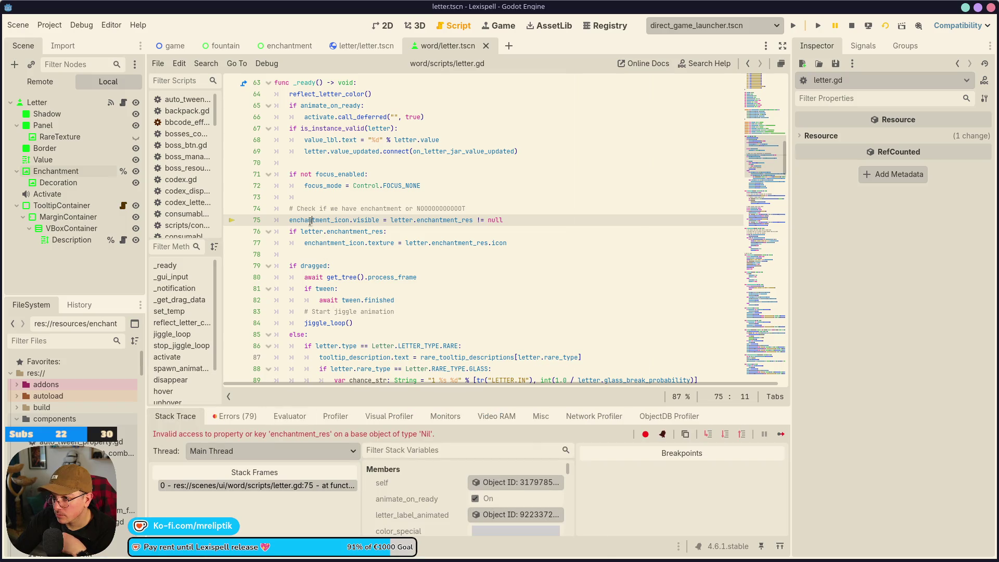
{"action": "scroll", "coordinate": [391, 293], "scroll_direction": "up", "scroll_amount": 2}
{"action": "left_click", "coordinate": [488, 278]}
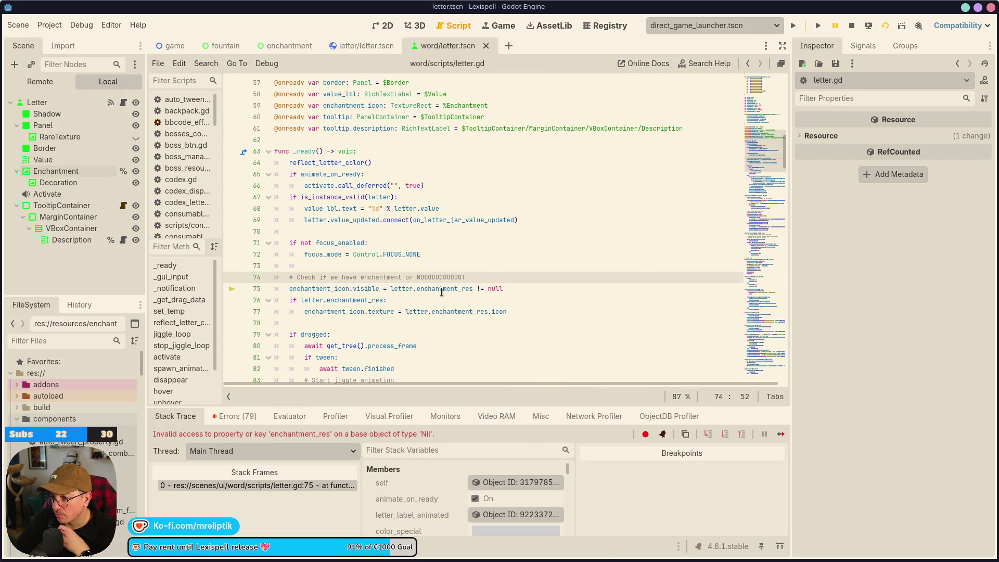
{"action": "key", "text": "Return"}
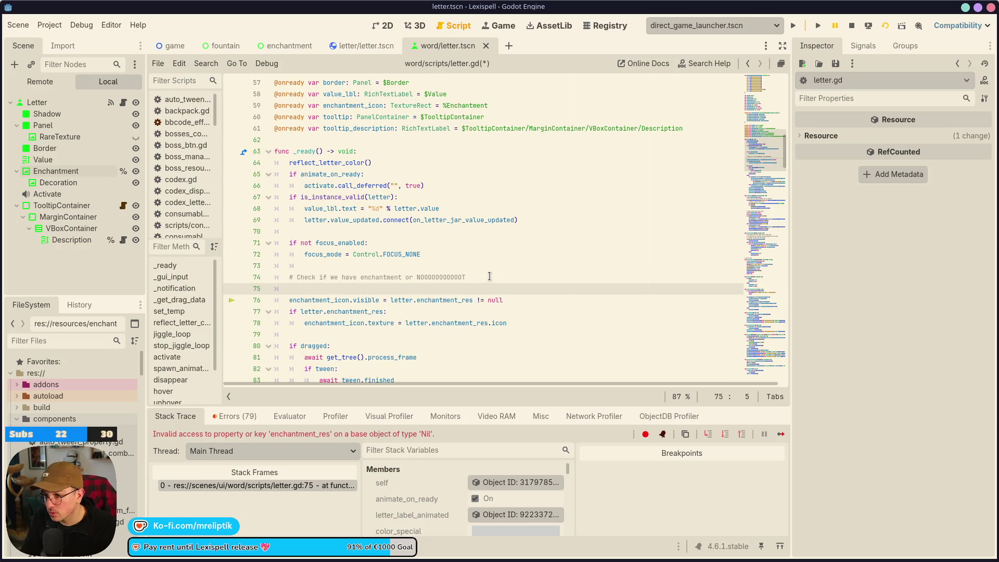
{"action": "key", "text": "ctrl+z"}
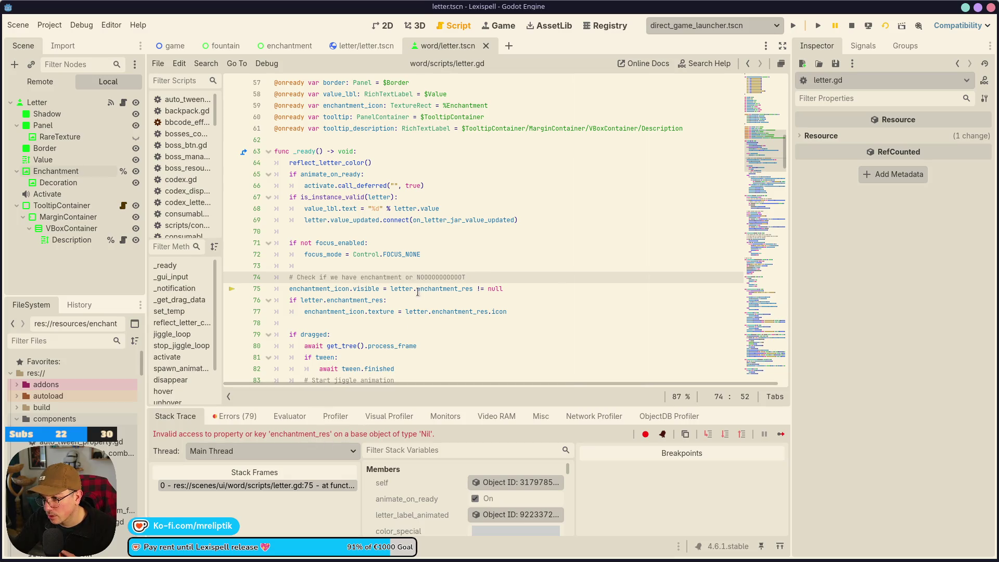
{"action": "left_click", "coordinate": [851, 26]}
{"action": "key", "text": "ctrl+shift+o"}
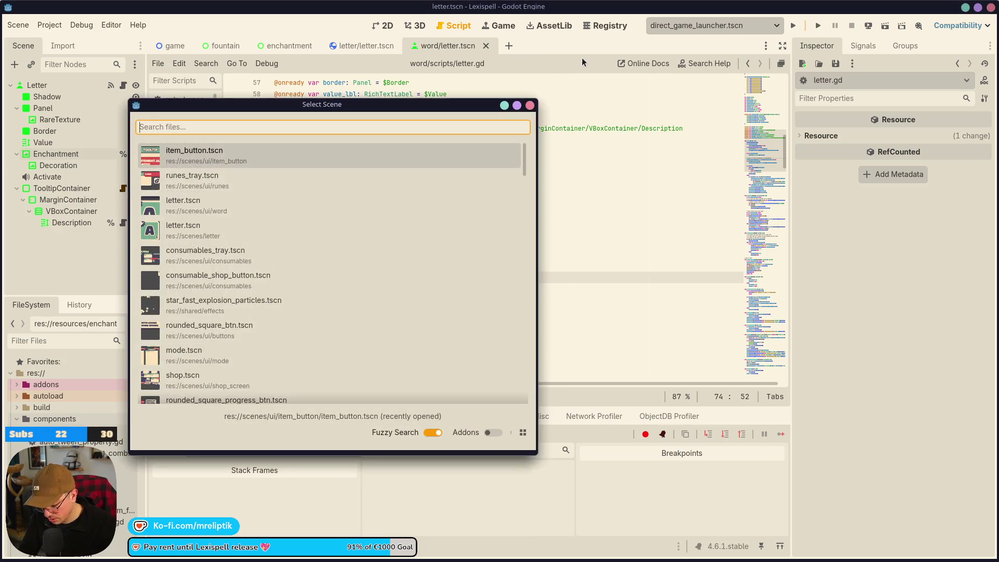
Open item_button.tscn and jump to the Description-not-found error at tooltip_container.gd line 9
{"action": "key", "text": "Return"}
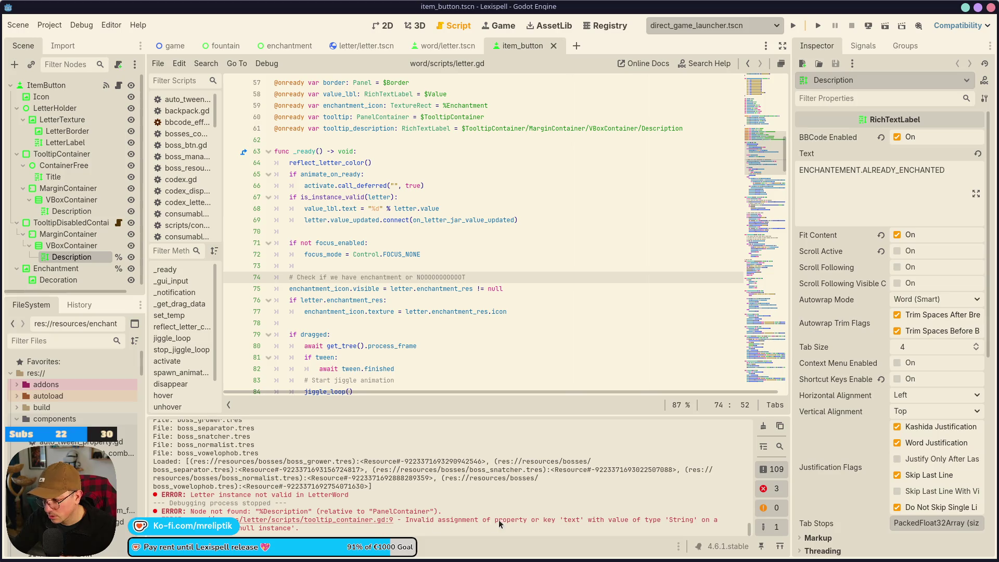
{"action": "left_click", "coordinate": [314, 521]}
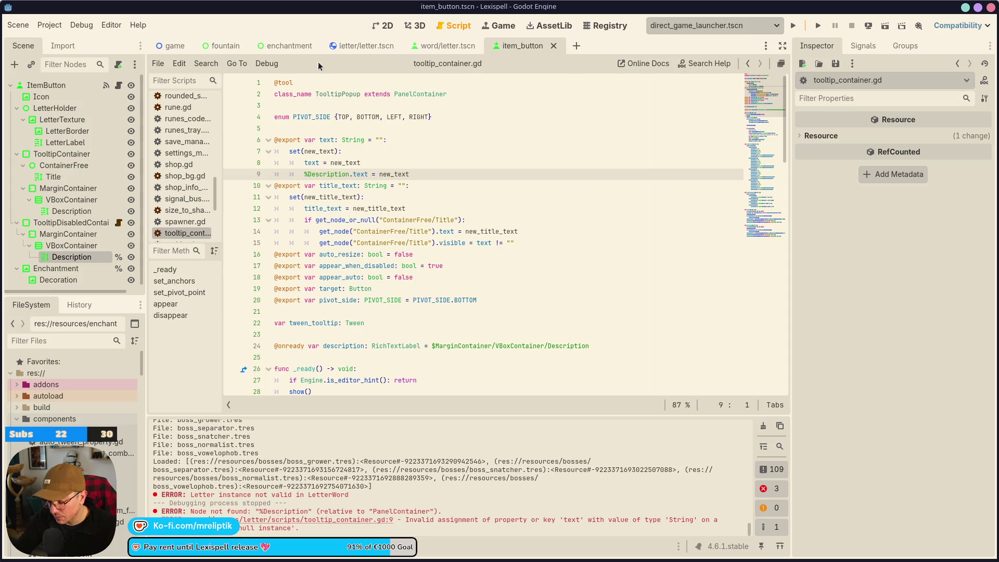
{"action": "type", "text": "O"}
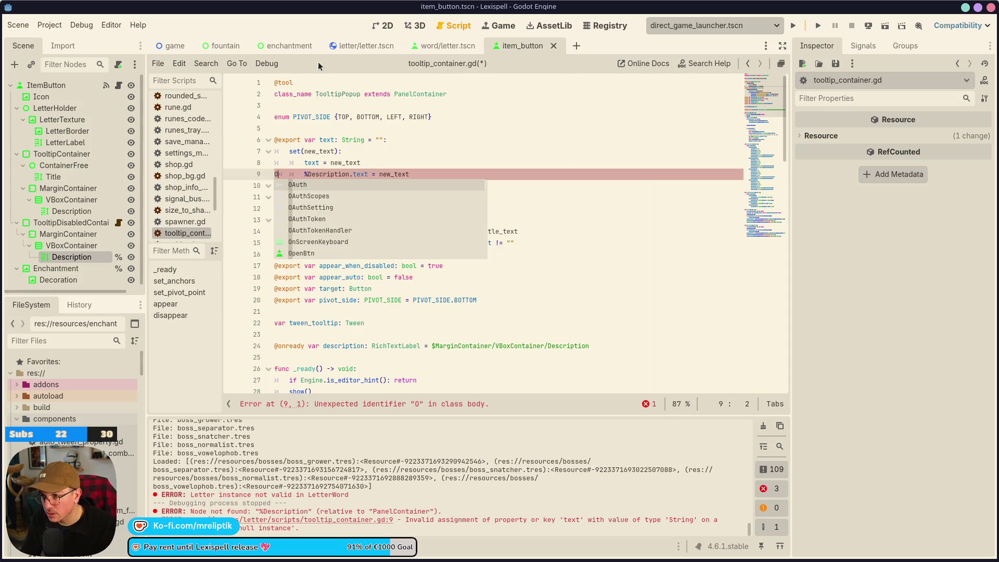
{"action": "key", "text": "ctrl+z"}
Search Quick Open Scene for 'butt', then close it without opening anything
{"action": "key", "text": "ctrl+shift+o"}
{"action": "type", "text": "butt"}
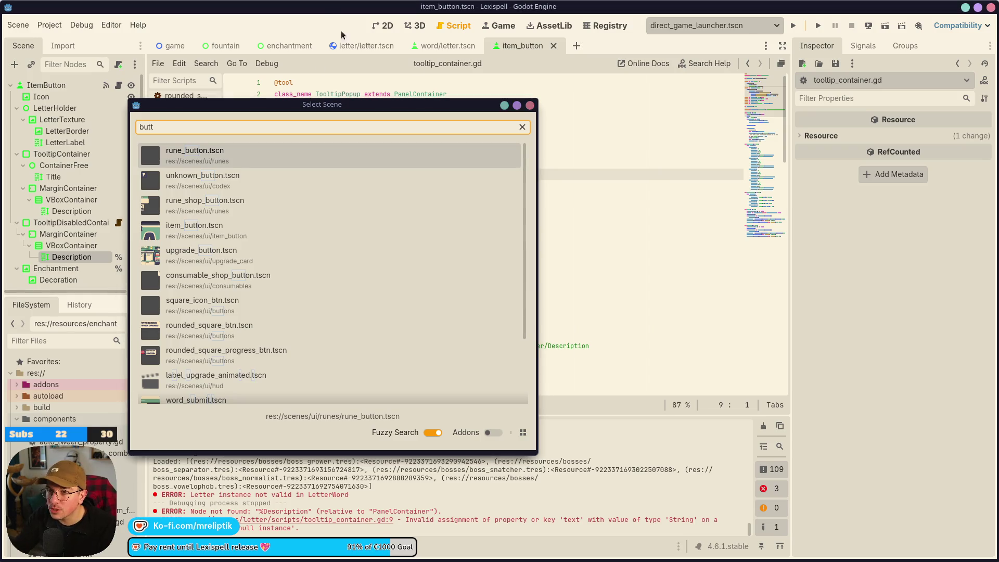
{"action": "left_click", "coordinate": [529, 105]}
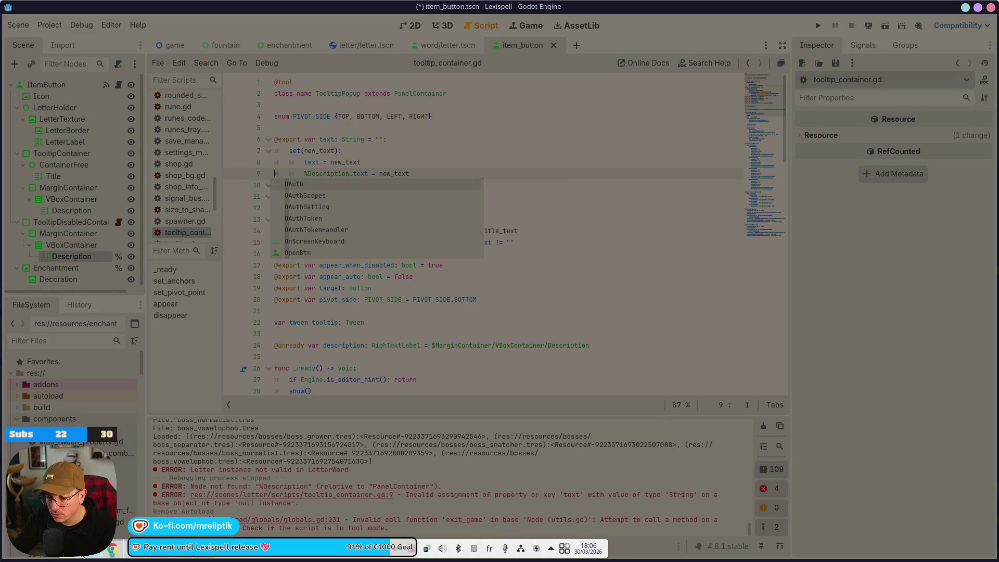
In VS Code's Explorer, browse the .godot folder's imported, exported and editor subfolders
{"action": "left_click", "coordinate": [83, 555]}
{"action": "scroll", "coordinate": [144, 105], "scroll_direction": "up", "scroll_amount": 5}
{"action": "left_click", "coordinate": [189, 377]}
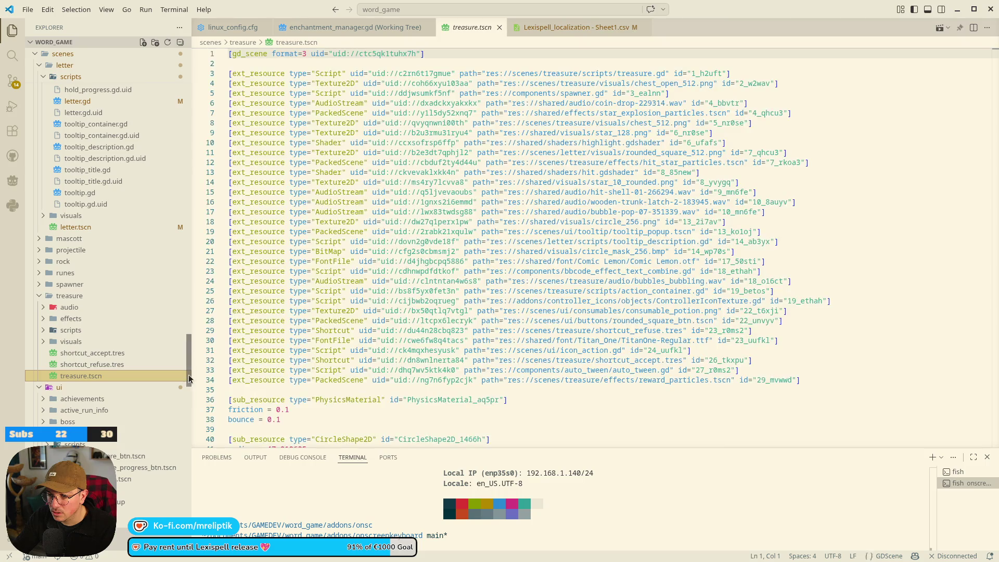
{"action": "left_click_drag", "start_coordinate": [189, 378], "coordinate": [189, 94]}
{"action": "left_click", "coordinate": [60, 54]}
{"action": "left_click", "coordinate": [59, 54]}
{"action": "left_click", "coordinate": [59, 54]}
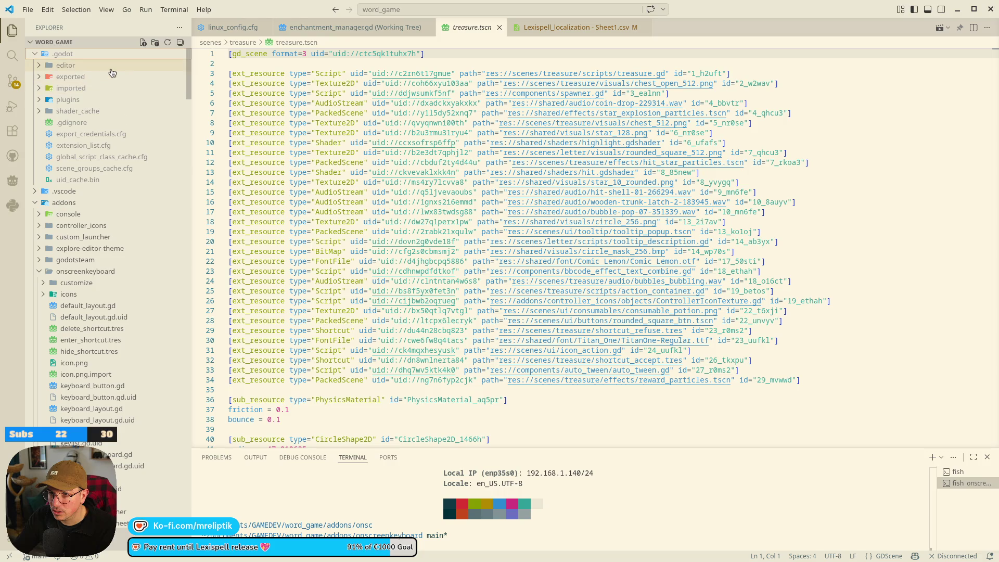
{"action": "left_click", "coordinate": [39, 88]}
{"action": "left_click", "coordinate": [38, 90]}
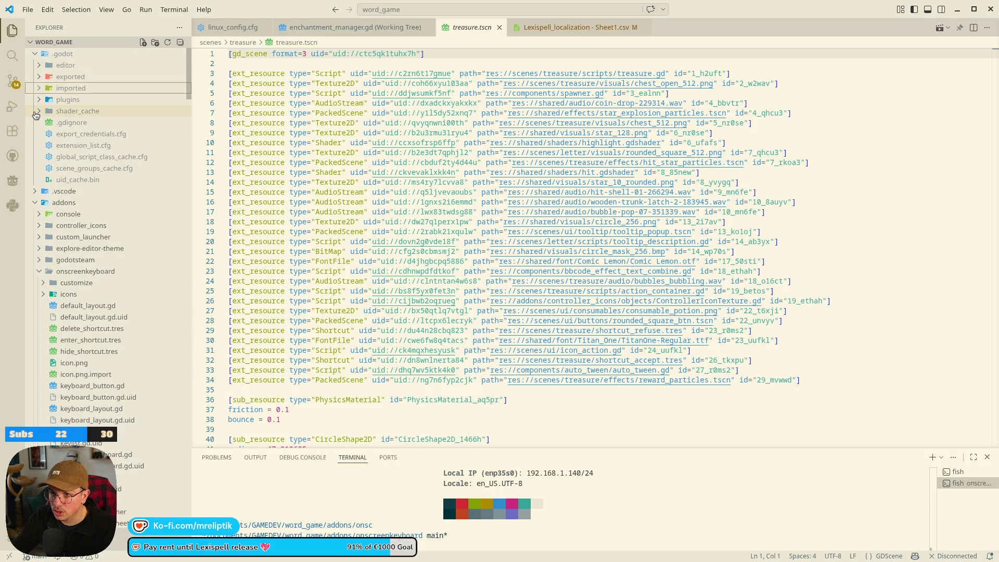
{"action": "left_click", "coordinate": [37, 91]}
{"action": "left_click", "coordinate": [36, 101]}
{"action": "left_click", "coordinate": [38, 89]}
{"action": "left_click", "coordinate": [38, 77]}
{"action": "left_click", "coordinate": [38, 77]}
{"action": "left_click", "coordinate": [38, 66]}
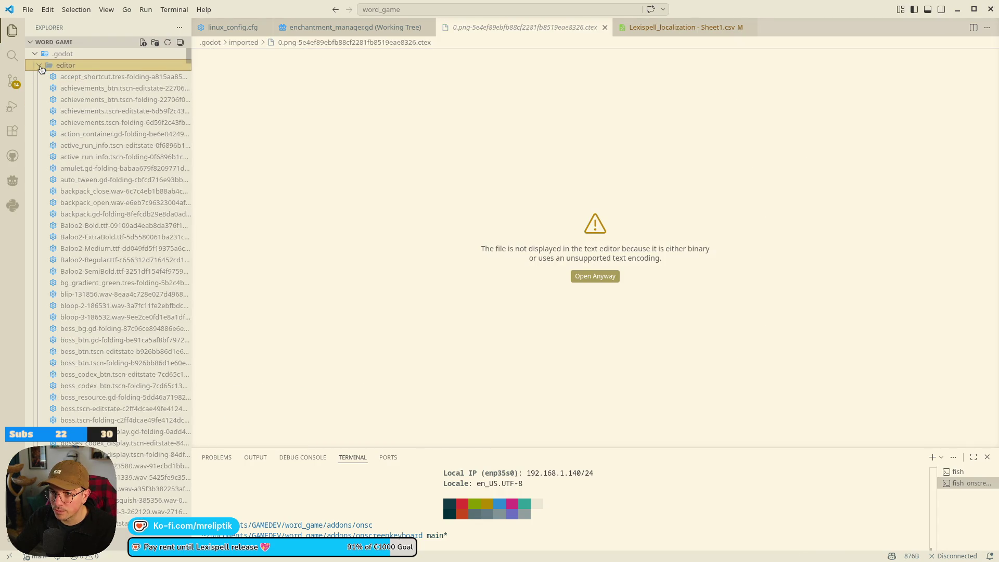
{"action": "left_click", "coordinate": [38, 67]}
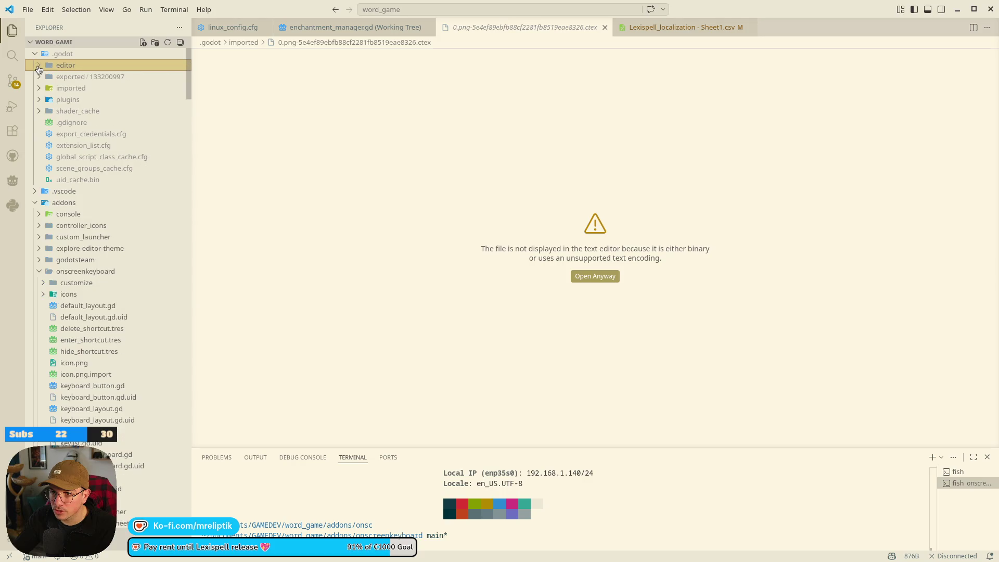
Delete the .godot/editor folder to the Trash
{"action": "right_click", "coordinate": [74, 66]}
{"action": "left_click", "coordinate": [89, 298]}
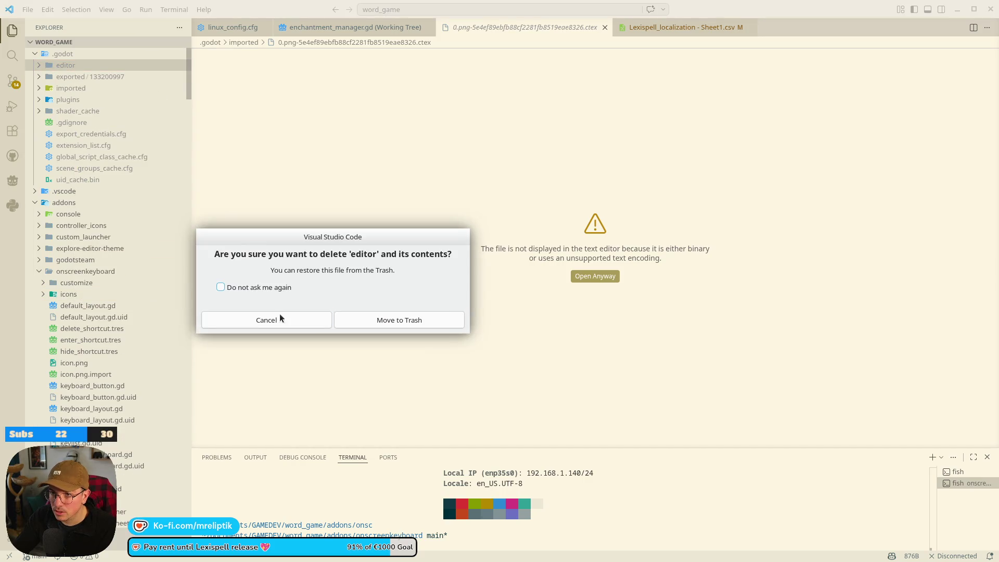
{"action": "left_click", "coordinate": [390, 322]}
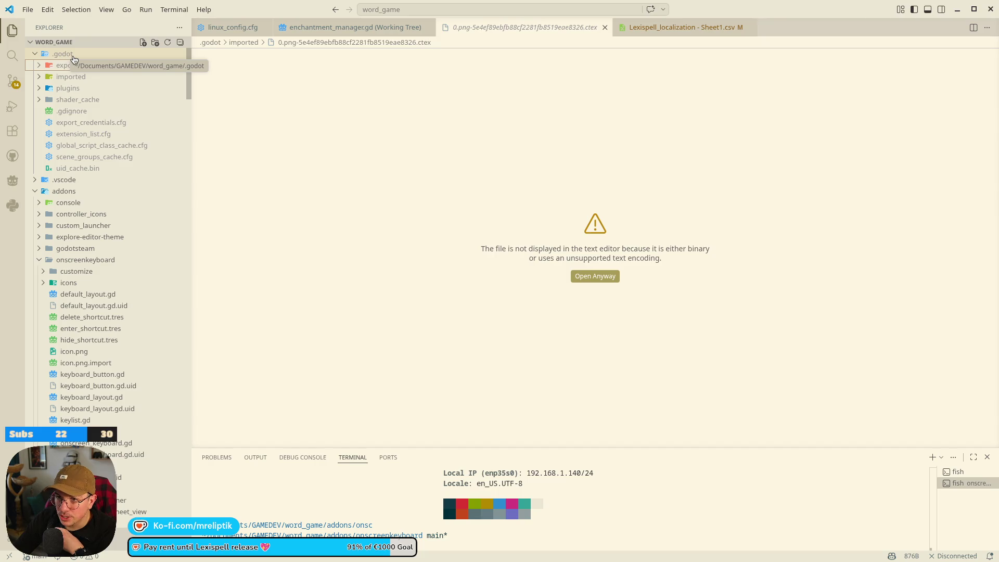
Delete the whole .godot folder to the Trash
{"action": "left_click", "coordinate": [39, 100]}
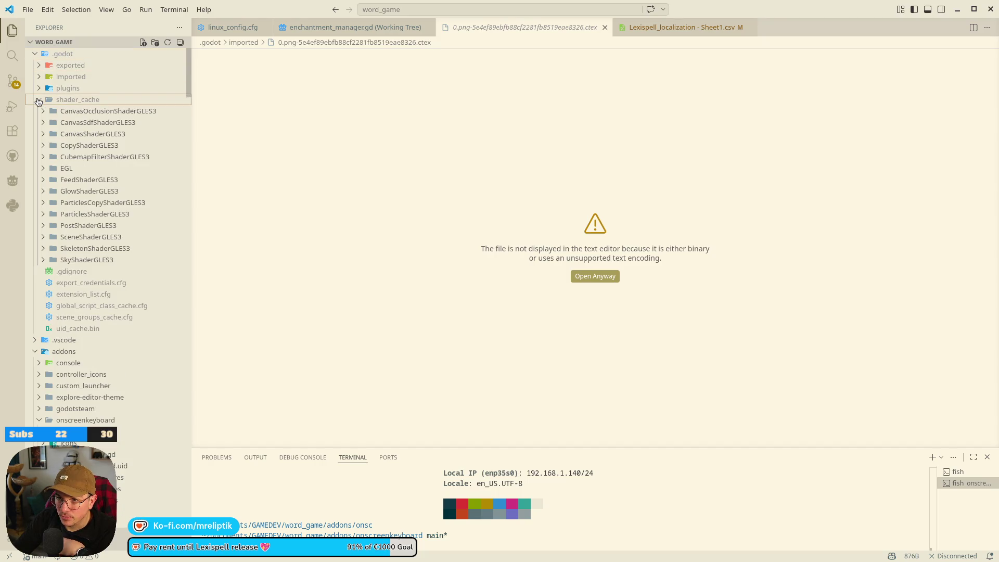
{"action": "left_click", "coordinate": [38, 100]}
{"action": "left_click", "coordinate": [73, 55]}
{"action": "right_click", "coordinate": [74, 56]}
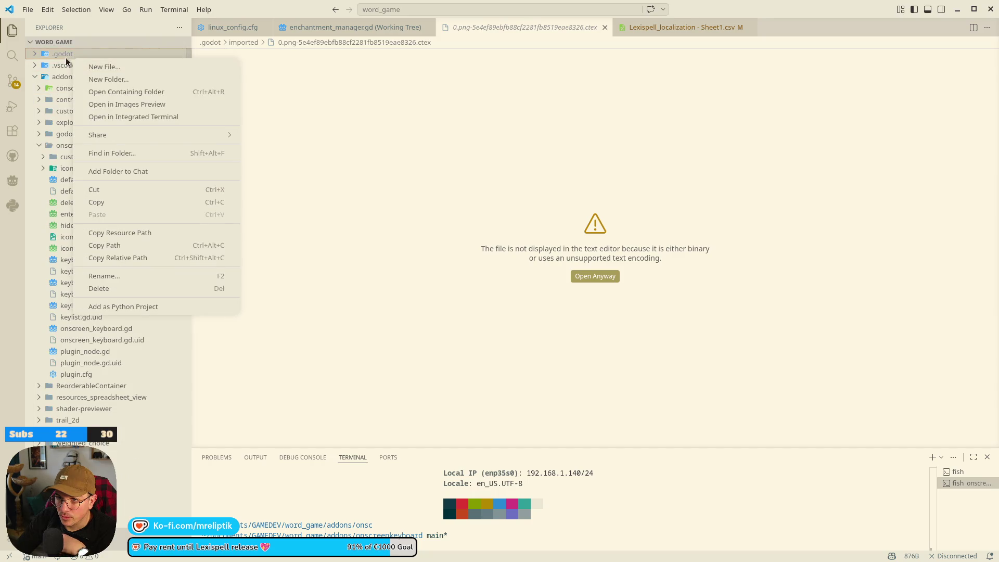
{"action": "left_click", "coordinate": [125, 288]}
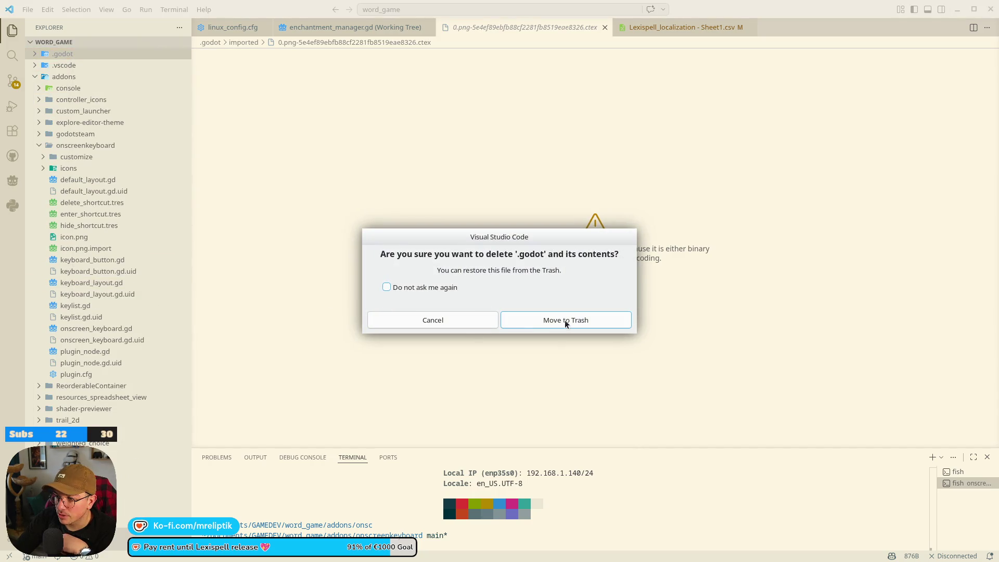
{"action": "left_click", "coordinate": [564, 319]}
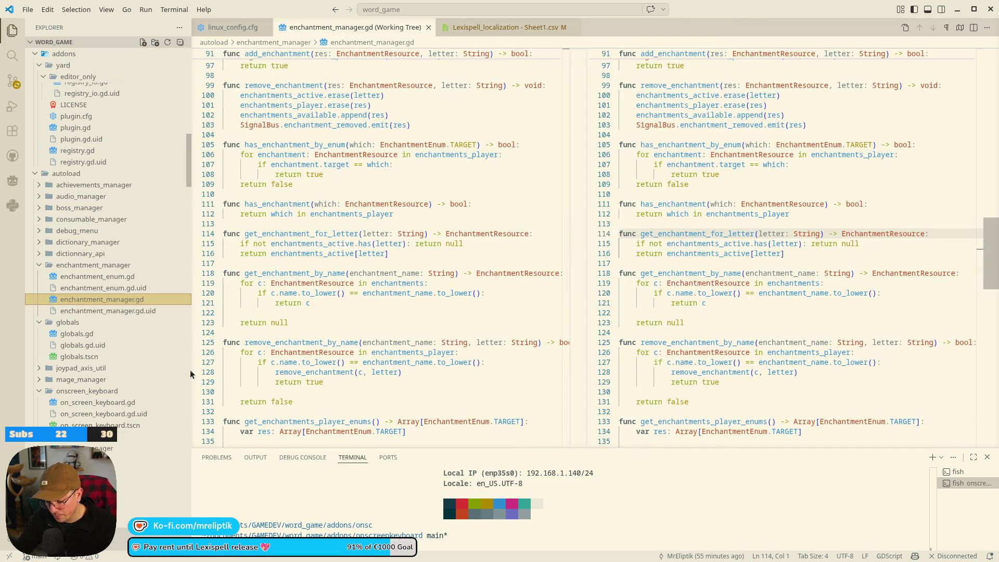
Start Godot Engine from the launcher search using 'god'
{"action": "key", "text": "super"}
{"action": "type", "text": "god"}
{"action": "key", "text": "Return"}
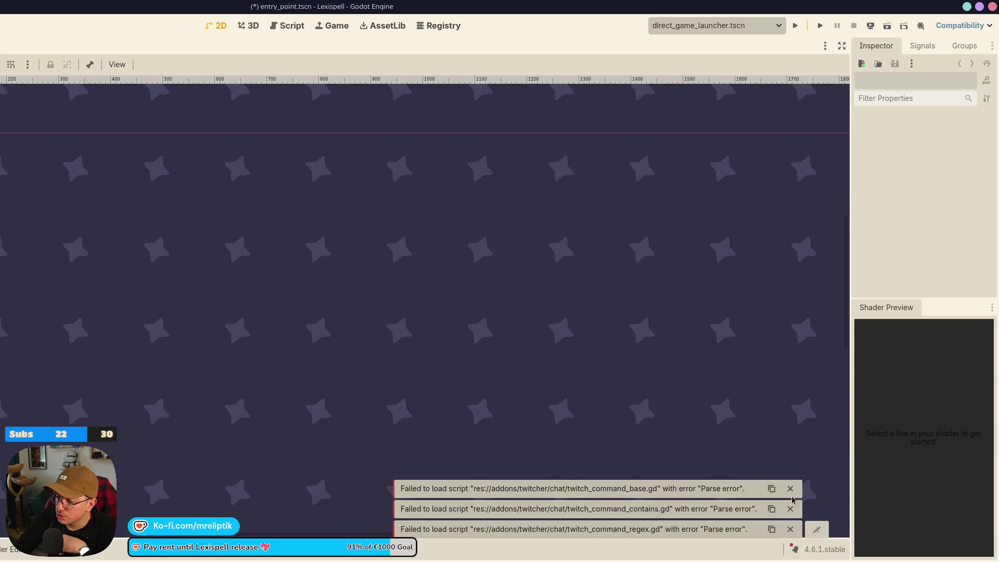
Dismiss the three twitcher parse-error notices and snap the Godot window to full screen
{"action": "left_click", "coordinate": [790, 488]}
{"action": "left_click", "coordinate": [790, 509]}
{"action": "left_click", "coordinate": [790, 529]}
{"action": "scroll", "coordinate": [443, 389], "scroll_direction": "down", "scroll_amount": 8}
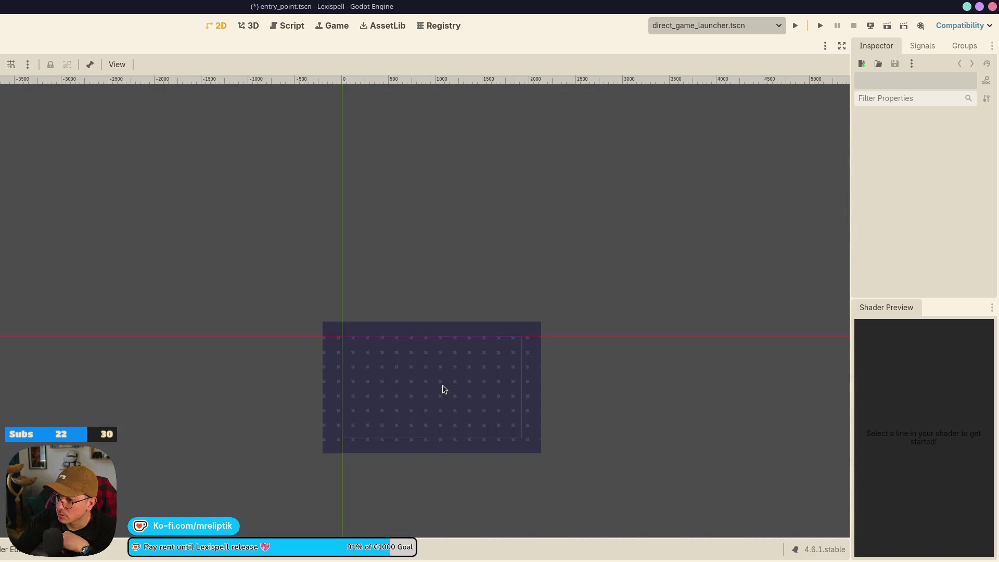
{"action": "scroll", "coordinate": [443, 389], "scroll_direction": "up", "scroll_amount": 3}
{"action": "mouse_move", "coordinate": [291, 10]}
{"action": "left_mouse_down"}
{"action": "mouse_move", "coordinate": [297, 168]}
{"action": "mouse_move", "coordinate": [46, 60]}
{"action": "left_mouse_up"}
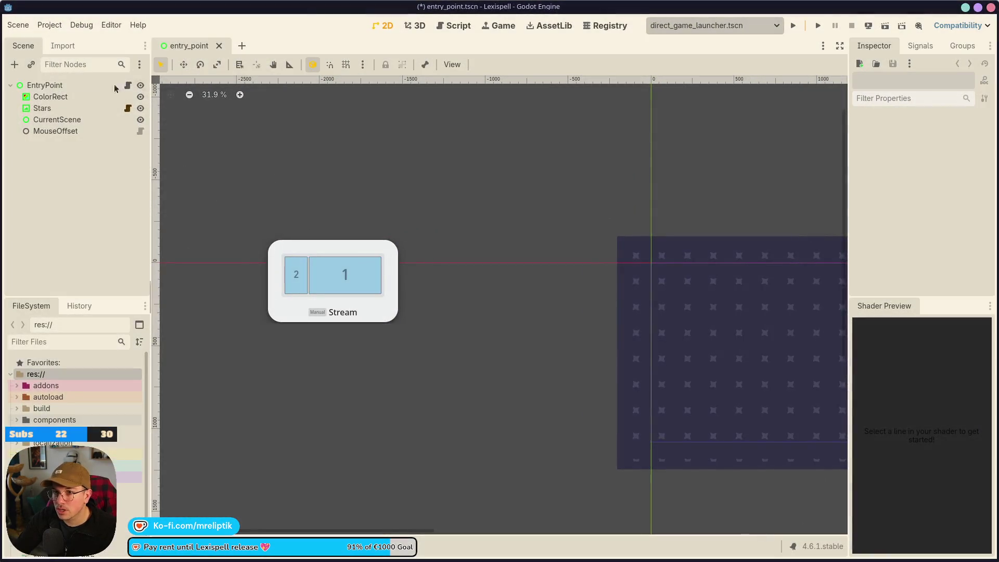
{"action": "left_click", "coordinate": [17, 25]}
Start Project > Tools > Upgrade Project Files, then cancel the upgrade
{"action": "mouse_move", "coordinate": [49, 26]}
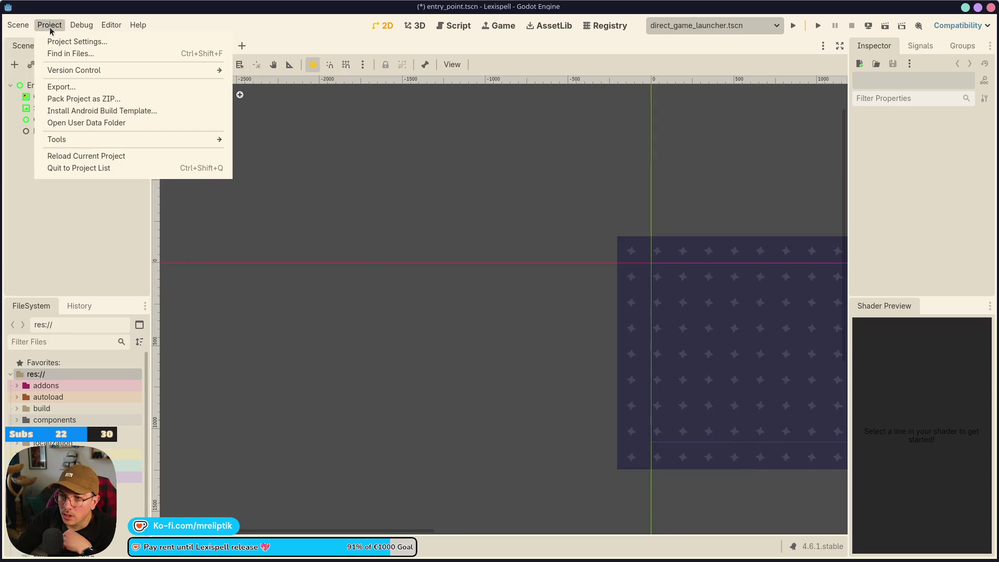
{"action": "mouse_move", "coordinate": [73, 143]}
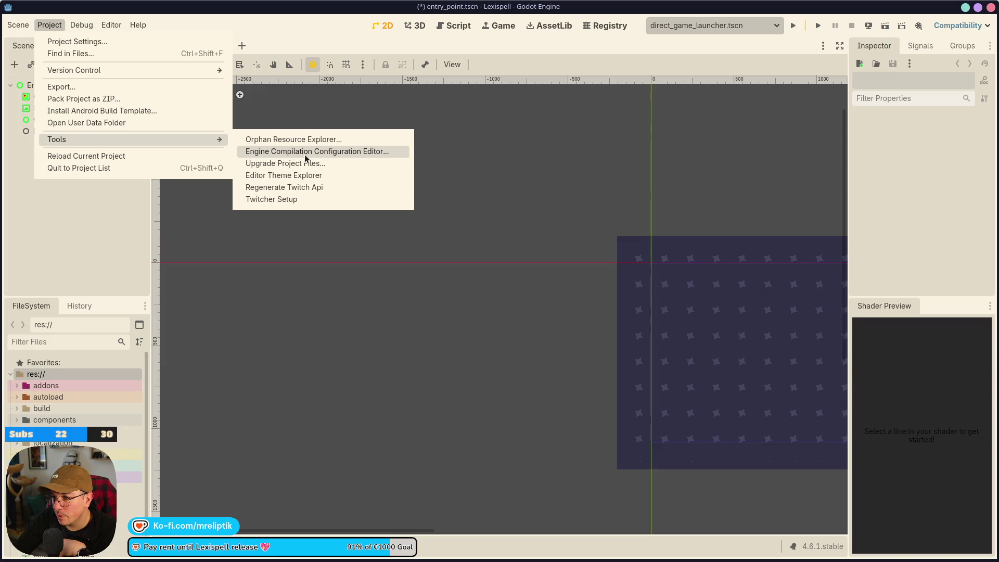
{"action": "left_click", "coordinate": [306, 163]}
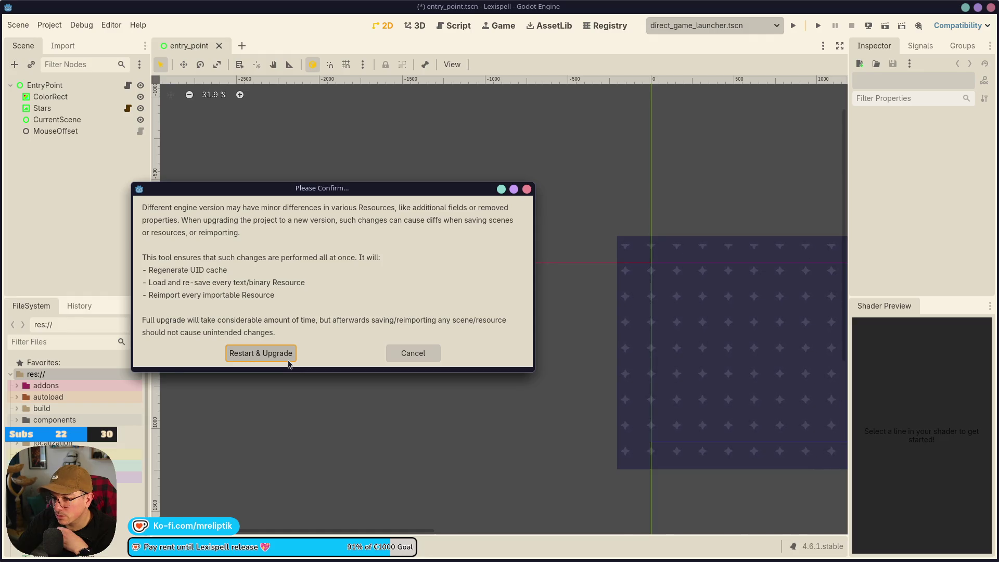
{"action": "left_click", "coordinate": [413, 353]}
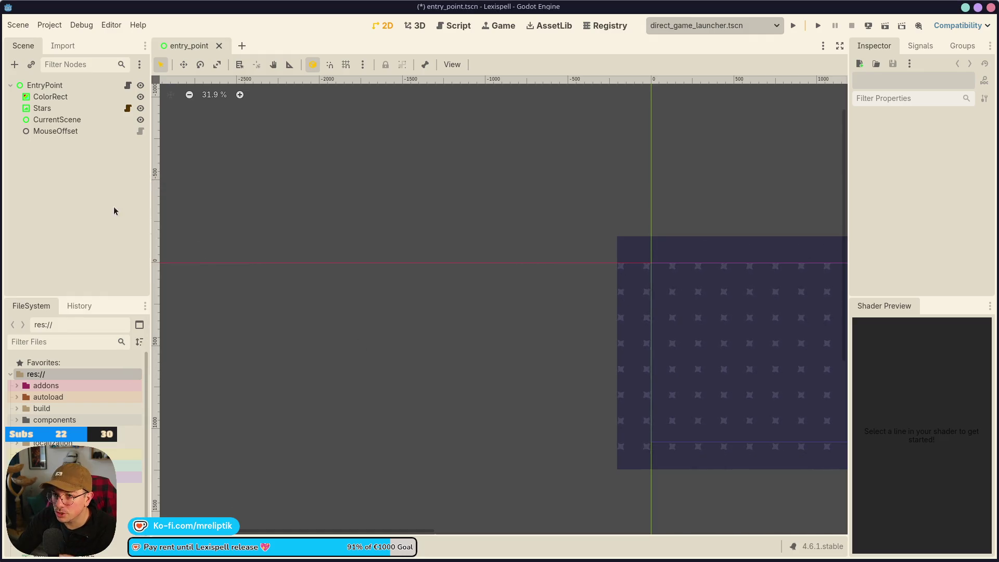
Save entry_point.tscn and open item_button.tscn via Quick Open using 'item'
{"action": "key", "text": "ctrl+s"}
{"action": "key", "text": "ctrl+shift+o"}
{"action": "type", "text": "item"}
{"action": "key", "text": "Return"}
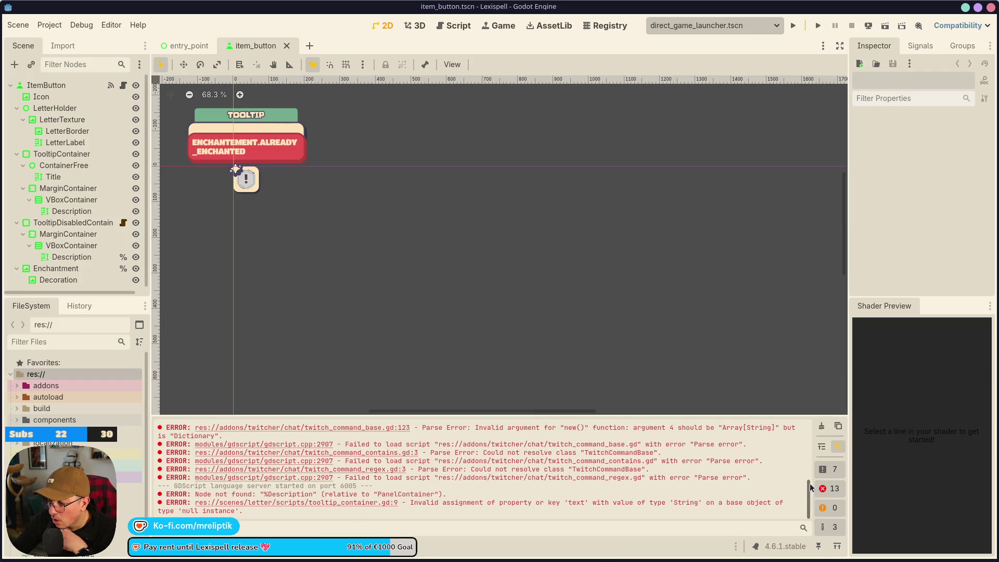
Clear the output log and open consumable_btn.tscn via Quick Open
{"action": "left_click", "coordinate": [821, 425]}
{"action": "scroll", "coordinate": [346, 214], "scroll_direction": "down", "scroll_amount": 2}
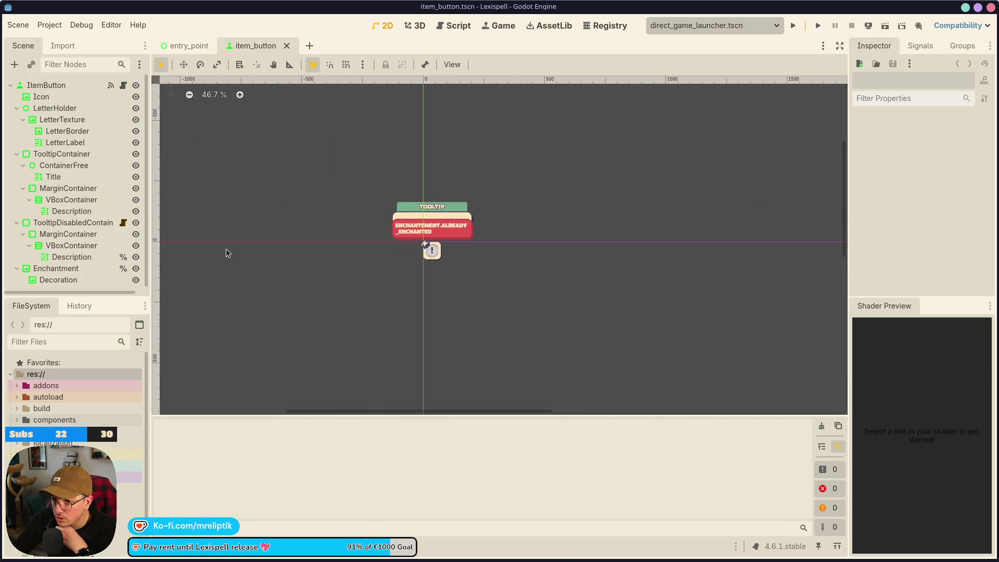
{"action": "scroll", "coordinate": [458, 268], "scroll_direction": "up", "scroll_amount": 5}
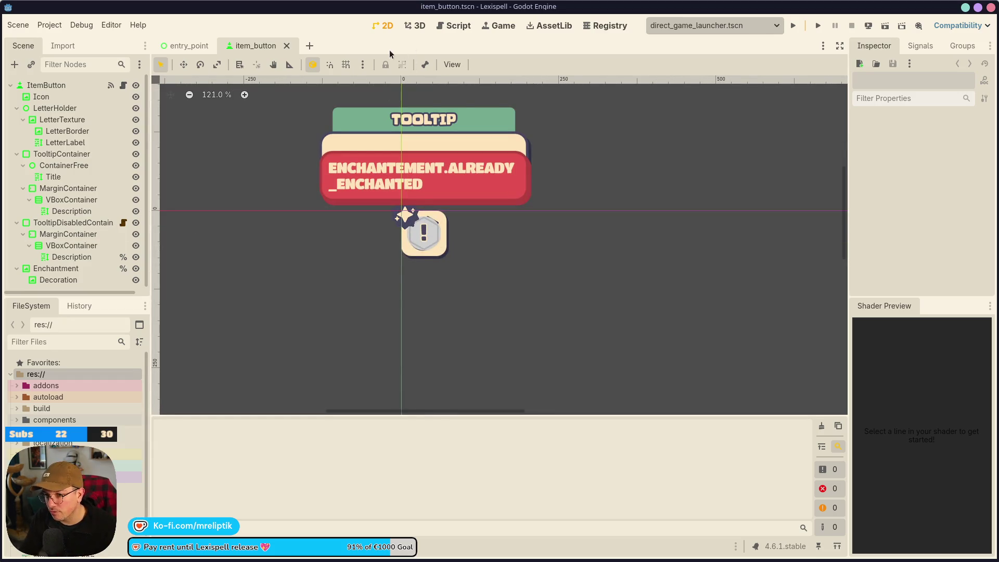
{"action": "key", "text": "ctrl+shift+o"}
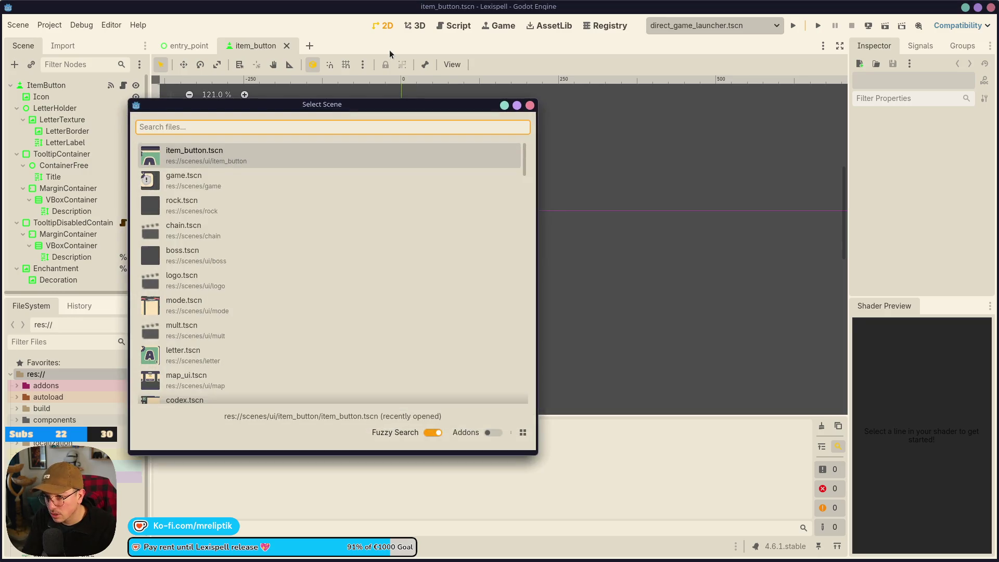
{"action": "type", "text": "consumable"}
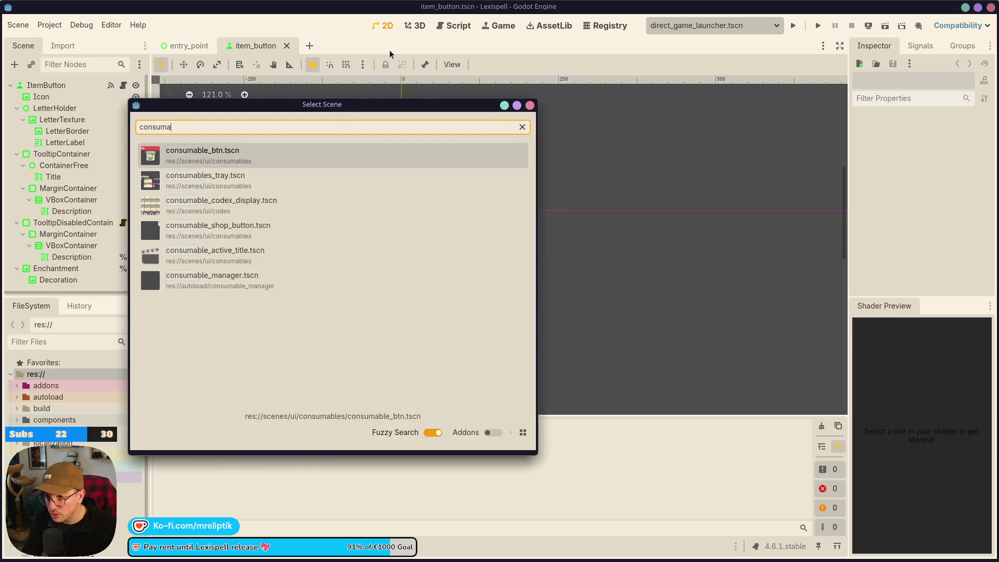
{"action": "key", "text": "Return"}
Test-run consumable_btn, clear the runtime error list, and close the game window
{"action": "left_click", "coordinate": [66, 109]}
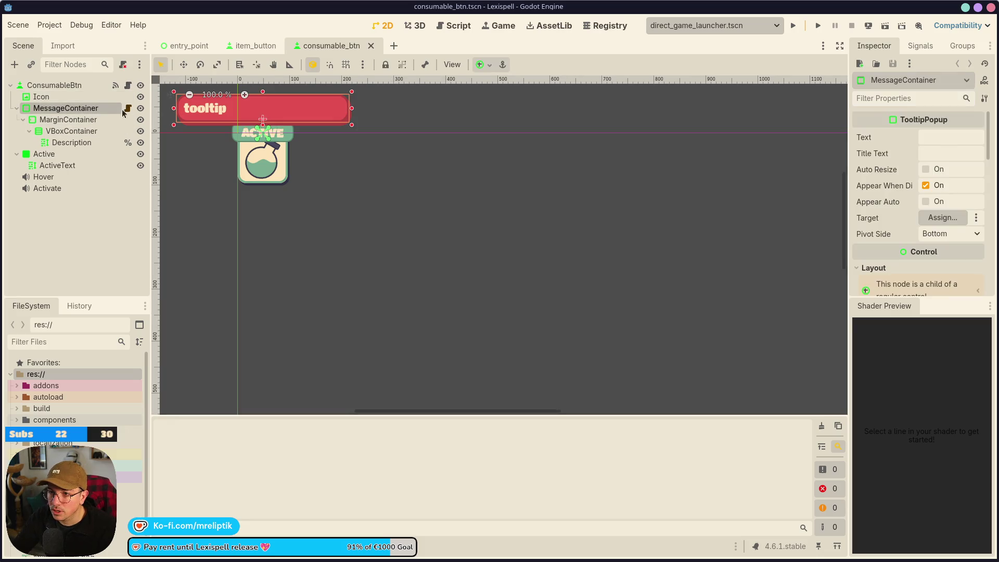
{"action": "left_click", "coordinate": [885, 26]}
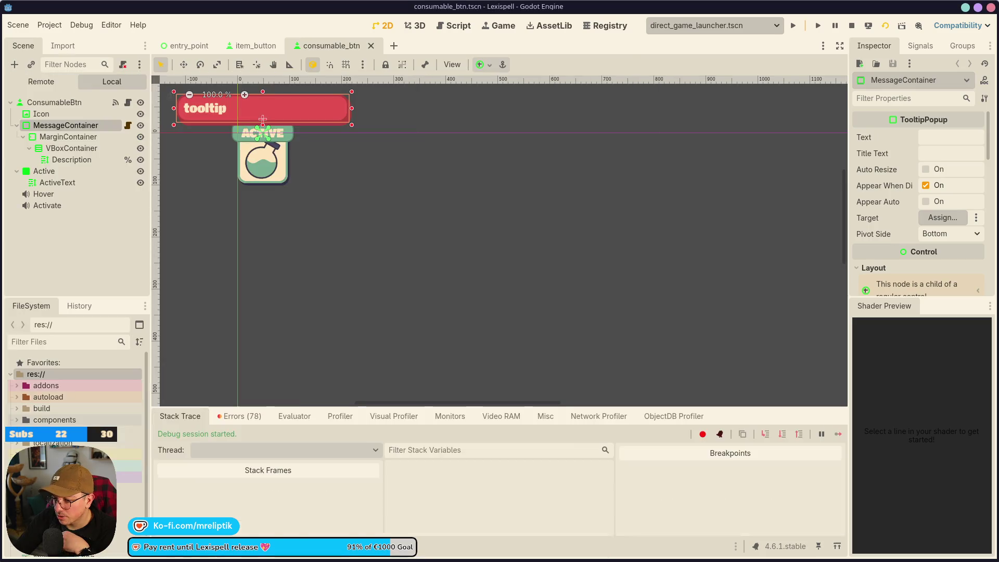
{"action": "left_click", "coordinate": [240, 417]}
{"action": "scroll", "coordinate": [677, 489], "scroll_direction": "down", "scroll_amount": 10}
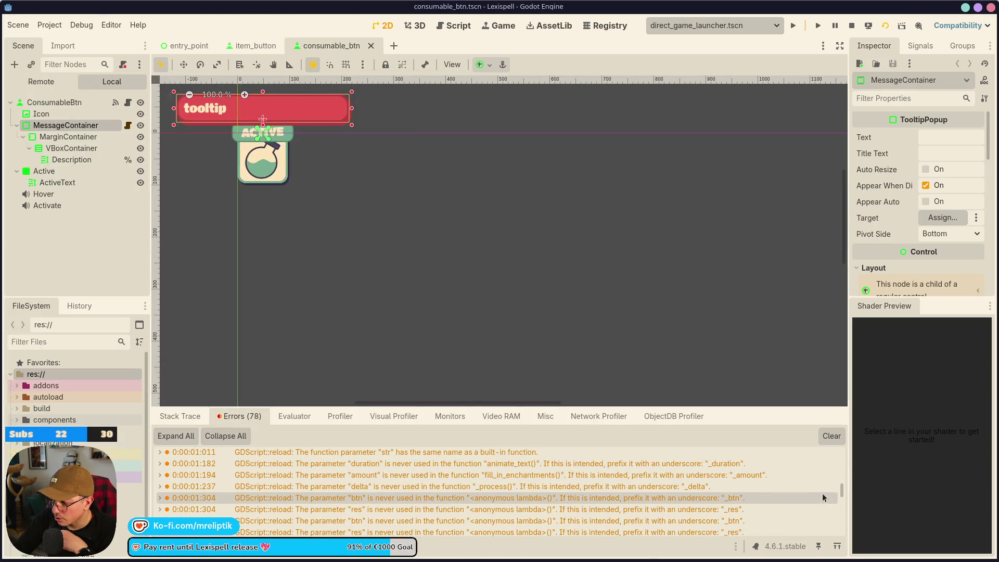
{"action": "scroll", "coordinate": [822, 493], "scroll_direction": "down", "scroll_amount": 5}
{"action": "left_click", "coordinate": [831, 436]}
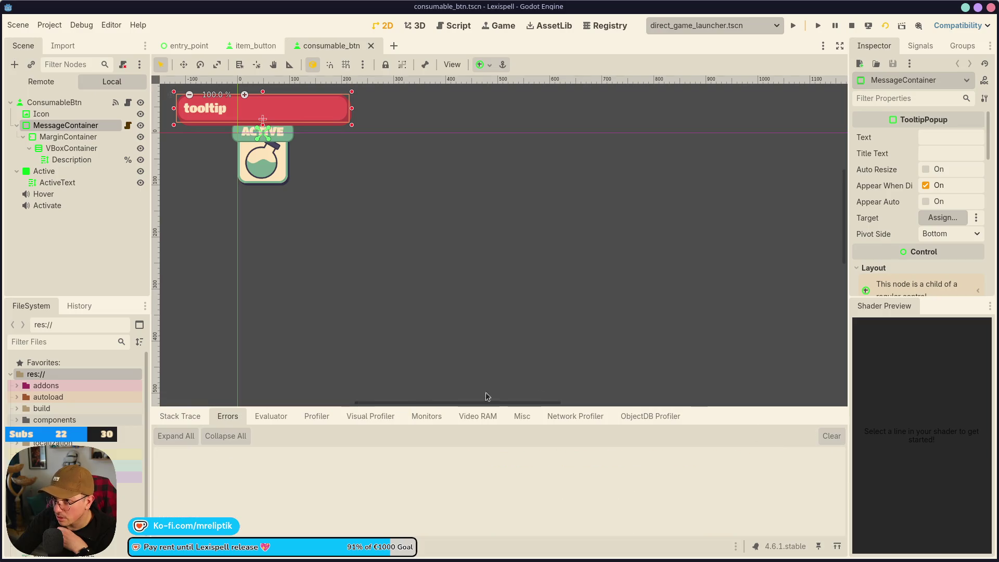
{"action": "left_click", "coordinate": [188, 559]}
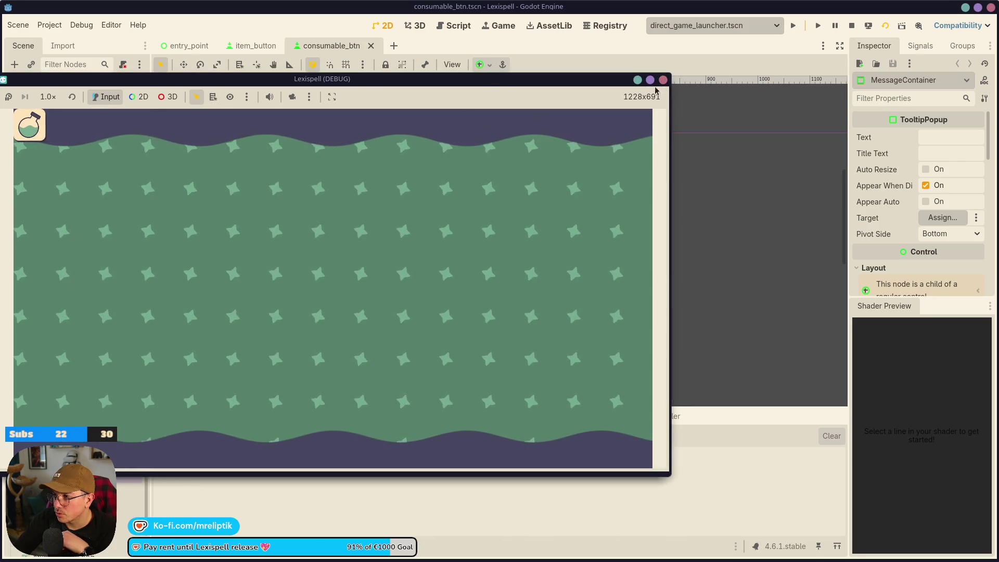
{"action": "key", "text": "F8"}
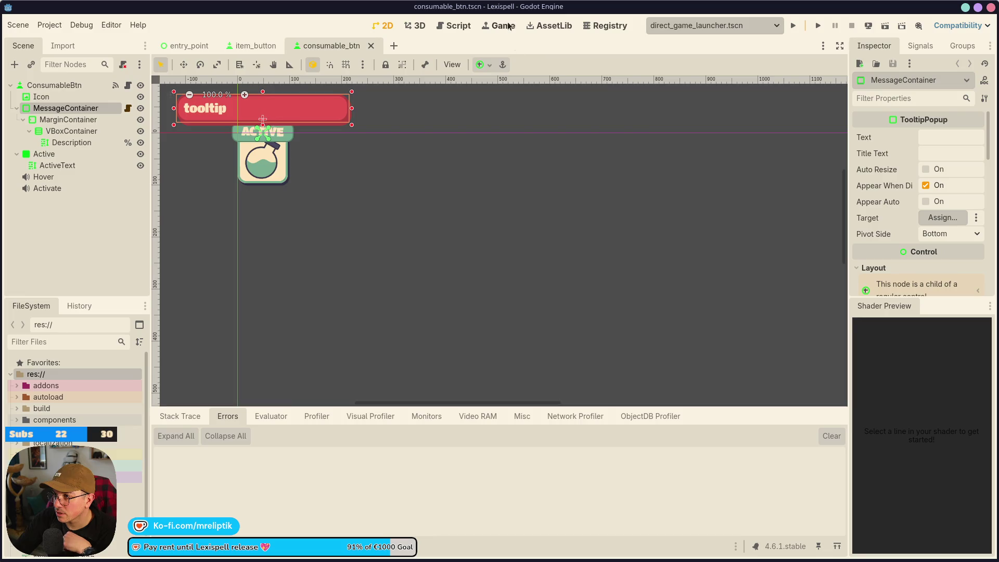
Toggle the Game workspace's embed-on-next-play option off and back on, then return to item_button
{"action": "left_click", "coordinate": [503, 26]}
{"action": "left_click", "coordinate": [485, 67]}
{"action": "left_click", "coordinate": [525, 82]}
{"action": "left_click", "coordinate": [485, 64]}
{"action": "left_click", "coordinate": [504, 82]}
{"action": "left_click", "coordinate": [485, 65]}
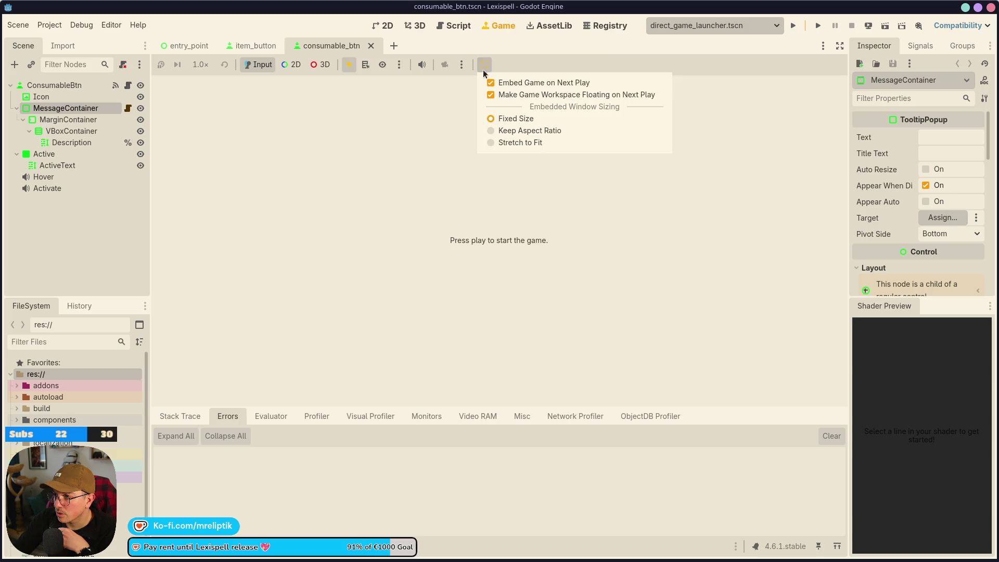
{"action": "left_click", "coordinate": [500, 94]}
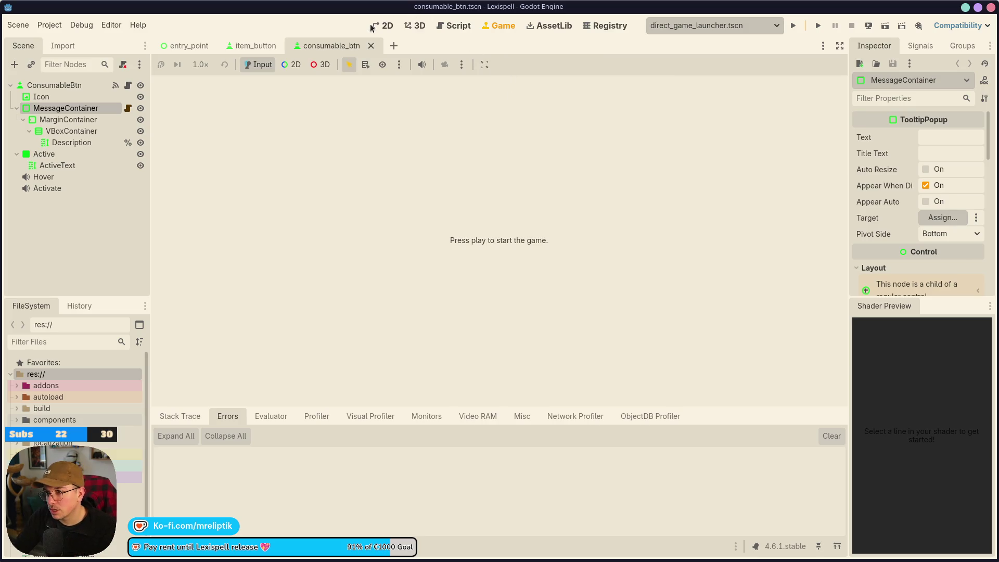
{"action": "left_click", "coordinate": [384, 26]}
{"action": "left_click", "coordinate": [255, 46]}
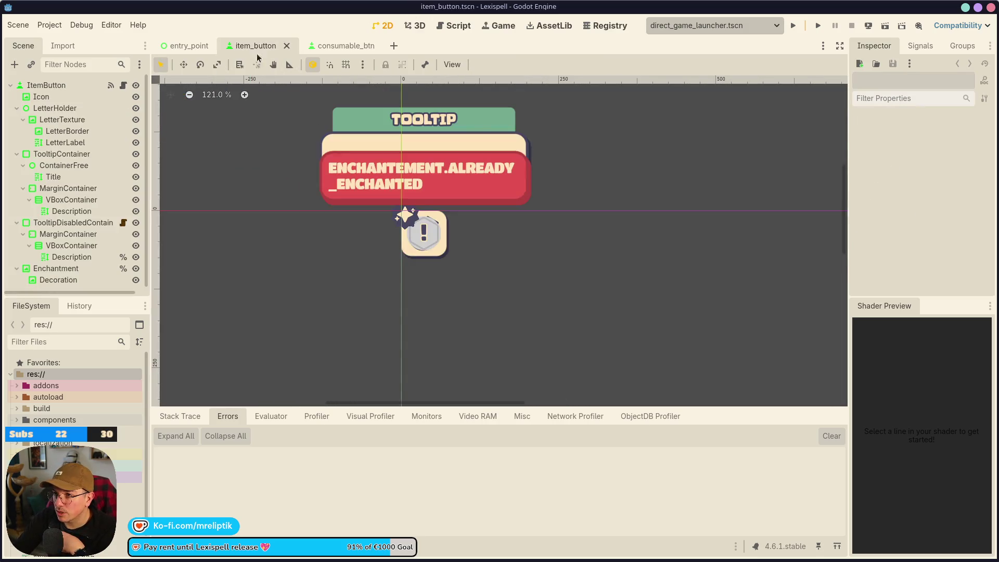
Rename the tooltip's Description label to TooltipDescription and save the scene
{"action": "left_click", "coordinate": [105, 224]}
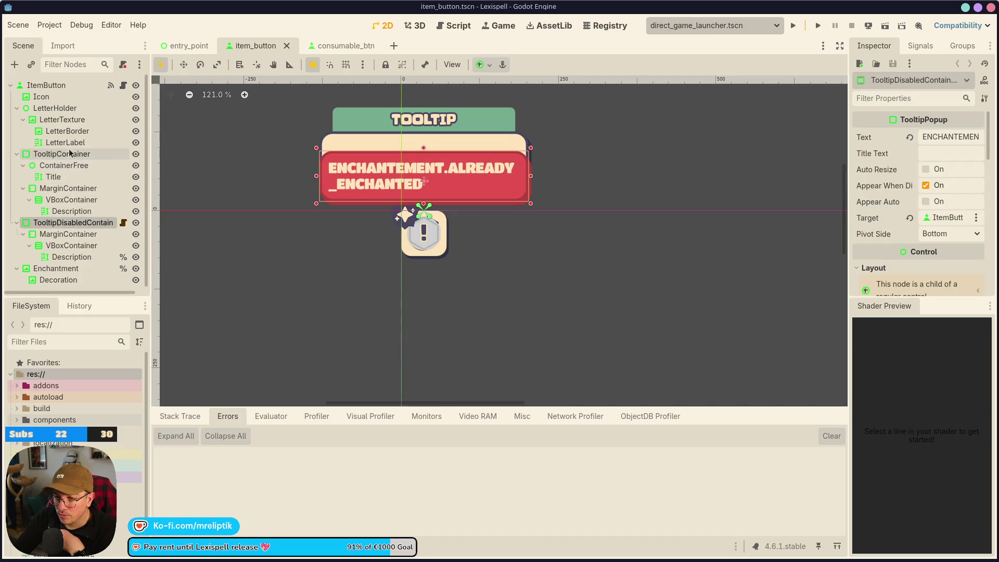
{"action": "left_click", "coordinate": [70, 212]}
{"action": "key", "text": "Left"}
{"action": "key", "text": "Right"}
{"action": "type", "text": "Tooltip"}
{"action": "key", "text": "Return"}
{"action": "key", "text": "ctrl+s"}
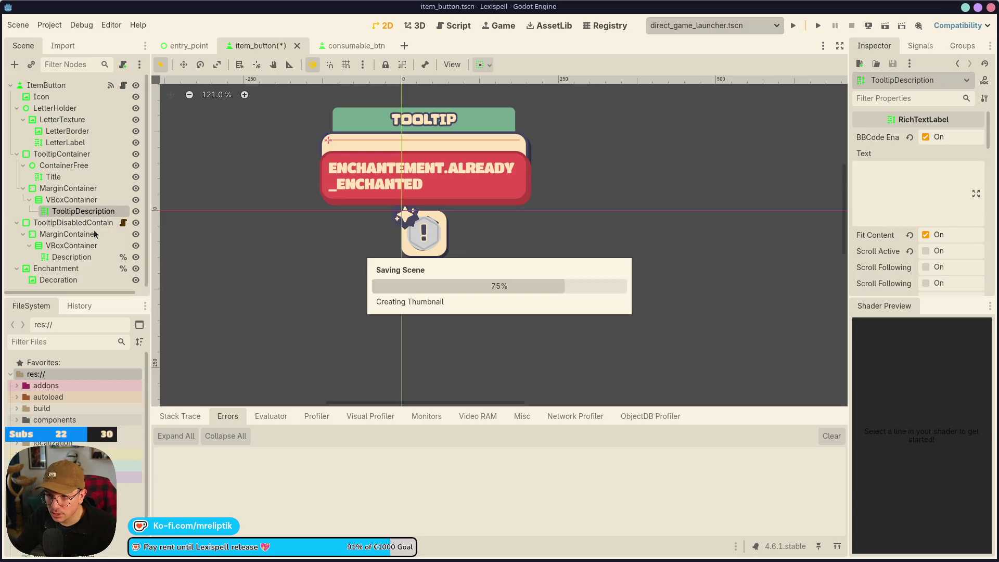
In item_button.gd, delete the old node path from the description_lbl declaration on line 66
{"action": "left_click", "coordinate": [123, 85]}
{"action": "left_click", "coordinate": [111, 85]}
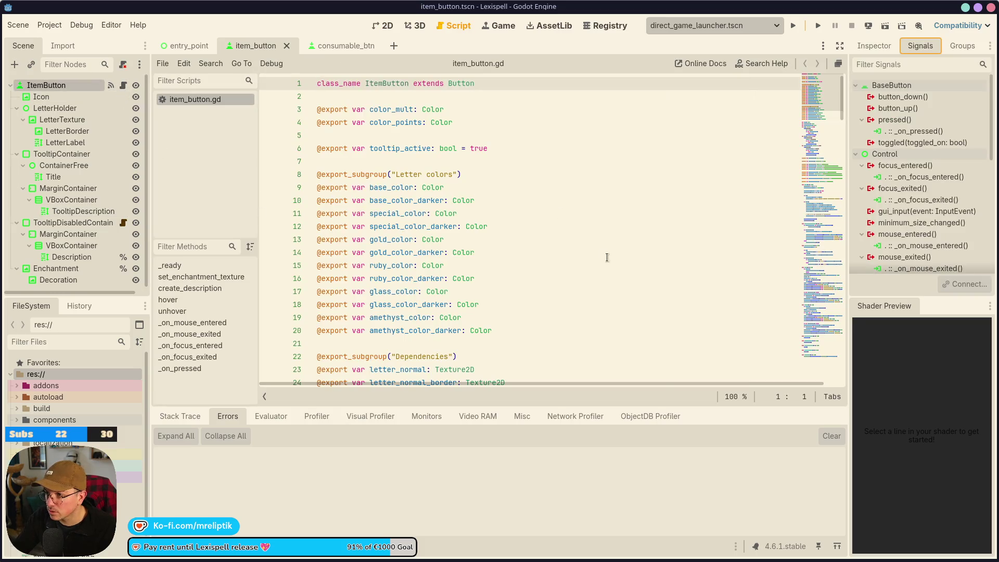
{"action": "left_click", "coordinate": [172, 546]}
{"action": "left_click", "coordinate": [172, 547]}
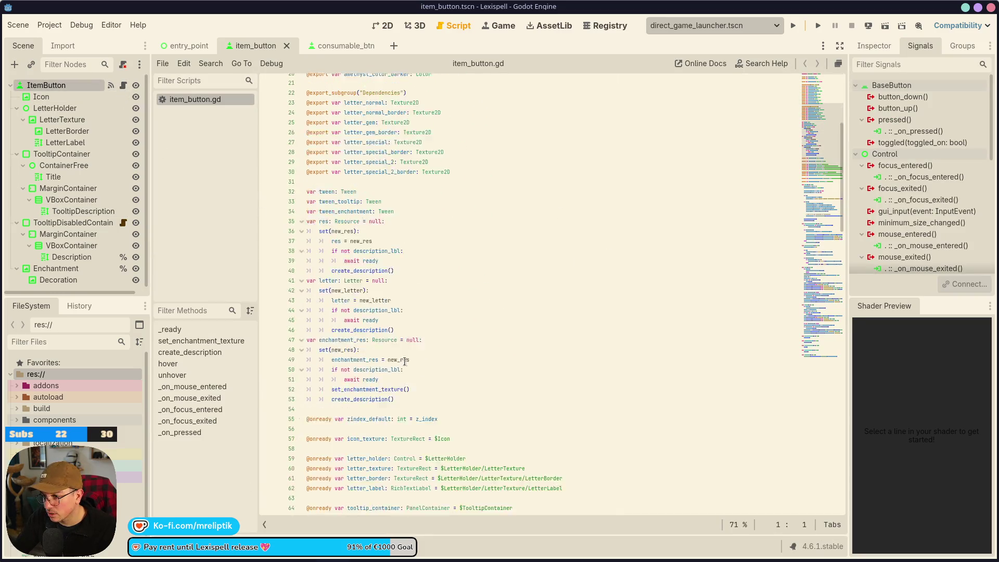
{"action": "scroll", "coordinate": [493, 292], "scroll_direction": "down", "scroll_amount": 10}
{"action": "left_click", "coordinate": [494, 309]}
{"action": "scroll", "coordinate": [536, 319], "scroll_direction": "up", "scroll_amount": 3, "text": "ctrl"}
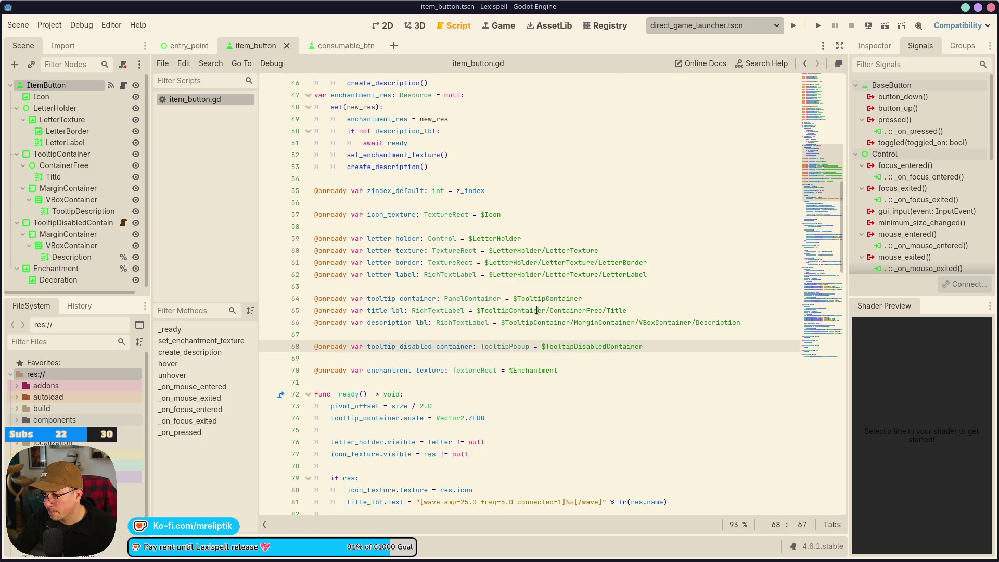
{"action": "left_click", "coordinate": [550, 287]}
{"action": "key", "text": "shift+End"}
{"action": "key", "text": "Delete"}
Make TooltipDescription a unique name, bind line 66 to %TooltipDescription, save, and run
{"action": "left_click", "coordinate": [66, 208]}
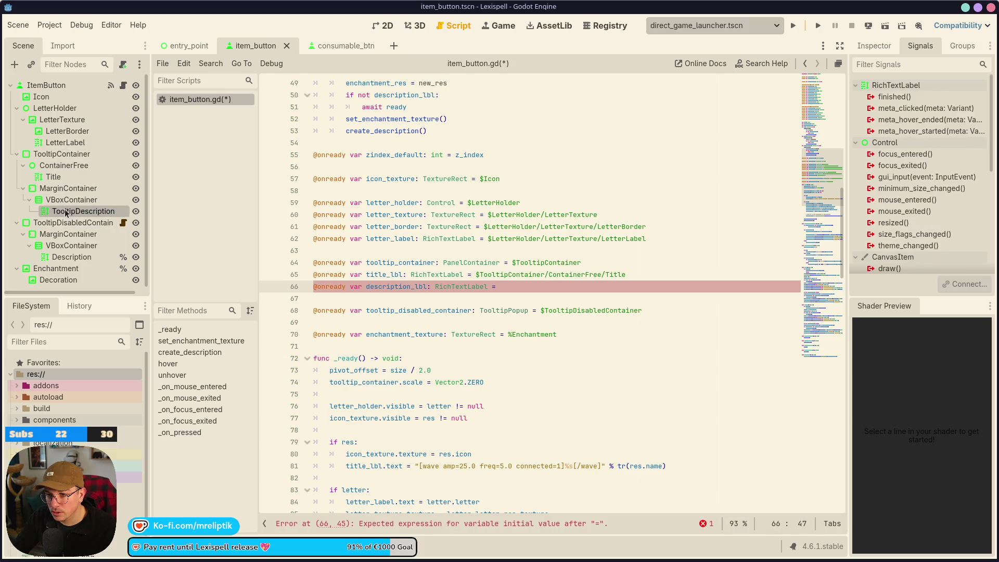
{"action": "right_click", "coordinate": [66, 209]}
{"action": "left_click", "coordinate": [104, 455]}
{"action": "mouse_move", "coordinate": [86, 211]}
{"action": "left_mouse_down"}
{"action": "mouse_move", "coordinate": [549, 289]}
{"action": "mouse_move", "coordinate": [543, 298]}
{"action": "left_mouse_up"}
{"action": "key", "text": "ctrl+s"}
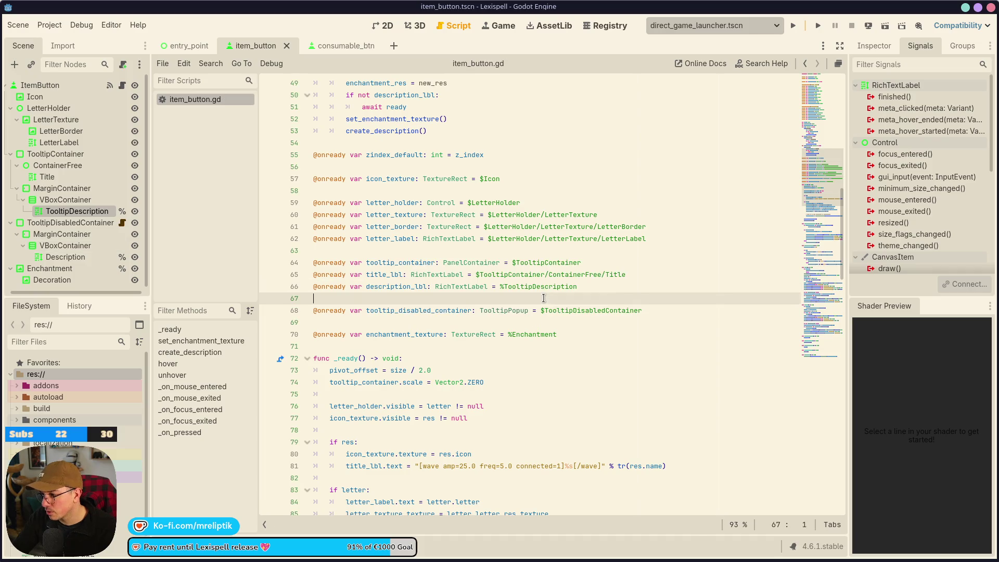
{"action": "left_click", "coordinate": [879, 26]}
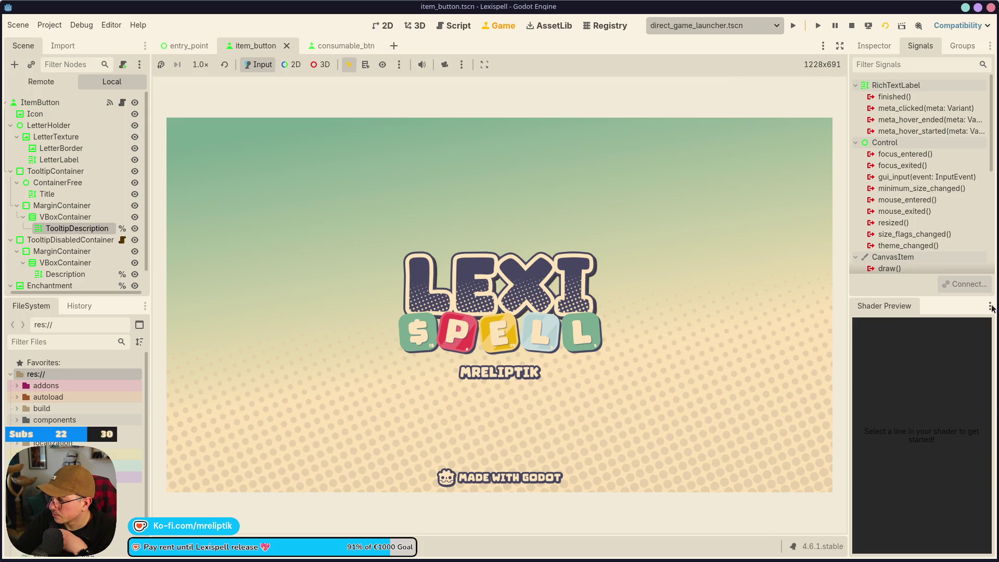
Close the shader preview panel and inspect TooltipDisabledContainer's tooltip text property
{"action": "left_click", "coordinate": [990, 306]}
{"action": "left_click", "coordinate": [932, 394]}
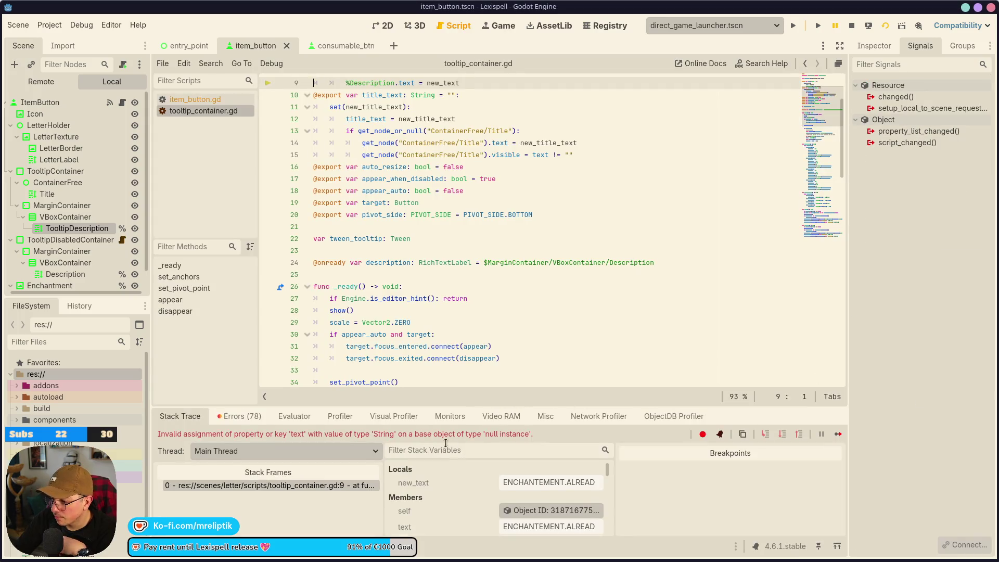
{"action": "scroll", "coordinate": [470, 281], "scroll_direction": "up", "scroll_amount": 3}
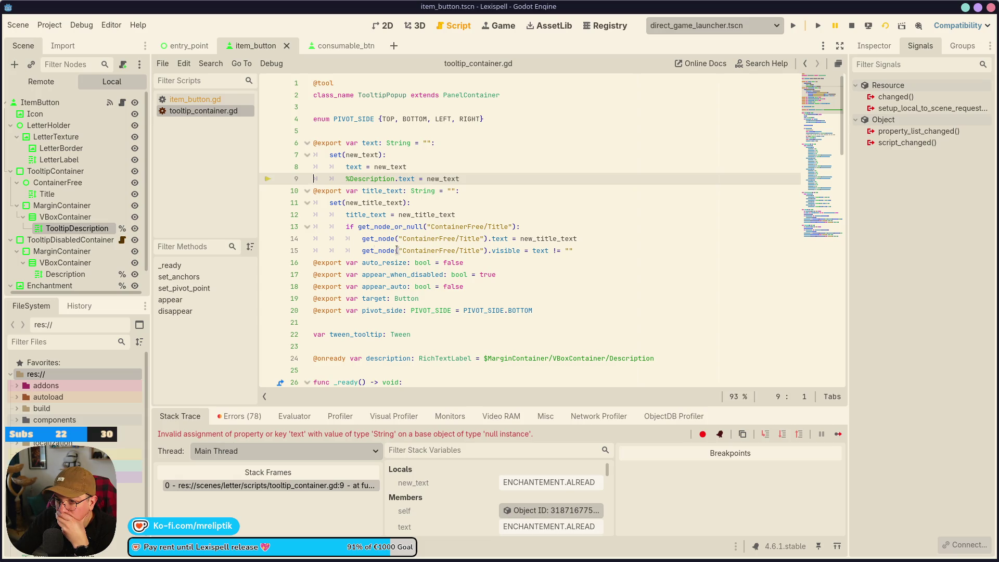
{"action": "scroll", "coordinate": [67, 250], "scroll_direction": "down", "scroll_amount": 1}
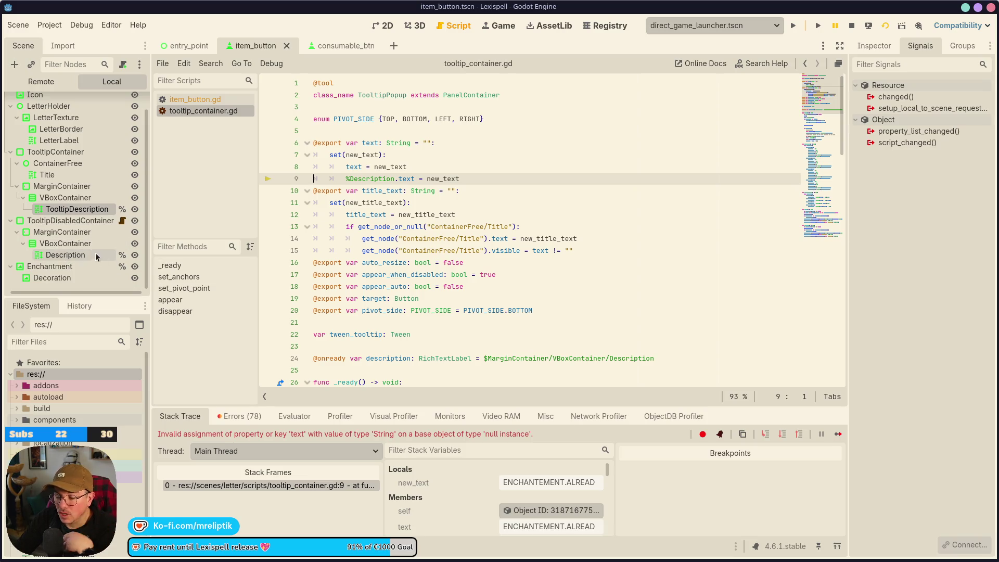
{"action": "left_click", "coordinate": [75, 221]}
{"action": "left_click", "coordinate": [384, 26]}
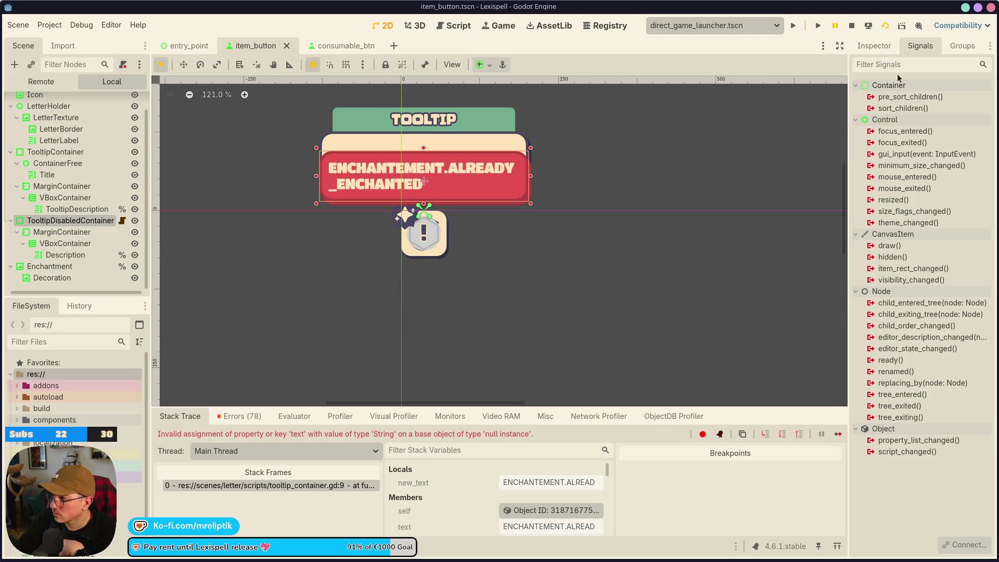
{"action": "left_click", "coordinate": [874, 48]}
{"action": "left_click", "coordinate": [950, 136]}
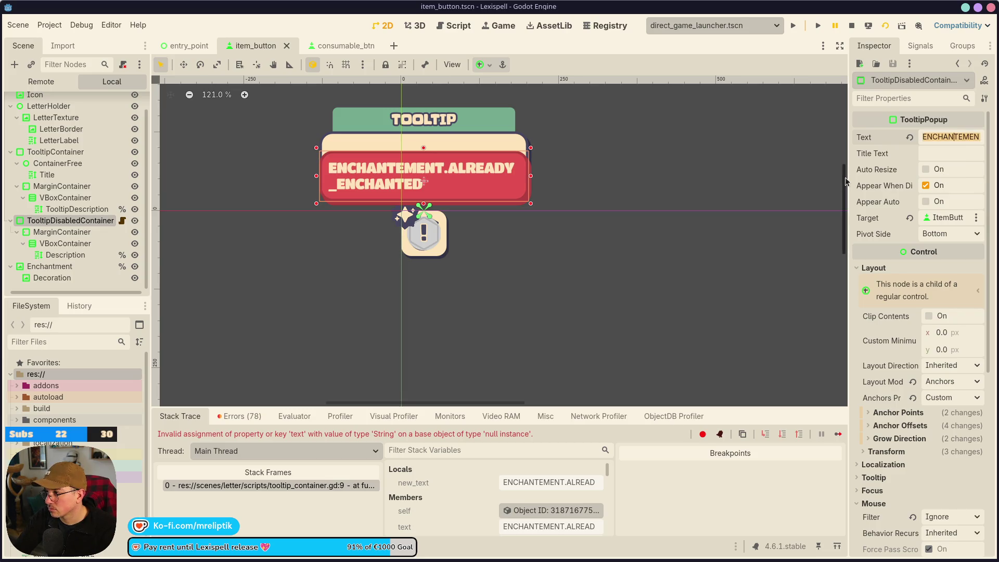
Delete the TooltipDisabledContainer node, save the scene, and restart the game
{"action": "left_click", "coordinate": [91, 209]}
{"action": "left_click", "coordinate": [91, 220]}
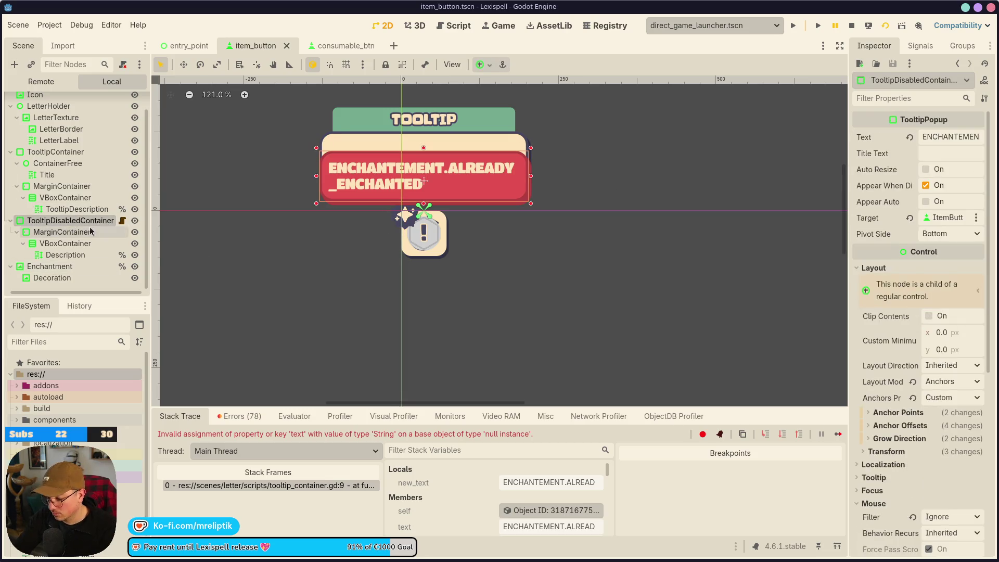
{"action": "key", "text": "Delete"}
{"action": "key", "text": "Return"}
{"action": "key", "text": "ctrl+s"}
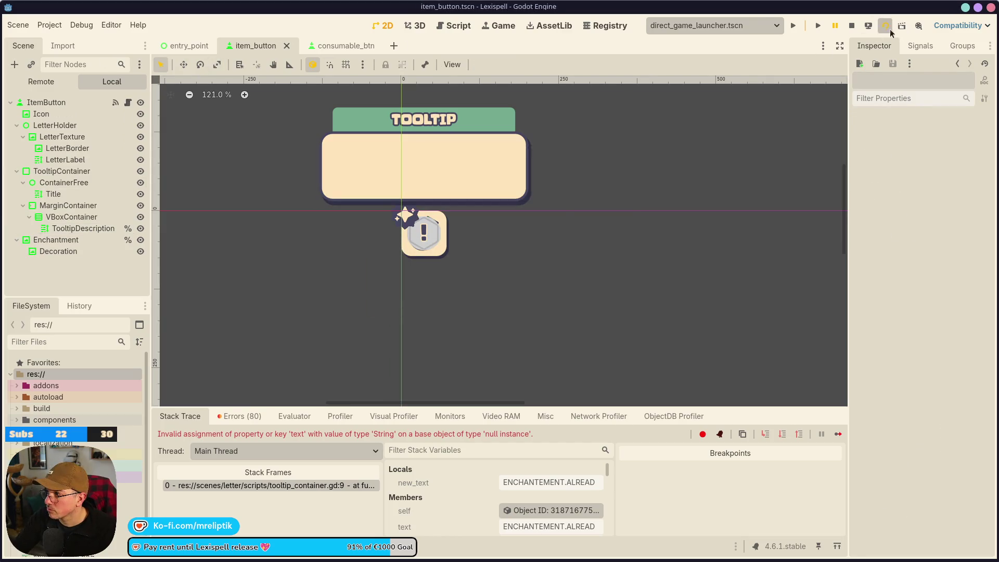
{"action": "left_click", "coordinate": [885, 25]}
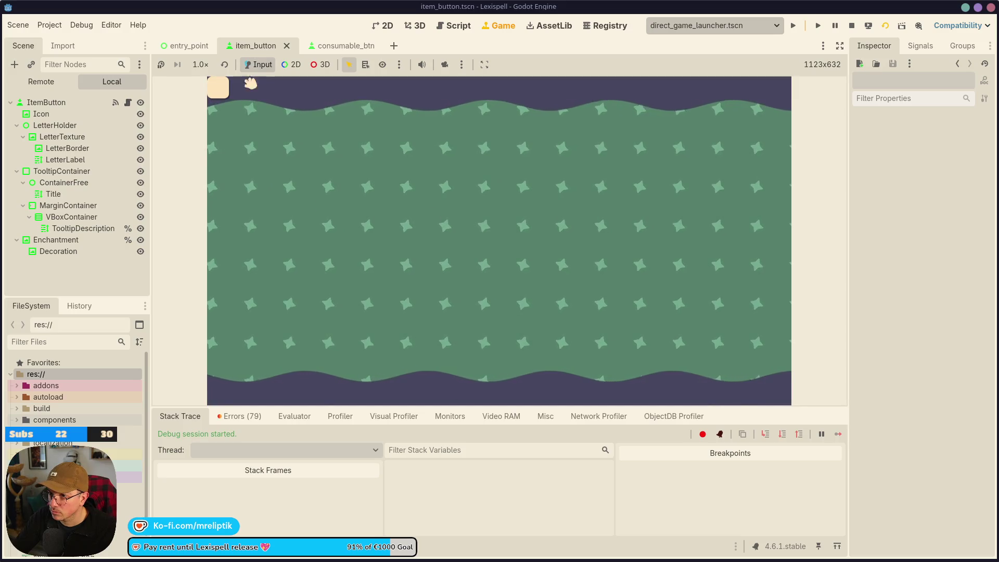
Stop the game and paste consumable_btn's MessageContainer under ItemButton in the item_button scene
{"action": "left_click", "coordinate": [851, 26]}
{"action": "left_click", "coordinate": [333, 46]}
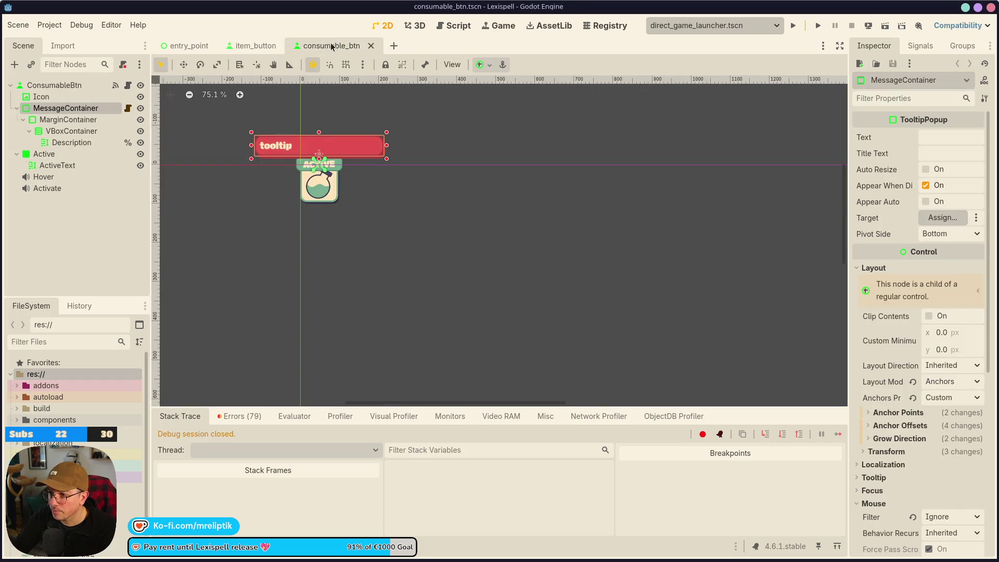
{"action": "left_click", "coordinate": [69, 108]}
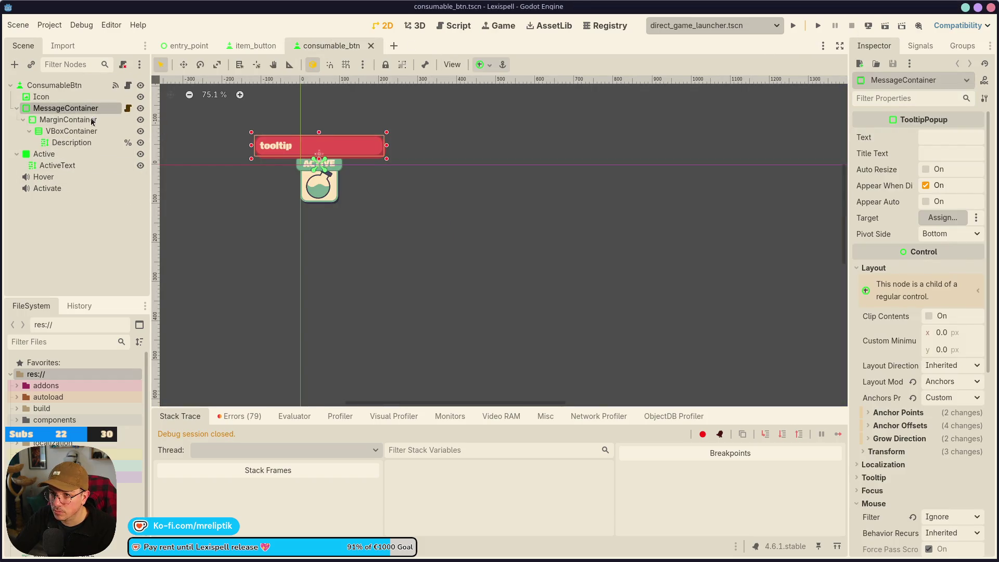
{"action": "left_click", "coordinate": [255, 45]}
{"action": "left_click", "coordinate": [58, 85]}
{"action": "key", "text": "ctrl+v"}
Move MessageContainer above Enchantment and save the item_button scene
{"action": "mouse_move", "coordinate": [56, 245]}
{"action": "left_mouse_down"}
{"action": "mouse_move", "coordinate": [47, 210]}
{"action": "mouse_move", "coordinate": [40, 221]}
{"action": "left_mouse_up"}
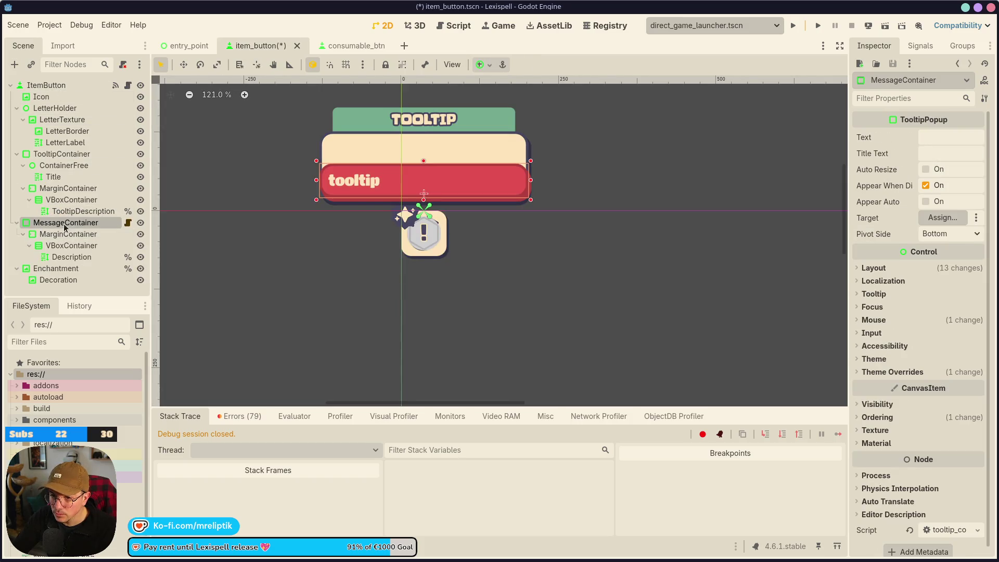
{"action": "scroll", "coordinate": [405, 218], "scroll_direction": "up", "scroll_amount": 2}
{"action": "scroll", "coordinate": [405, 219], "scroll_direction": "up", "scroll_amount": 7}
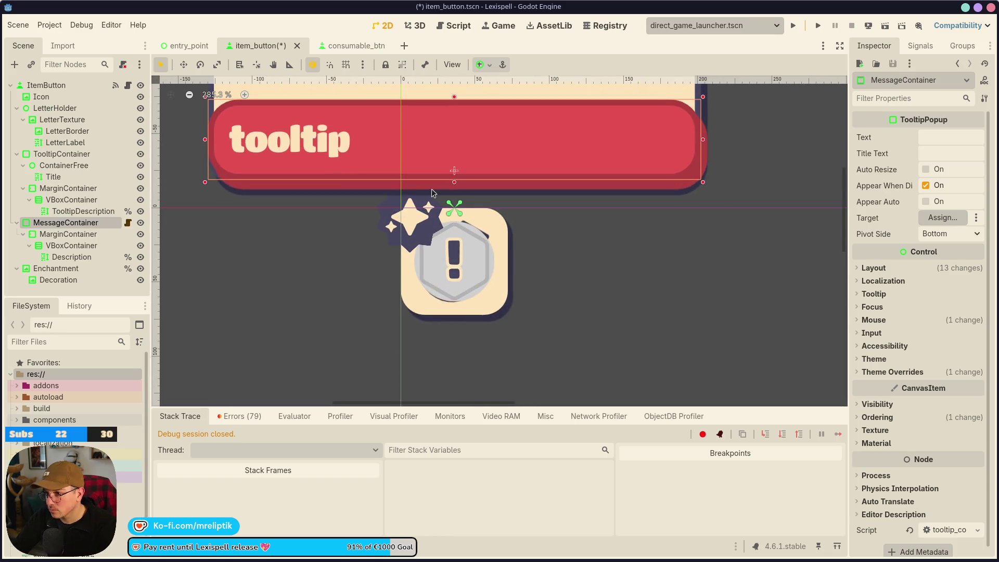
{"action": "scroll", "coordinate": [431, 193], "scroll_direction": "down", "scroll_amount": 2}
{"action": "key", "text": "ctrl+s"}
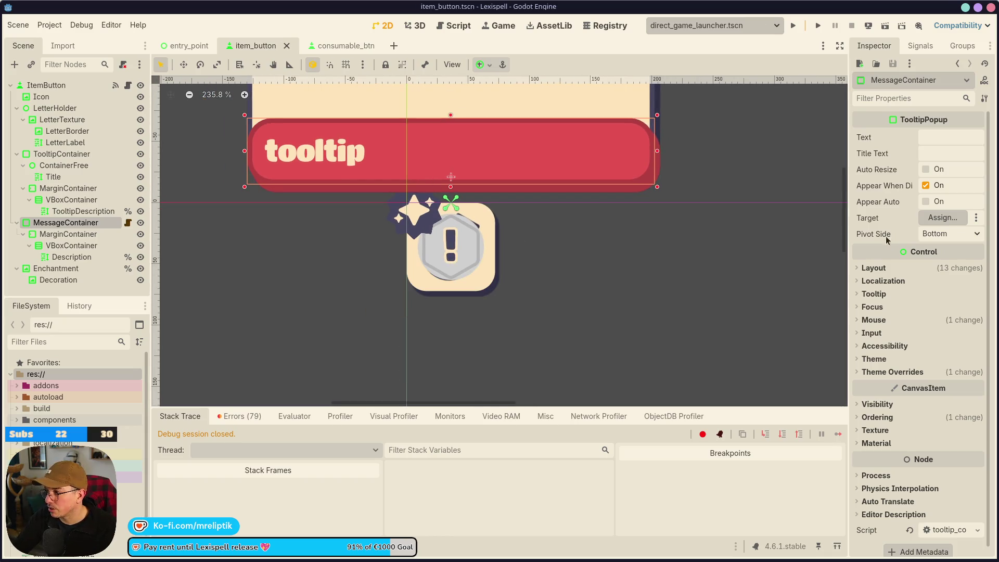
Set the MessageContainer tooltip's target node to ItemButton
{"action": "left_click_drag", "start_coordinate": [848, 215], "coordinate": [754, 216]}
{"action": "left_click", "coordinate": [918, 216]}
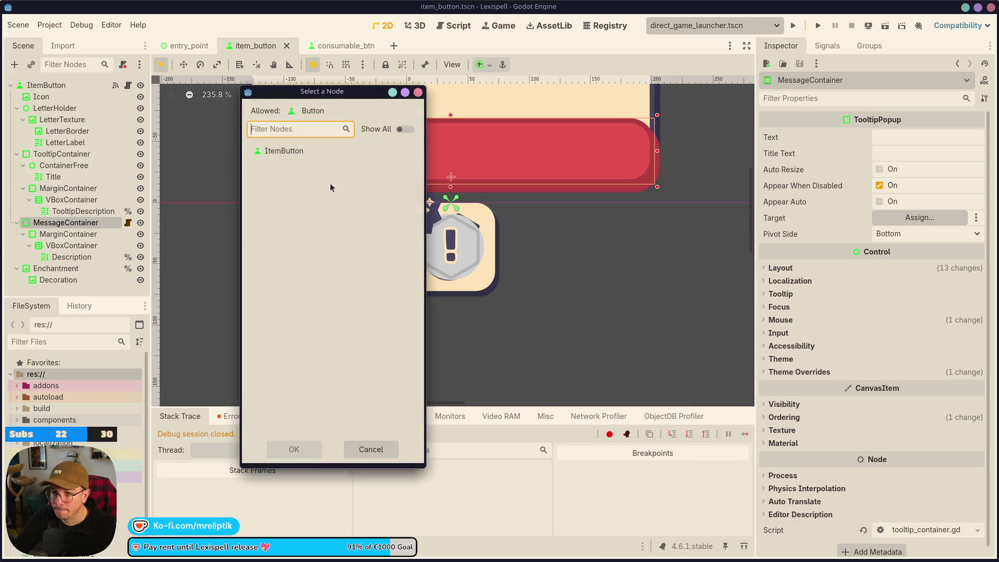
{"action": "double_click", "coordinate": [281, 149]}
{"action": "scroll", "coordinate": [545, 279], "scroll_direction": "down", "scroll_amount": 6}
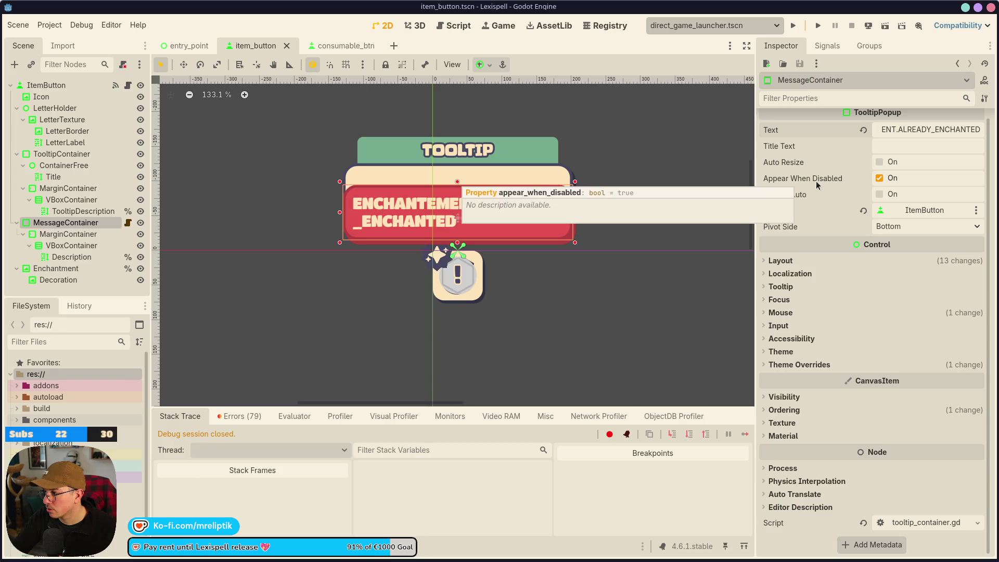
{"action": "scroll", "coordinate": [435, 238], "scroll_direction": "up", "scroll_amount": 2}
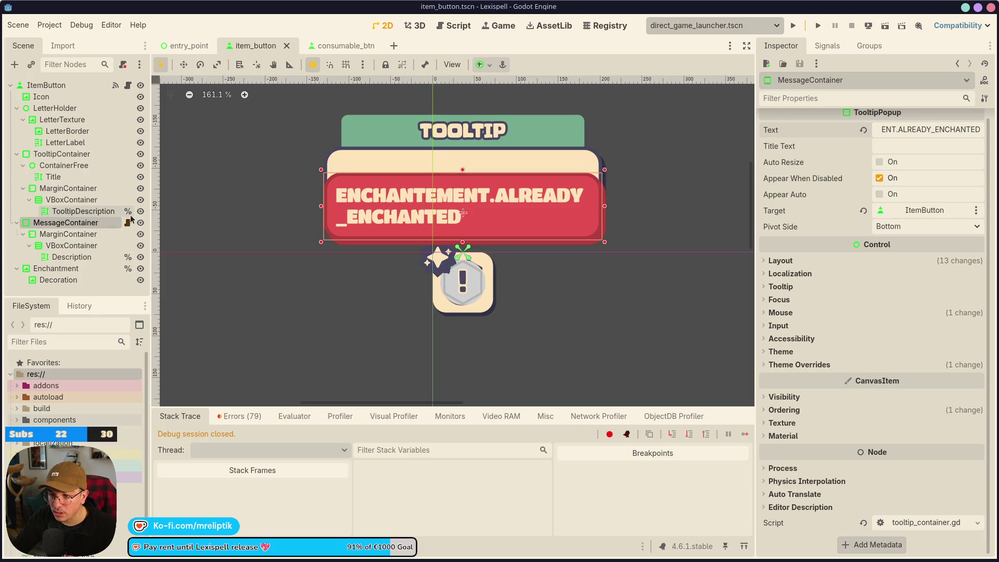
Review item_button.gd and the appear function in MessageContainer's tooltip_container script
{"action": "left_click", "coordinate": [127, 85]}
{"action": "scroll", "coordinate": [373, 312], "scroll_direction": "down", "scroll_amount": 10}
{"action": "scroll", "coordinate": [373, 370], "scroll_direction": "down", "scroll_amount": 7}
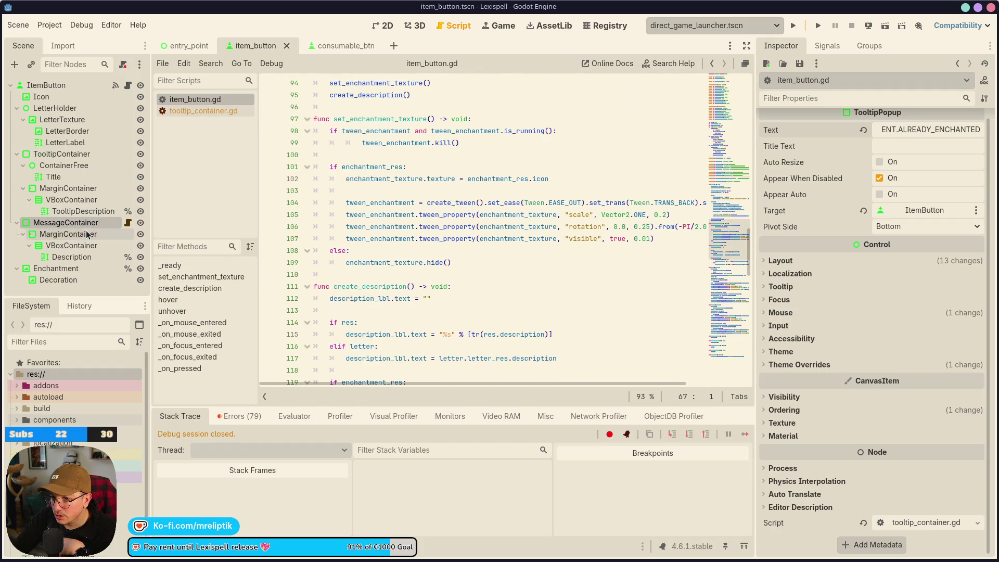
{"action": "left_click", "coordinate": [128, 223]}
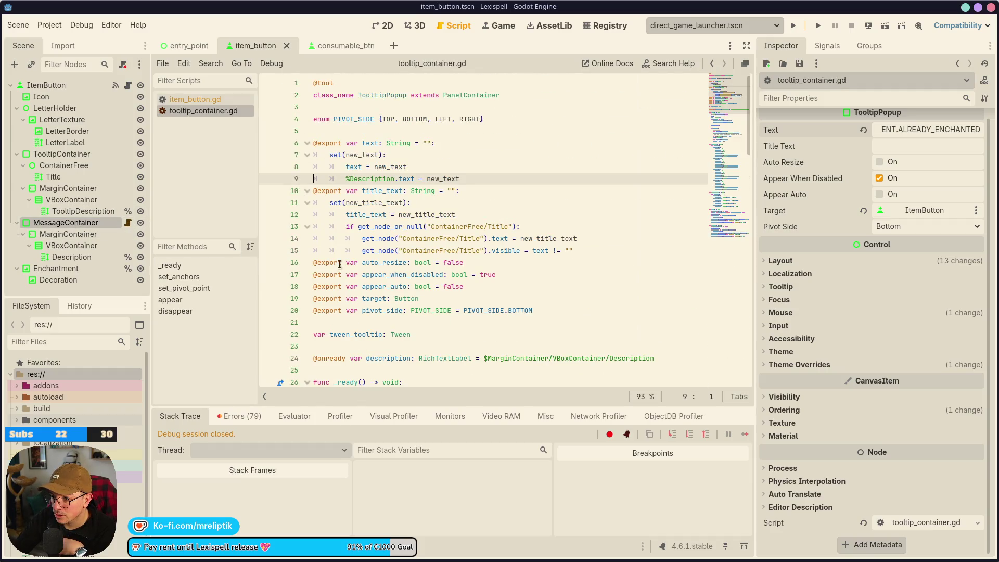
{"action": "scroll", "coordinate": [390, 289], "scroll_direction": "down", "scroll_amount": 6}
{"action": "scroll", "coordinate": [389, 290], "scroll_direction": "down", "scroll_amount": 20}
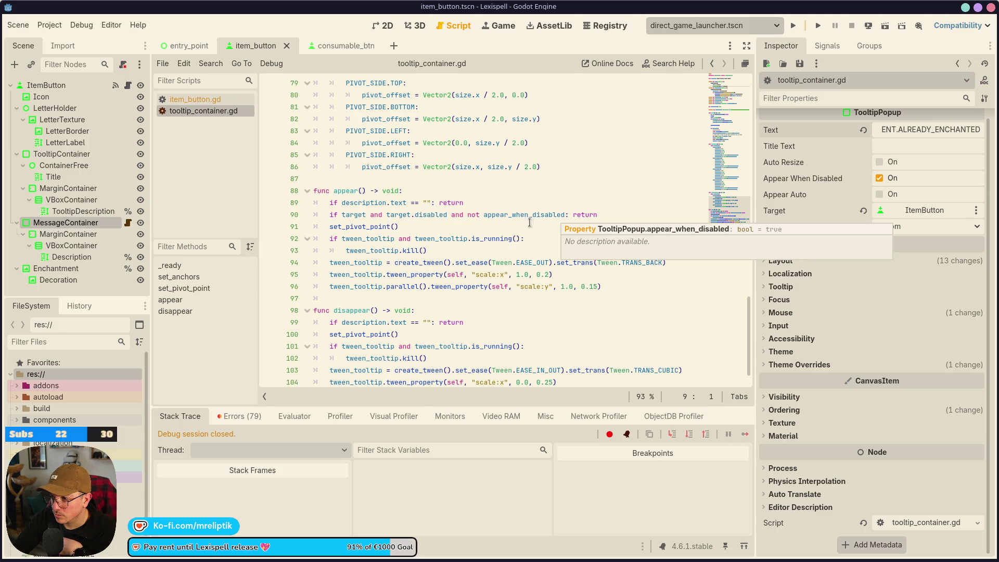
{"action": "mouse_move", "coordinate": [503, 241]}
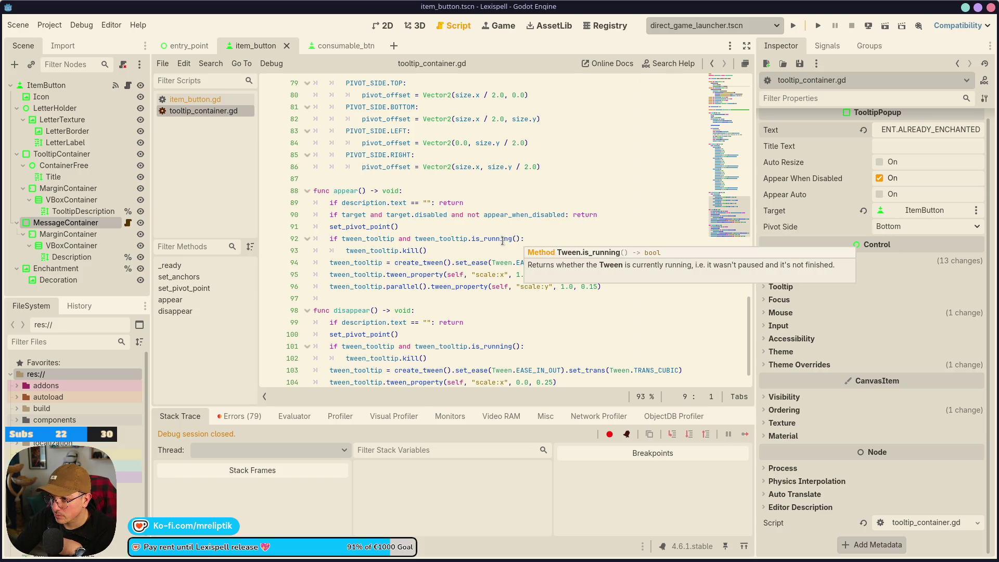
{"action": "left_click", "coordinate": [170, 299]}
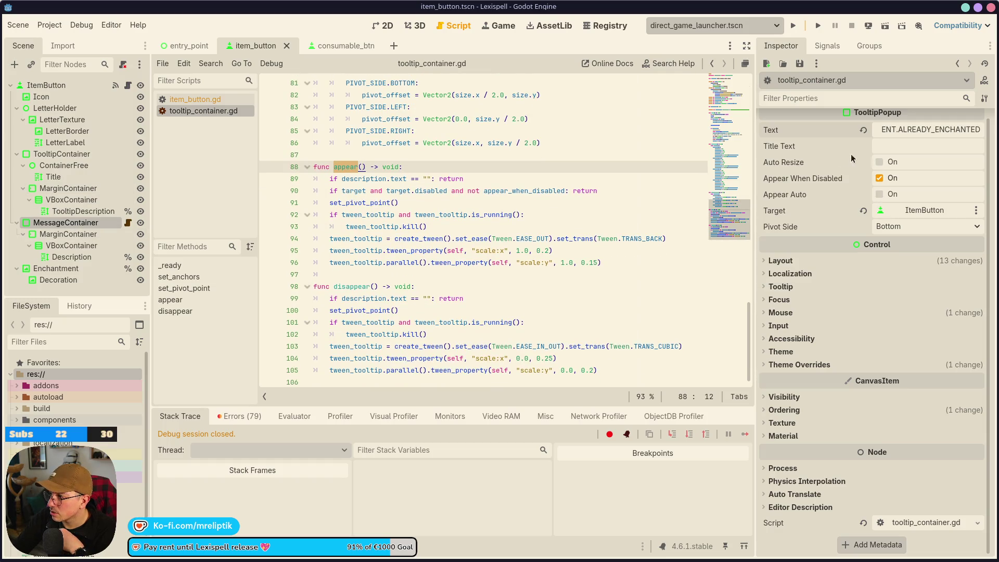
Turn on automatic appearing for the MessageContainer tooltip and save the scene
{"action": "left_click", "coordinate": [879, 194]}
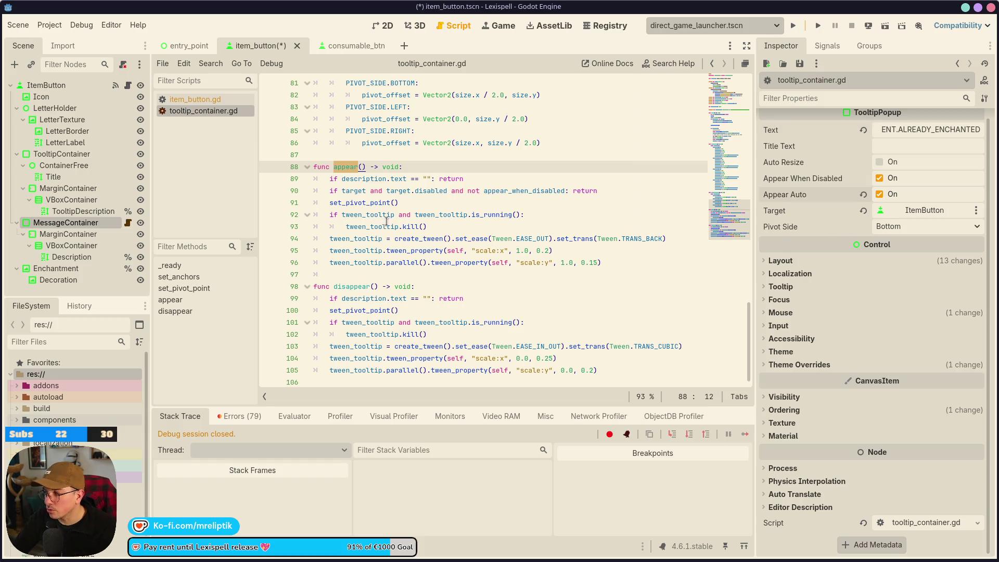
{"action": "left_click", "coordinate": [128, 84]}
{"action": "left_click", "coordinate": [391, 26]}
{"action": "key", "text": "ctrl+s"}
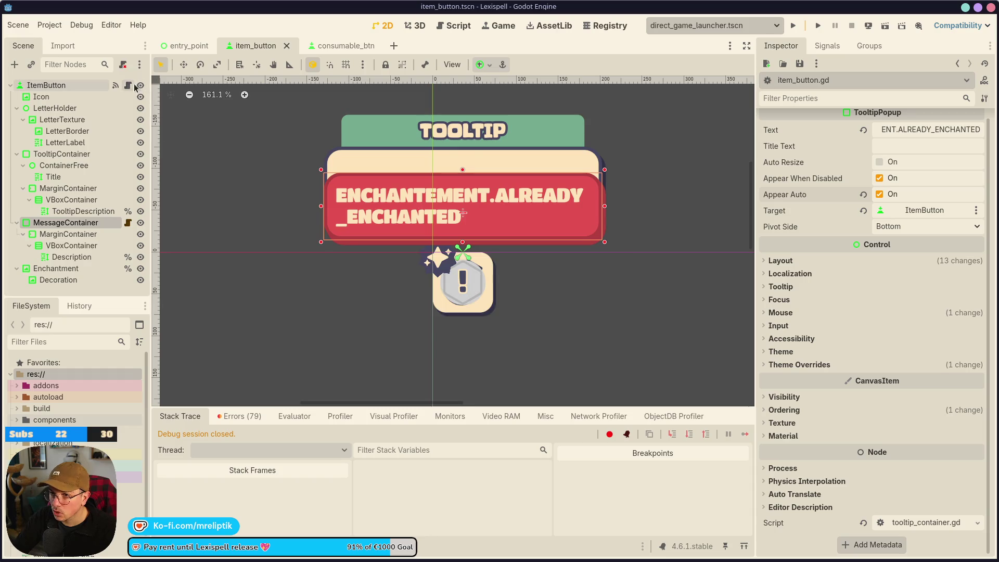
{"action": "key", "text": "ctrl+F3"}
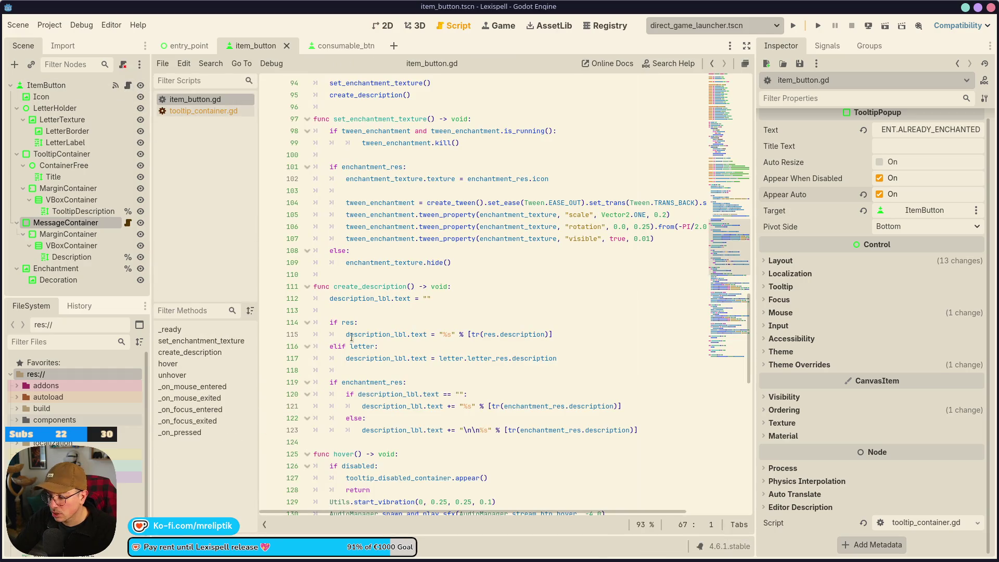
{"action": "scroll", "coordinate": [469, 260], "scroll_direction": "down", "scroll_amount": 3}
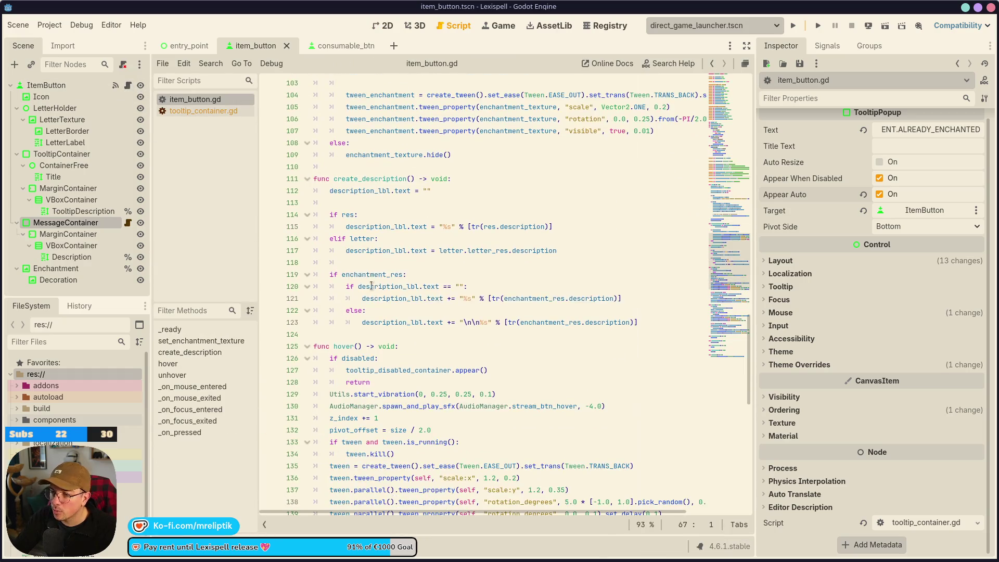
Leave the tooltip with Appear Auto off and Appear When Disabled on, saving the scene
{"action": "left_click", "coordinate": [879, 178]}
{"action": "left_click", "coordinate": [880, 194]}
{"action": "key", "text": "ctrl+s"}
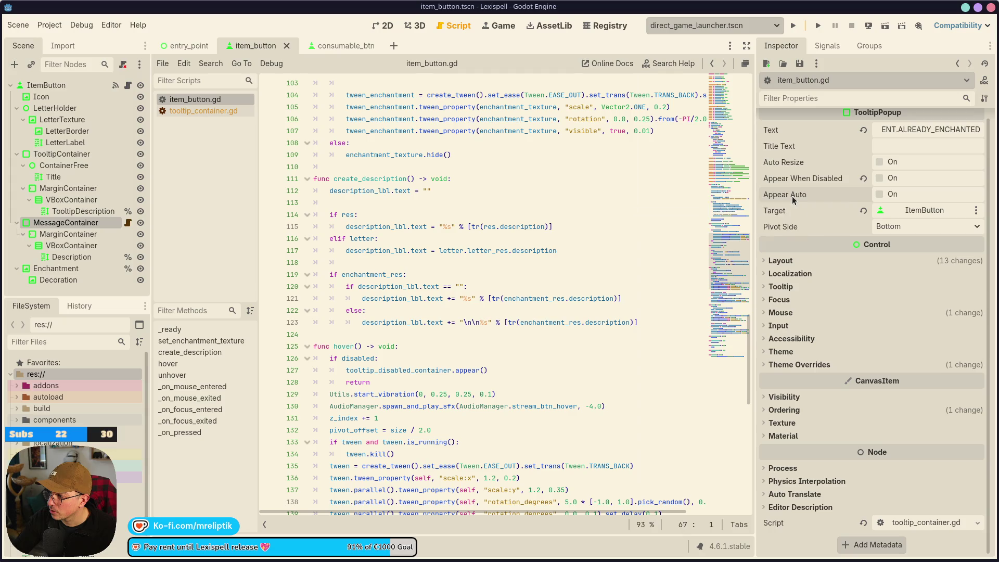
{"action": "left_click", "coordinate": [880, 178]}
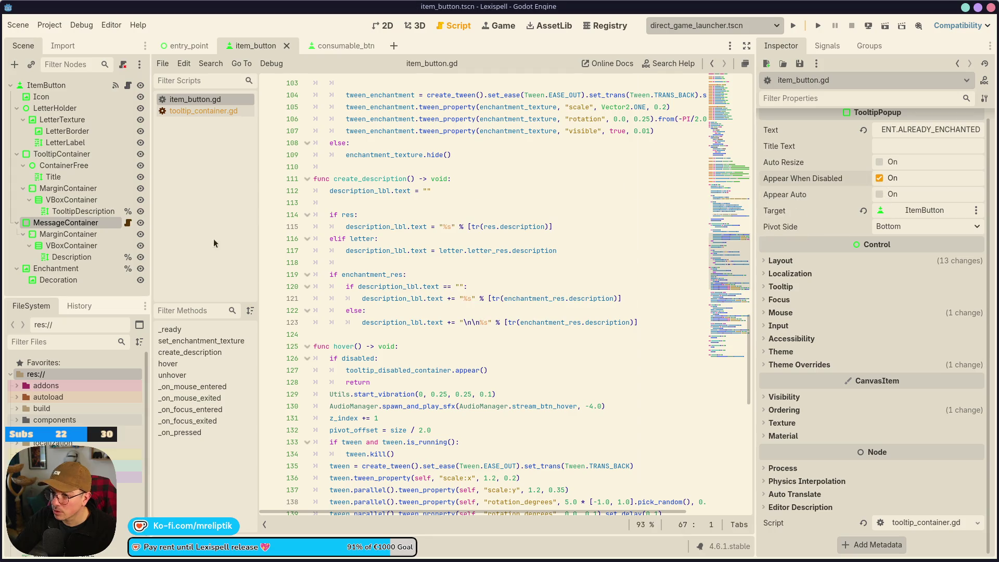
{"action": "left_click", "coordinate": [128, 86]}
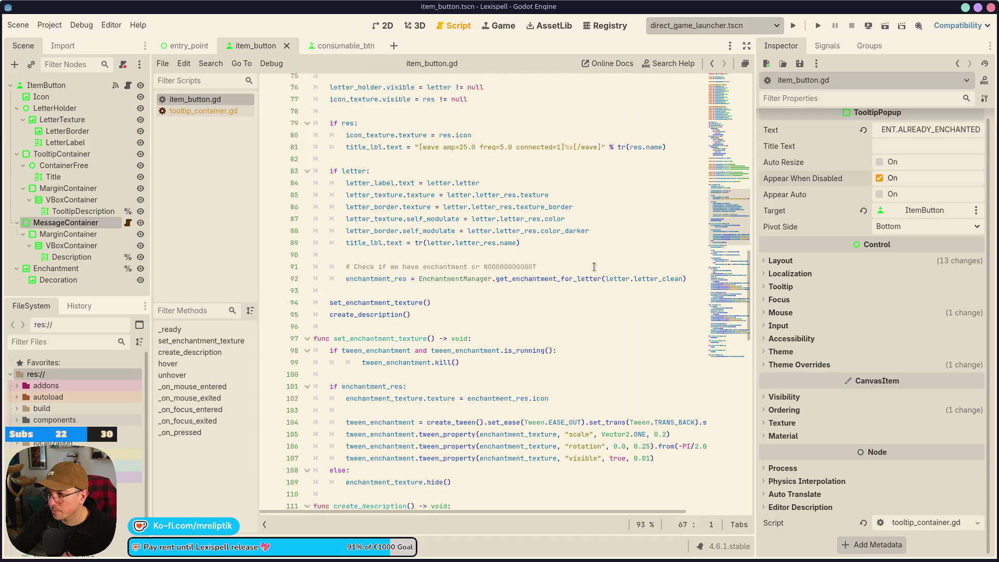
Change tooltip_disabled_container's path in item_button.gd to $MessageContainer, save, and run the scene
{"action": "double_click", "coordinate": [411, 344]}
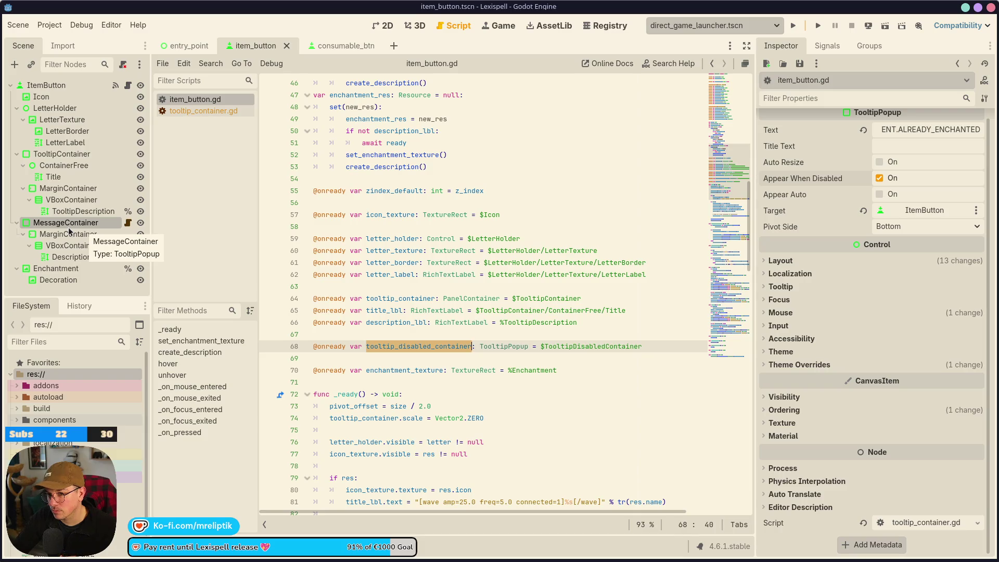
{"action": "key", "text": "End"}
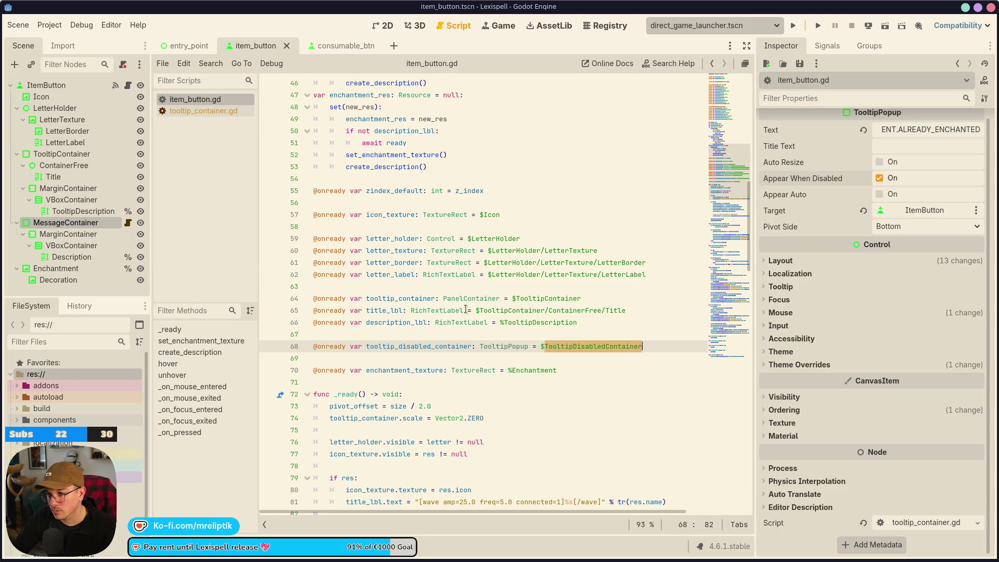
{"action": "type", "text": "$Mess"}
{"action": "key", "text": "Return"}
{"action": "key", "text": "ctrl+s"}
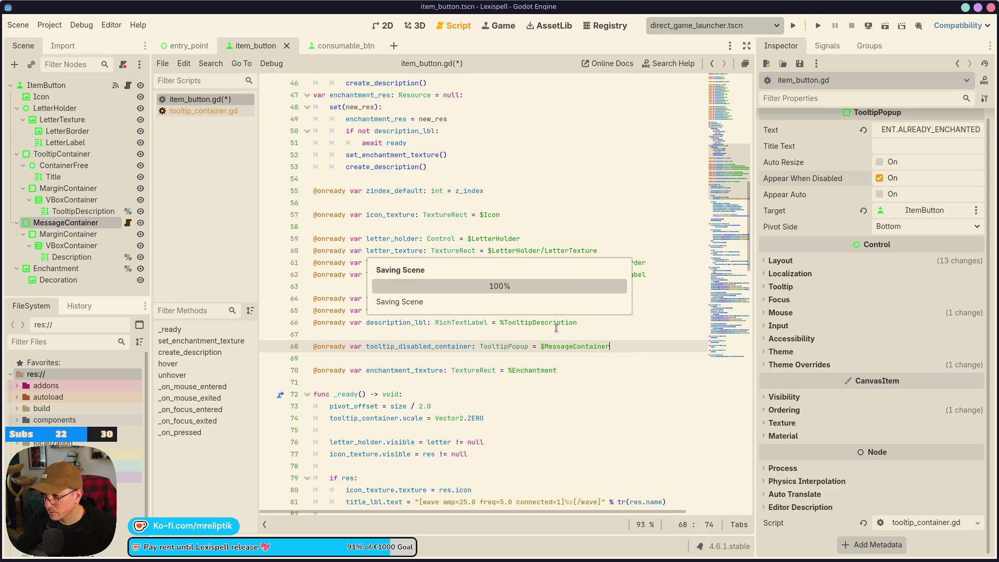
{"action": "left_click", "coordinate": [886, 28]}
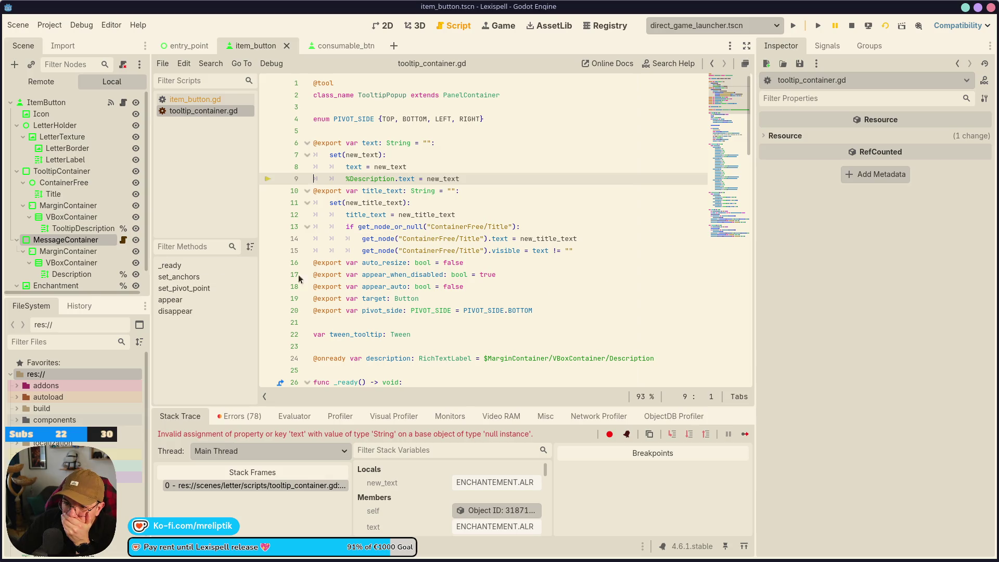
Read the Debugger errors reporting %Description not found in tooltip_container.gd, then return to item_button.gd
{"action": "scroll", "coordinate": [96, 258], "scroll_direction": "down", "scroll_amount": 2}
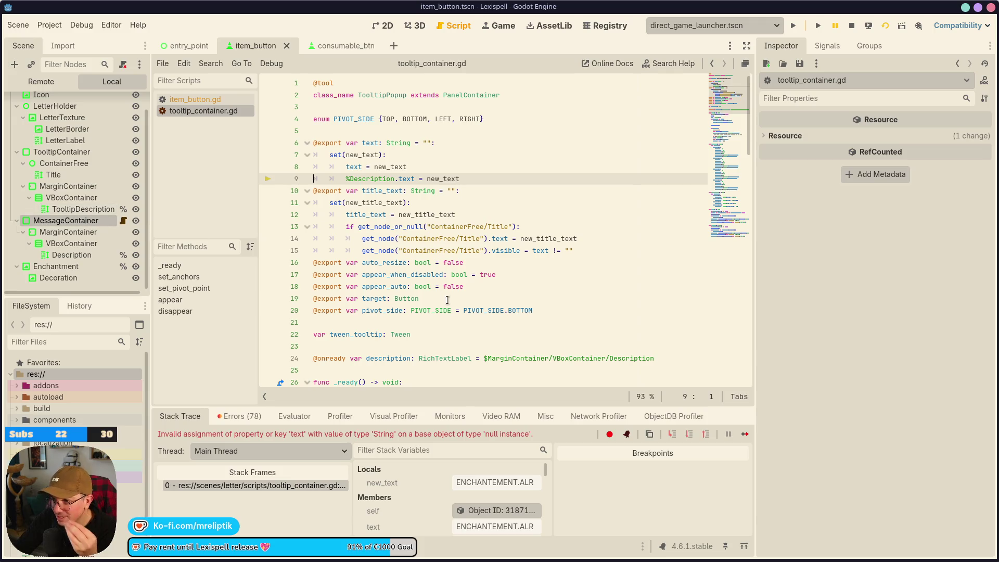
{"action": "left_click", "coordinate": [240, 416]}
{"action": "scroll", "coordinate": [345, 485], "scroll_direction": "down", "scroll_amount": 5}
{"action": "scroll", "coordinate": [342, 480], "scroll_direction": "down", "scroll_amount": 10}
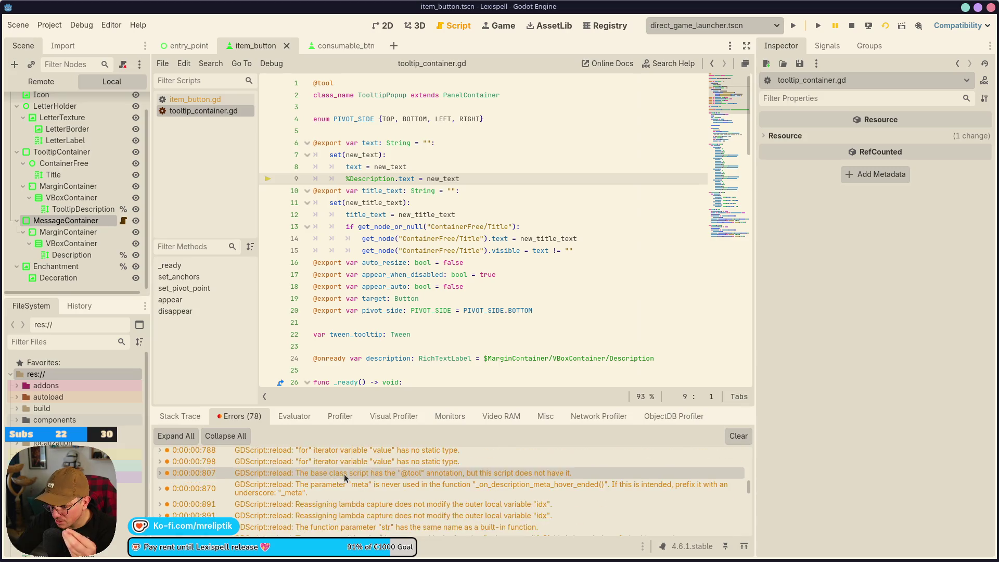
{"action": "left_click_drag", "start_coordinate": [749, 515], "coordinate": [747, 549]}
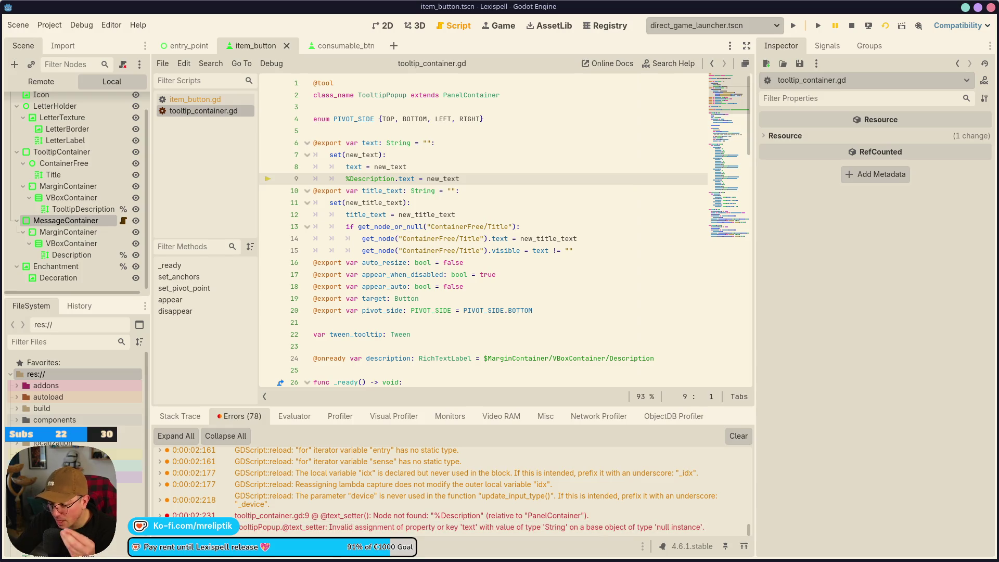
{"action": "scroll", "coordinate": [87, 218], "scroll_direction": "up", "scroll_amount": 1}
{"action": "left_click", "coordinate": [123, 102]}
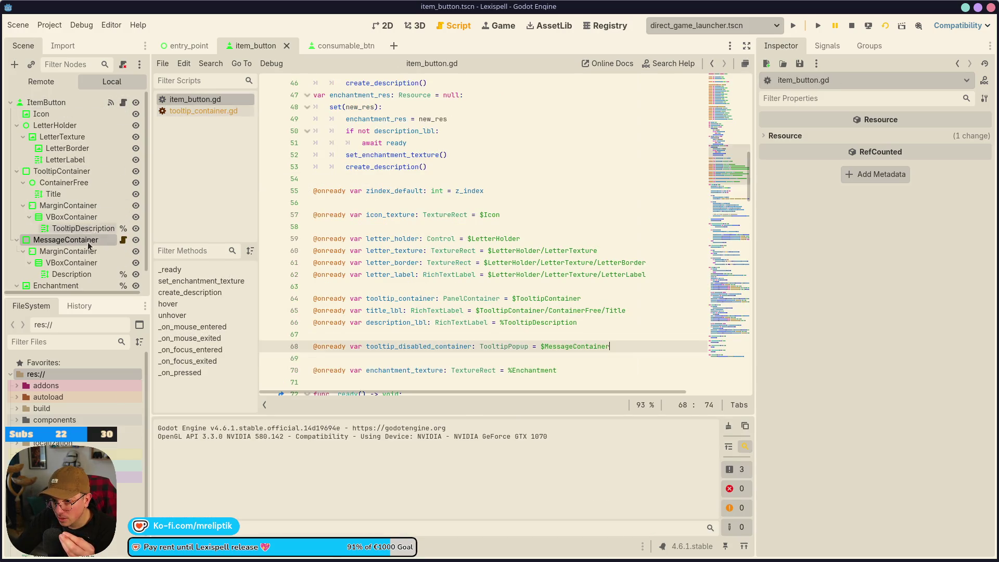
Compare the consumable_btn scene tree with the item_button scene
{"action": "scroll", "coordinate": [417, 297], "scroll_direction": "down", "scroll_amount": 7}
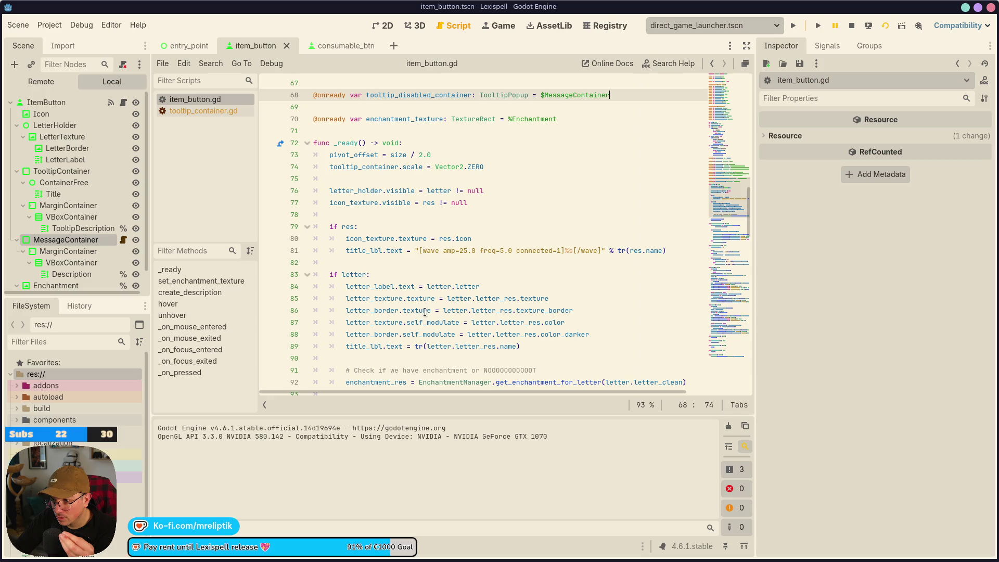
{"action": "scroll", "coordinate": [425, 312], "scroll_direction": "down", "scroll_amount": 4}
{"action": "scroll", "coordinate": [411, 316], "scroll_direction": "down", "scroll_amount": 4}
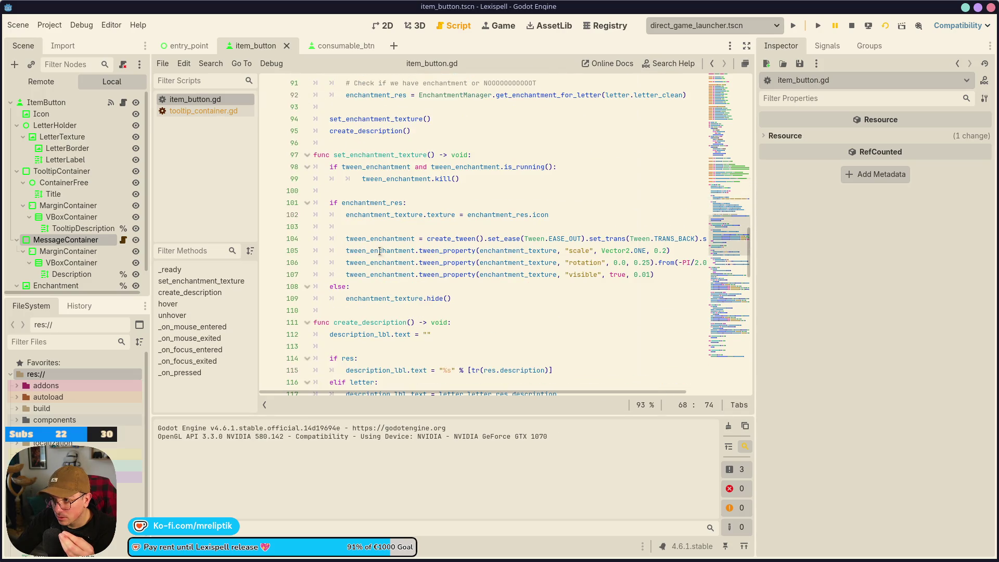
{"action": "left_click", "coordinate": [331, 46]}
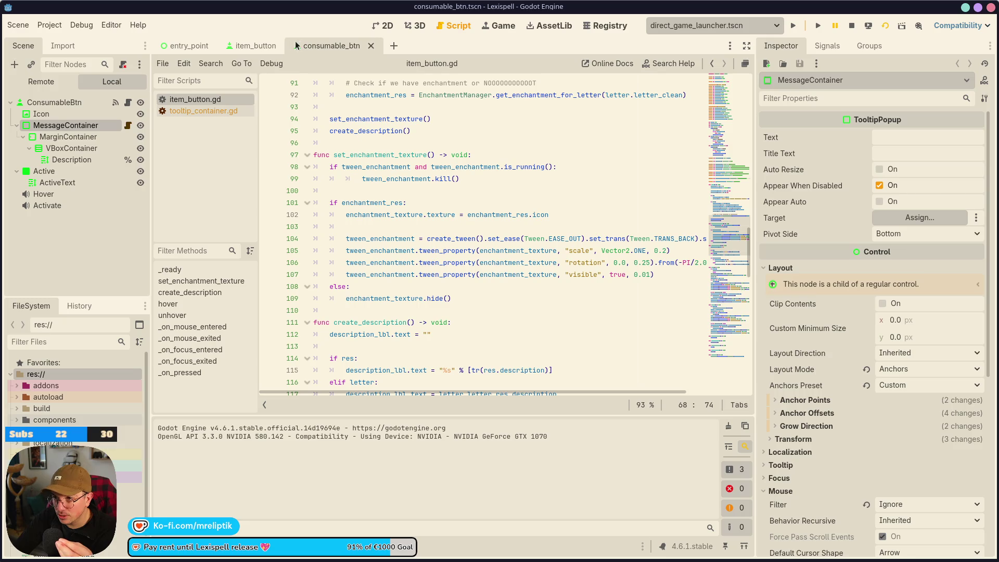
{"action": "left_click", "coordinate": [255, 46]}
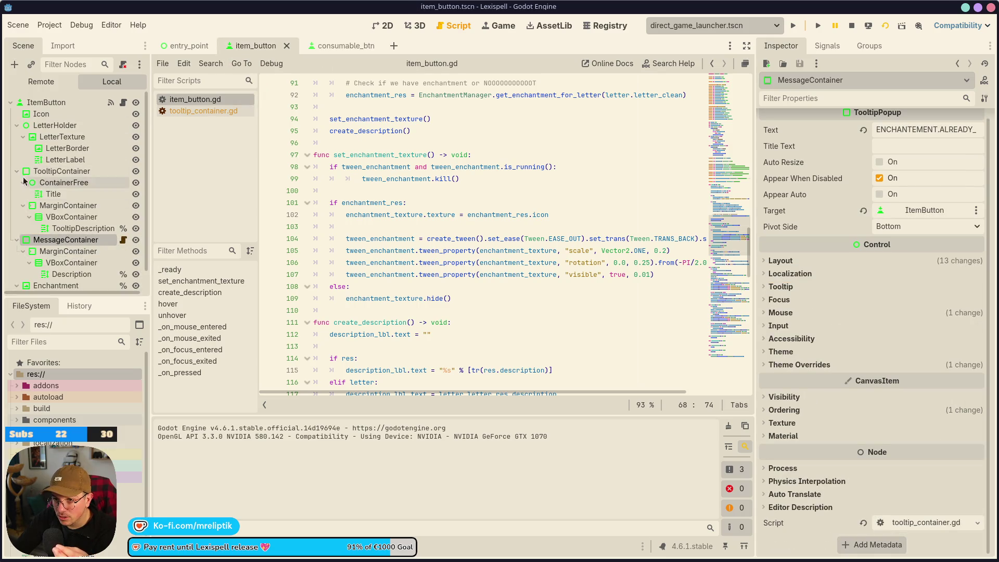
Reorder MessageContainer above TooltipContainer, undo the mistaken reparent, save, and rerun the game
{"action": "left_click", "coordinate": [17, 171]}
{"action": "double_click", "coordinate": [73, 183]}
{"action": "mouse_move", "coordinate": [74, 184]}
{"action": "left_mouse_down"}
{"action": "mouse_move", "coordinate": [55, 162]}
{"action": "mouse_move", "coordinate": [25, 169]}
{"action": "left_mouse_up"}
{"action": "left_click", "coordinate": [56, 161]}
{"action": "left_click", "coordinate": [78, 171]}
{"action": "key", "text": "ctrl+z"}
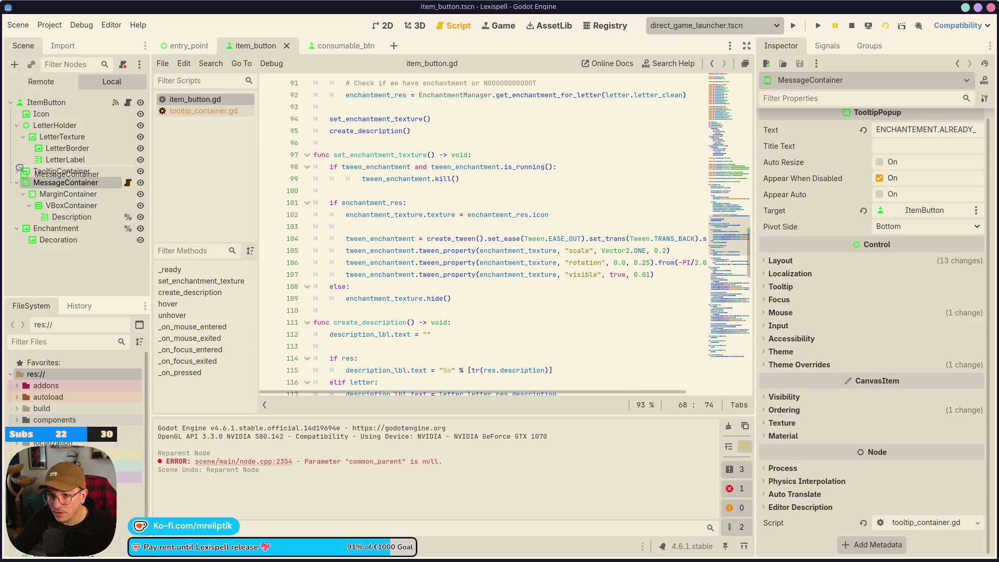
{"action": "key", "text": "ctrl+s"}
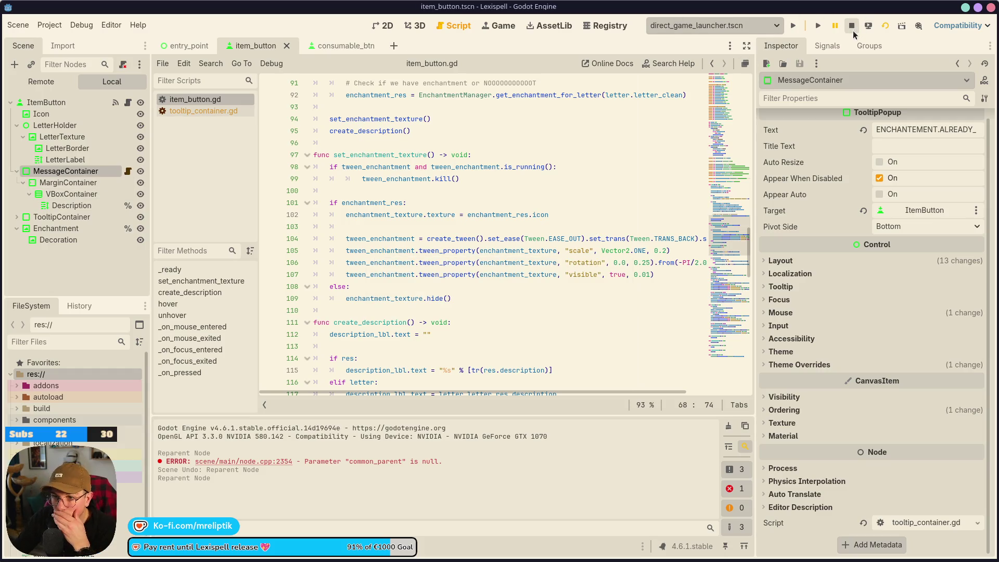
{"action": "left_click", "coordinate": [885, 25]}
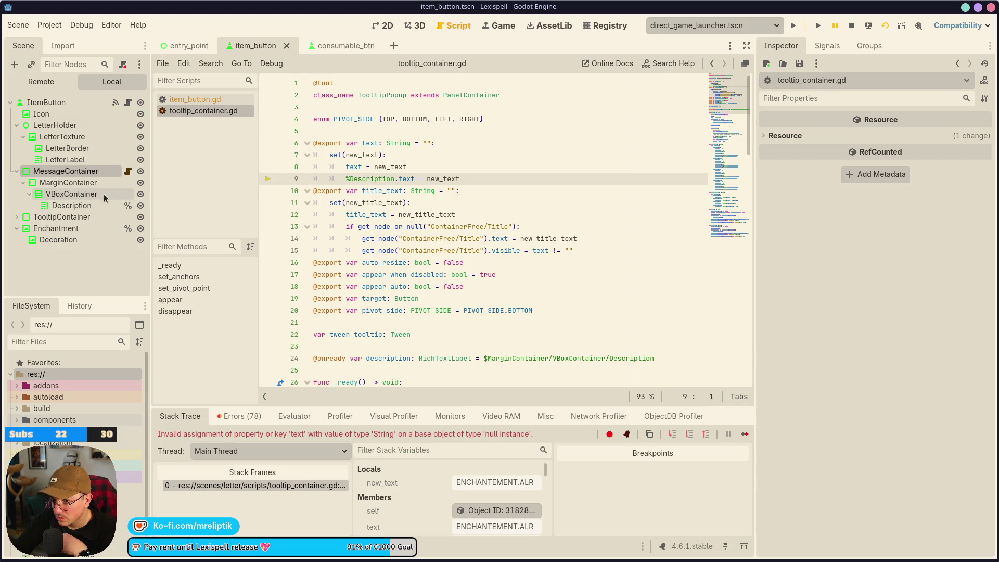
Compare MessageContainer's Description label against the consumable_btn tooltip, then view item_button.gd
{"action": "left_click", "coordinate": [84, 205]}
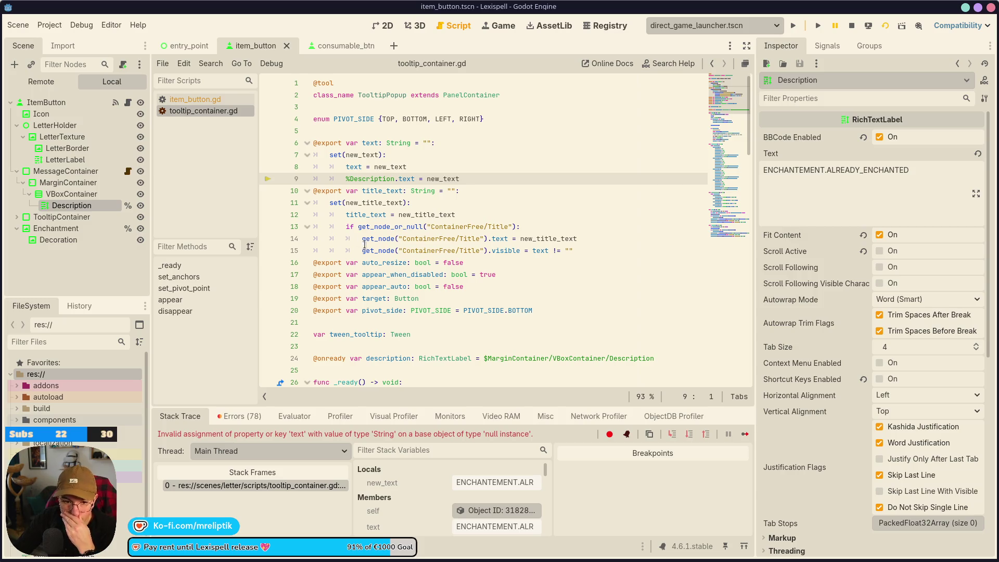
{"action": "left_click", "coordinate": [338, 45]}
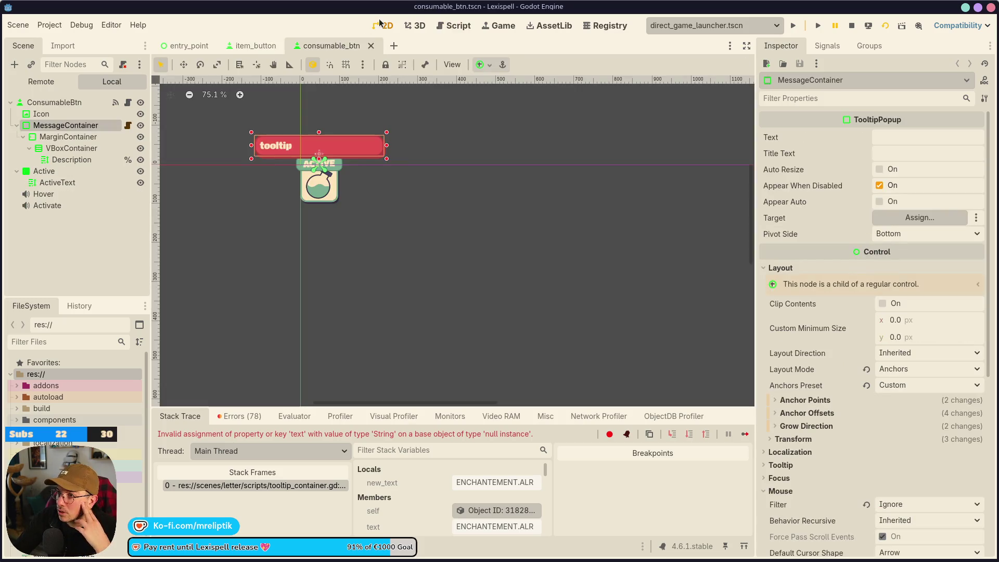
{"action": "left_click", "coordinate": [255, 45]}
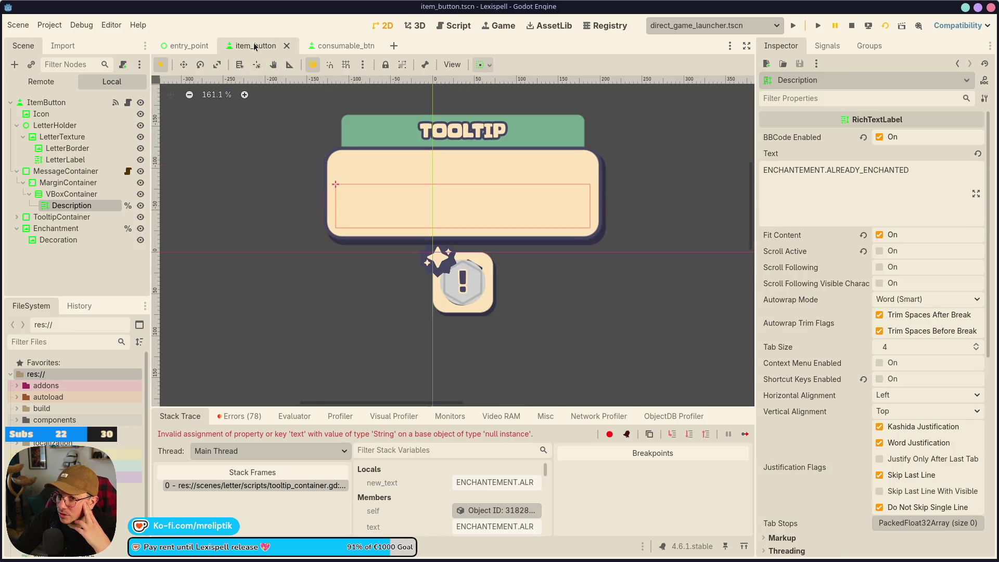
{"action": "left_click", "coordinate": [331, 45]}
{"action": "left_click", "coordinate": [256, 45]}
{"action": "left_click", "coordinate": [130, 103]}
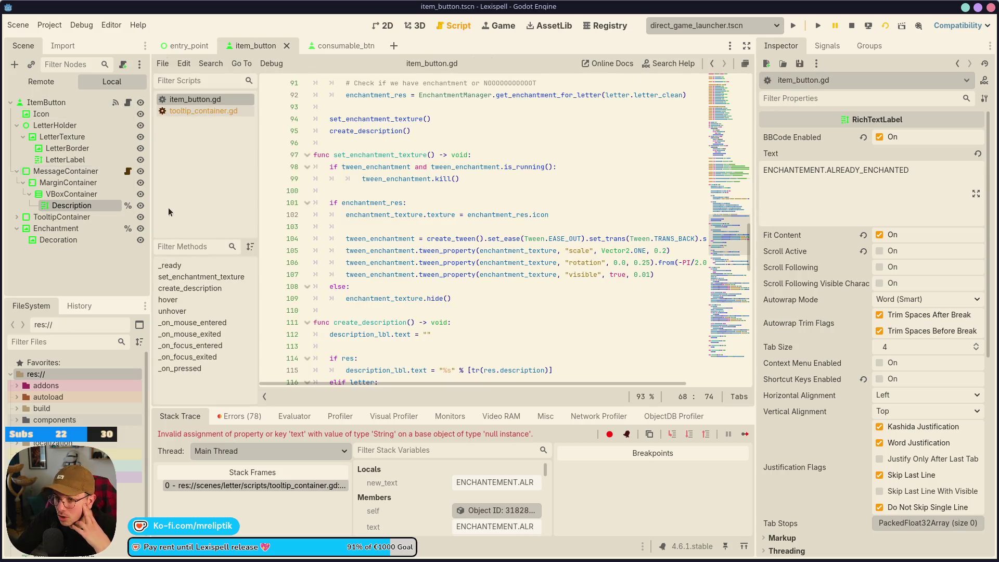
{"action": "scroll", "coordinate": [400, 250], "scroll_direction": "down", "scroll_amount": 2}
Stop the game and open the %Description error at tooltip_container.gd line 9
{"action": "left_click", "coordinate": [171, 558]}
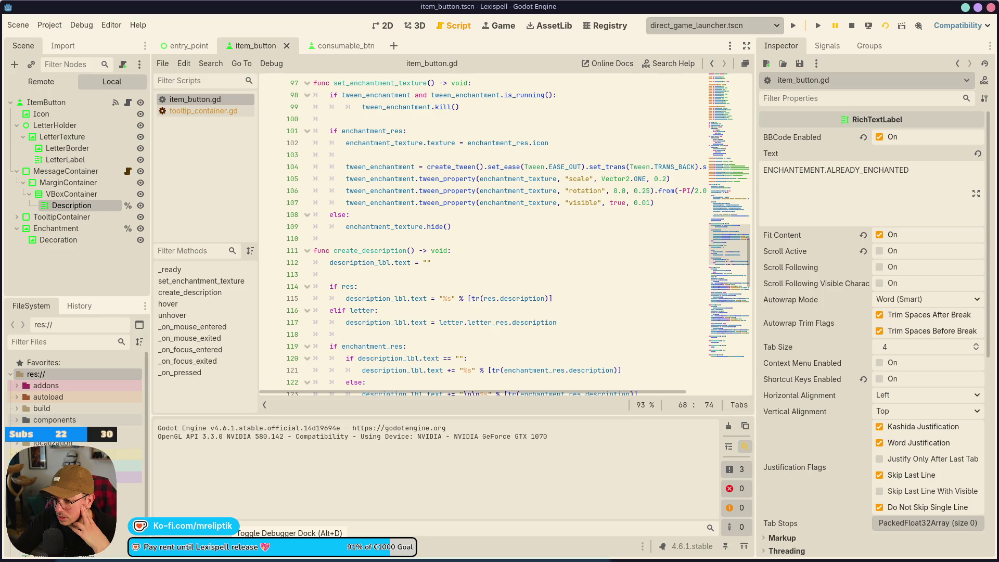
{"action": "left_click", "coordinate": [231, 546]}
{"action": "left_click", "coordinate": [852, 25]}
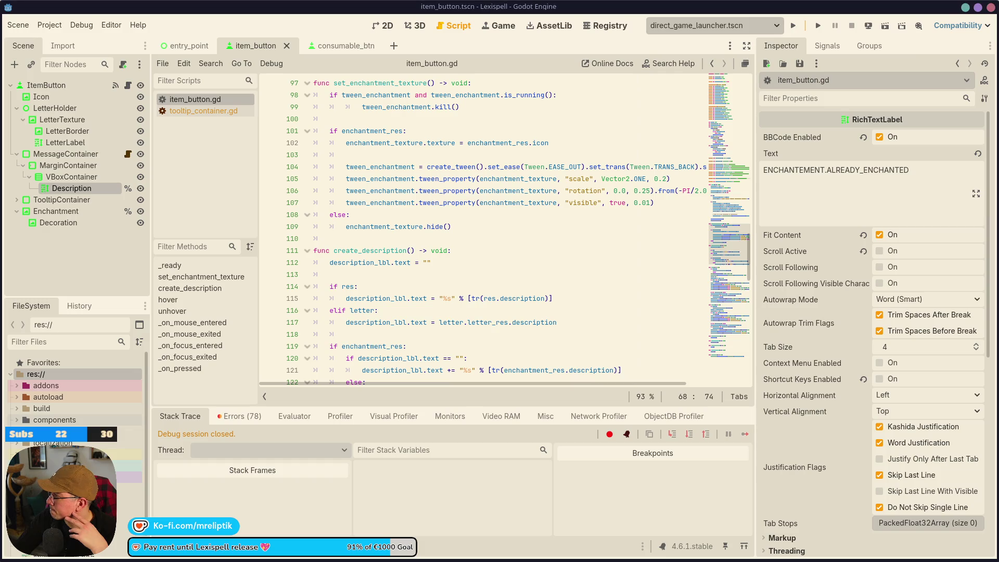
{"action": "left_click", "coordinate": [239, 416]}
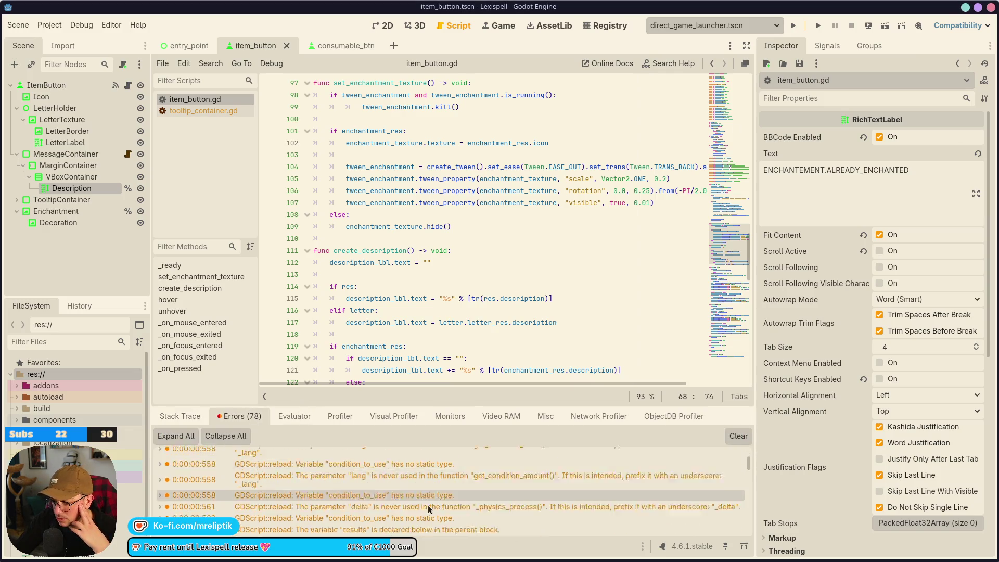
{"action": "scroll", "coordinate": [597, 503], "scroll_direction": "down", "scroll_amount": 10}
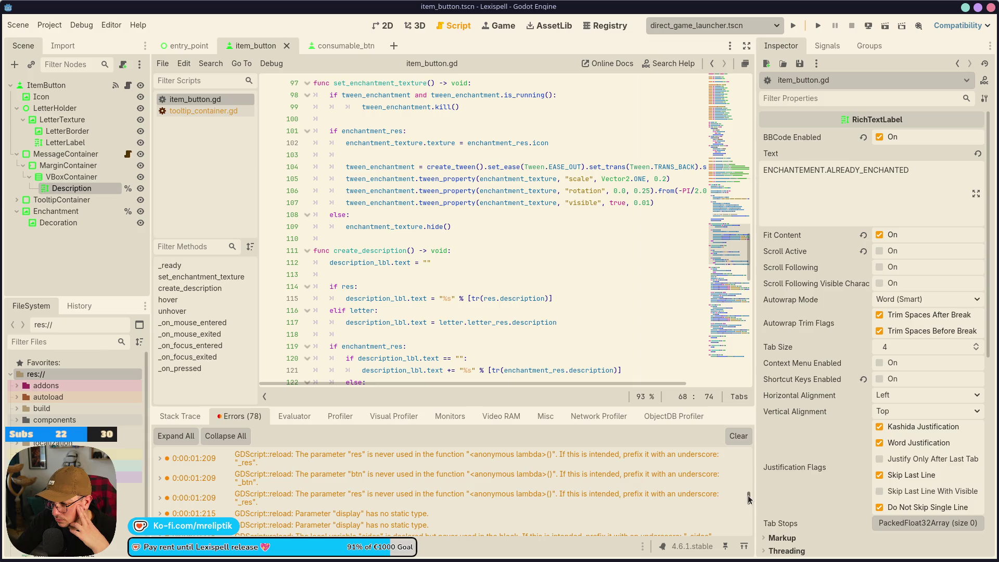
{"action": "mouse_move", "coordinate": [309, 520]}
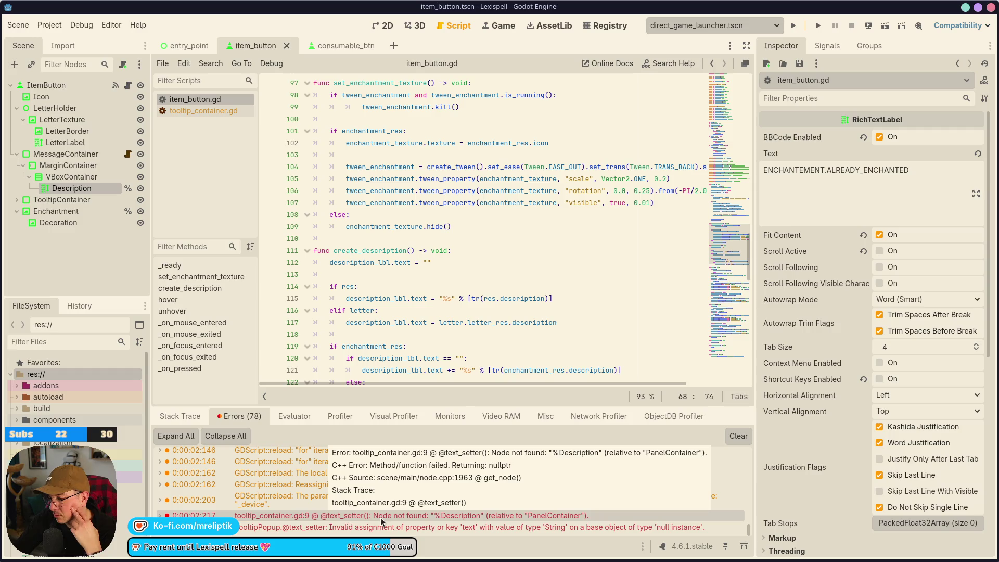
{"action": "double_click", "coordinate": [283, 517]}
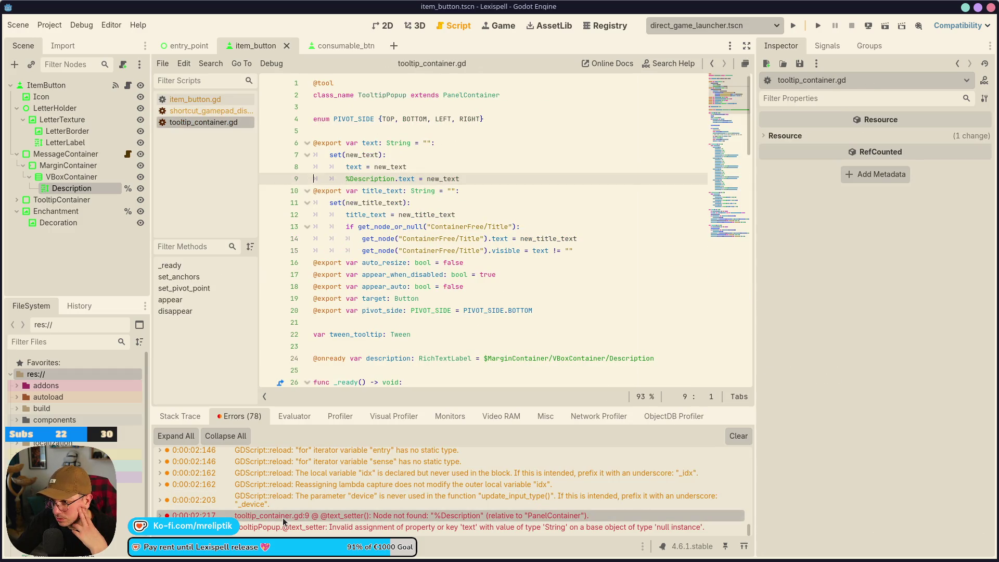
{"action": "double_click", "coordinate": [368, 179]}
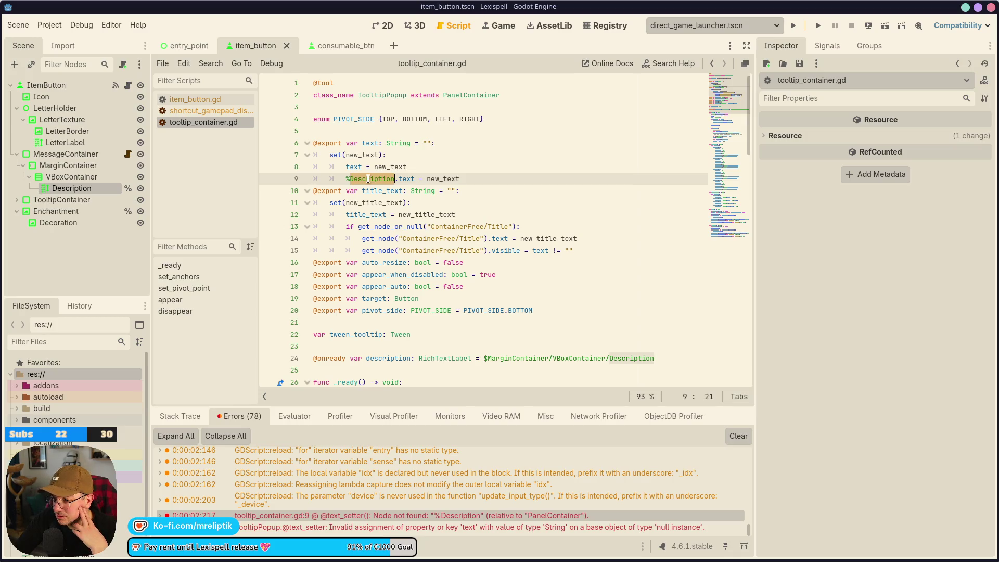
{"action": "left_click", "coordinate": [61, 191]}
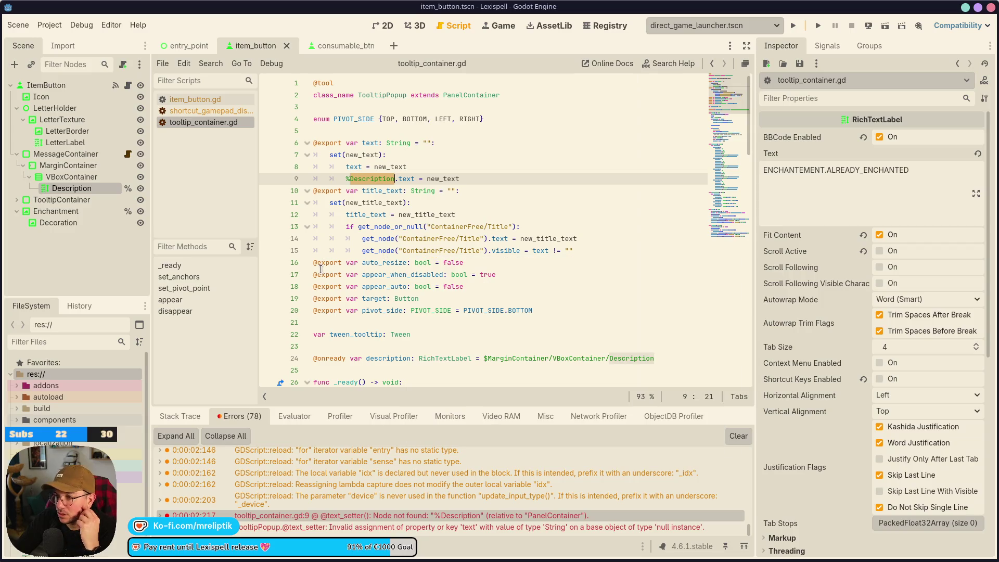
{"action": "mouse_move", "coordinate": [321, 269]}
{"action": "scroll", "coordinate": [315, 245], "scroll_direction": "down", "scroll_amount": 3}
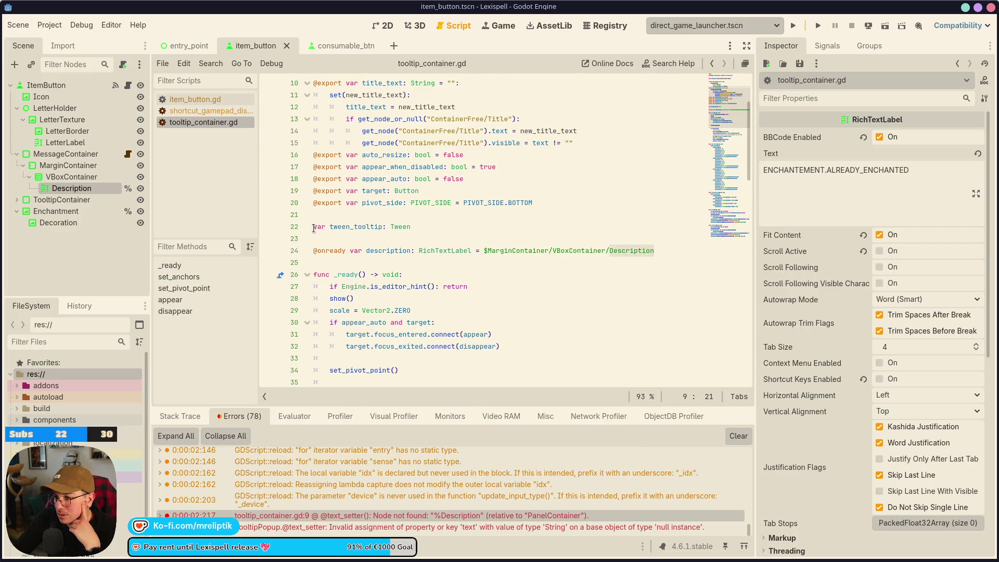
{"action": "scroll", "coordinate": [314, 234], "scroll_direction": "down", "scroll_amount": 3}
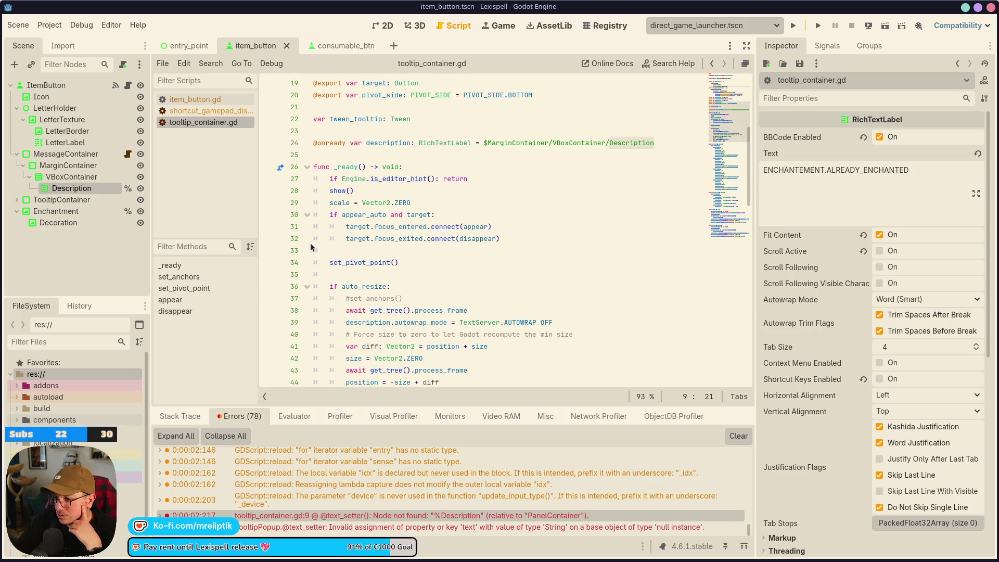
{"action": "scroll", "coordinate": [311, 250], "scroll_direction": "down", "scroll_amount": 4}
{"action": "scroll", "coordinate": [311, 254], "scroll_direction": "down", "scroll_amount": 16}
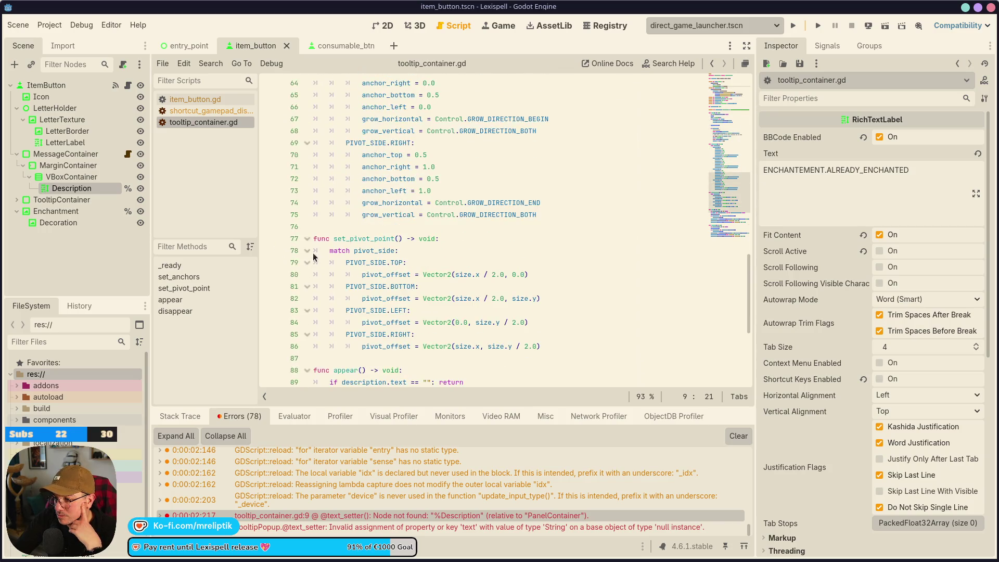
{"action": "scroll", "coordinate": [313, 252], "scroll_direction": "up", "scroll_amount": 20}
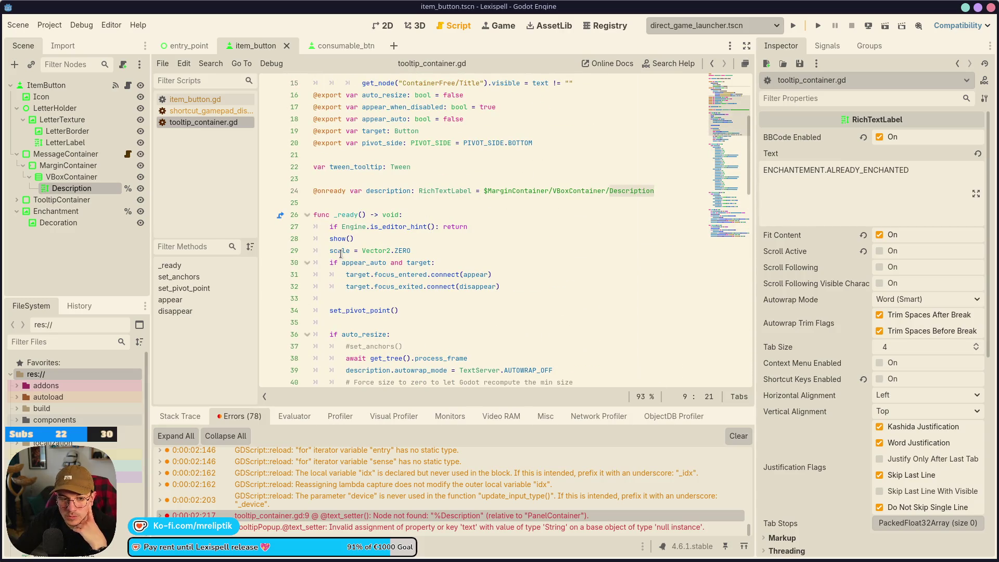
{"action": "mouse_move", "coordinate": [341, 254]}
{"action": "scroll", "coordinate": [338, 253], "scroll_direction": "up", "scroll_amount": 5}
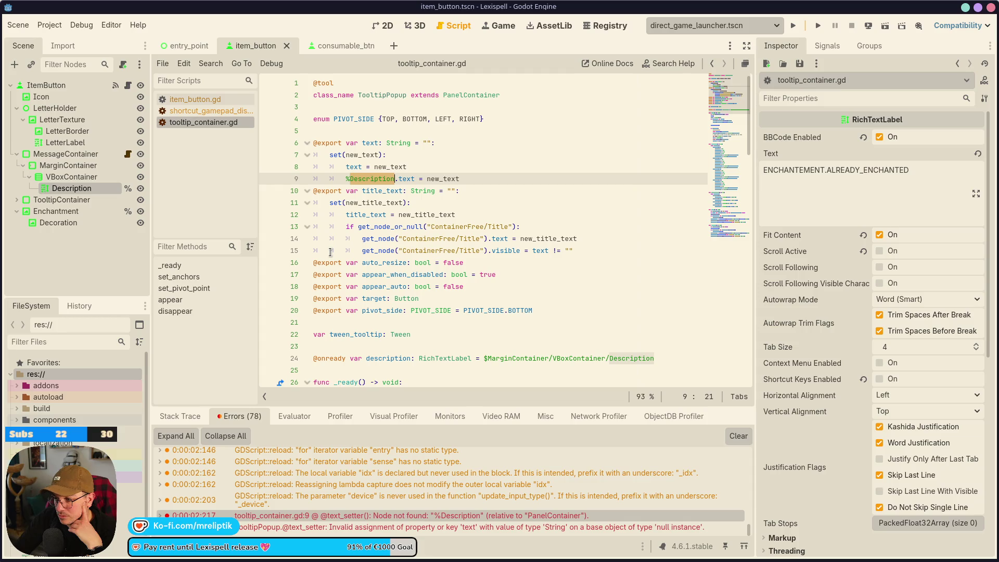
{"action": "double_click", "coordinate": [383, 358]}
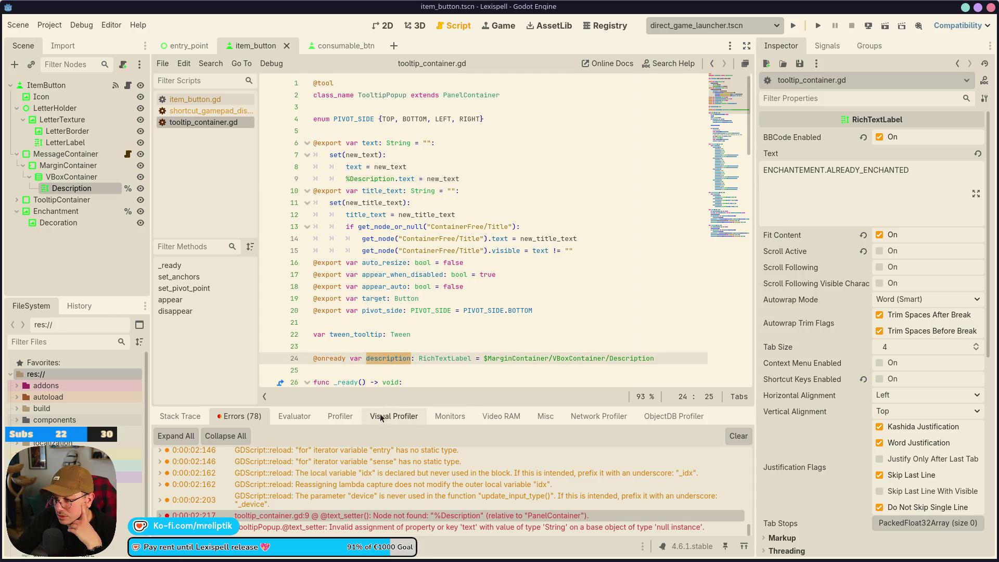
{"action": "scroll", "coordinate": [389, 358], "scroll_direction": "down", "scroll_amount": 20}
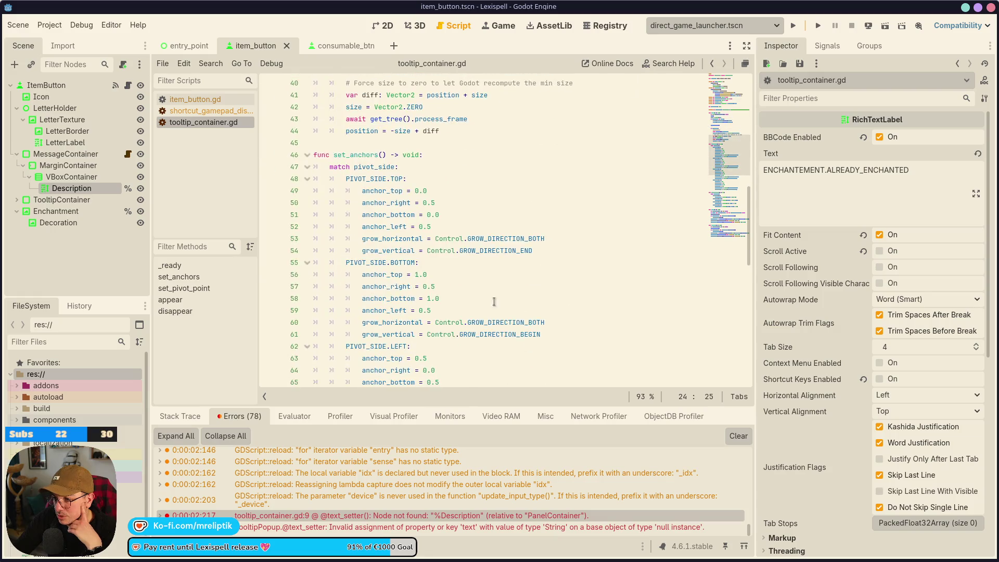
{"action": "scroll", "coordinate": [444, 361], "scroll_direction": "up", "scroll_amount": 20}
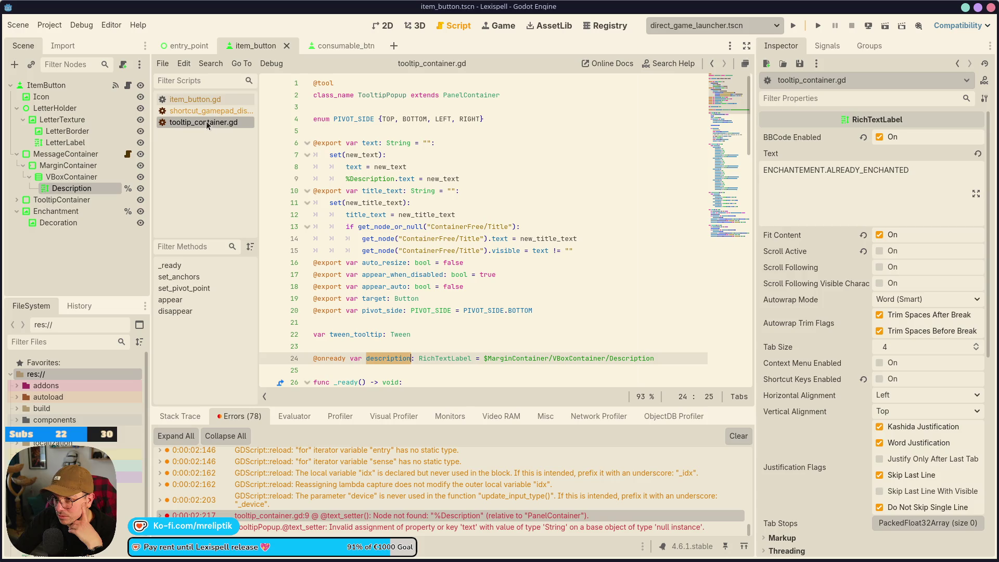
{"action": "left_click", "coordinate": [128, 85]}
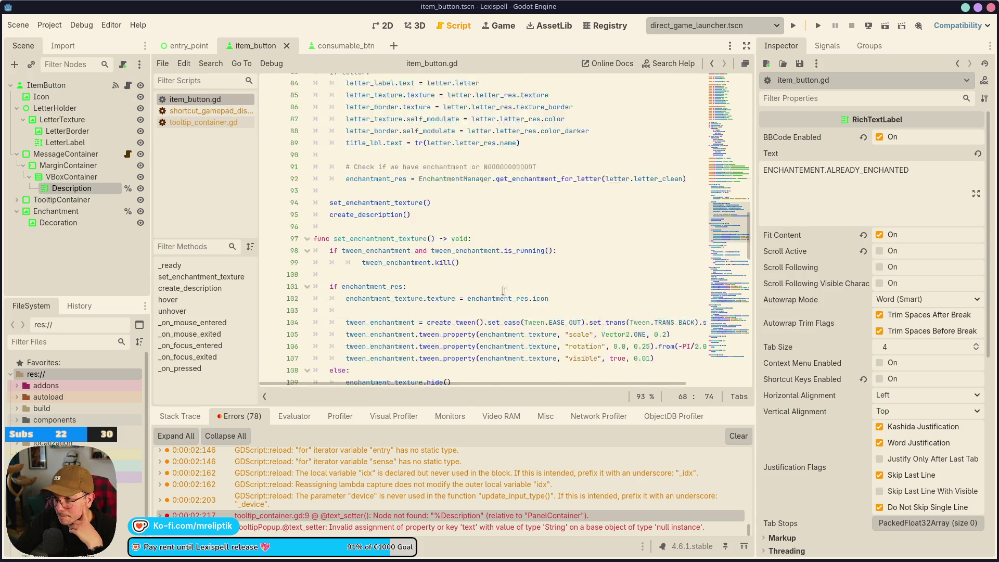
Check consumable_btn.gd, then show item_button in 2D with MessageContainer selected
{"action": "scroll", "coordinate": [503, 291], "scroll_direction": "up", "scroll_amount": 20}
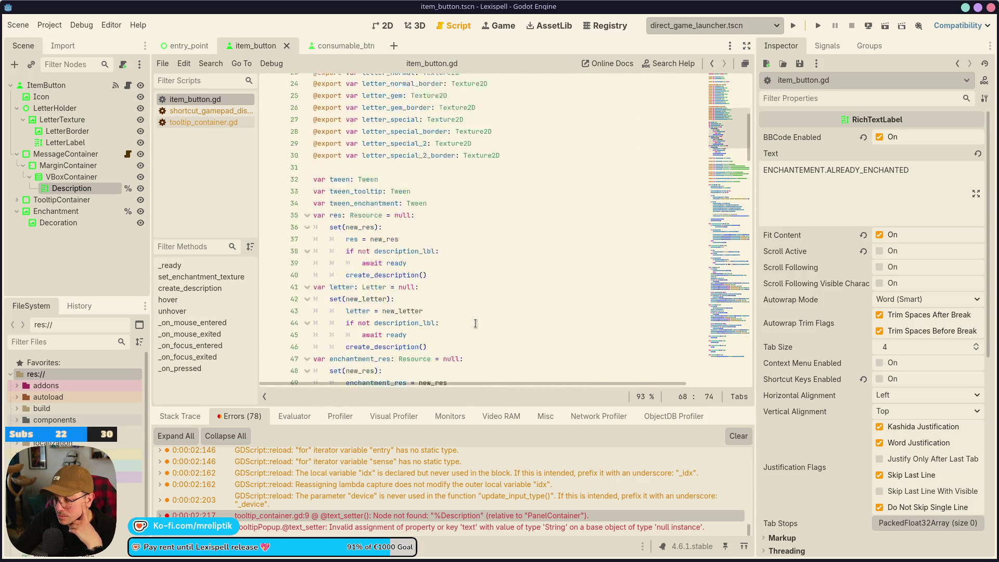
{"action": "scroll", "coordinate": [476, 323], "scroll_direction": "down", "scroll_amount": 7}
{"action": "left_click", "coordinate": [333, 45]}
{"action": "left_click", "coordinate": [115, 85]}
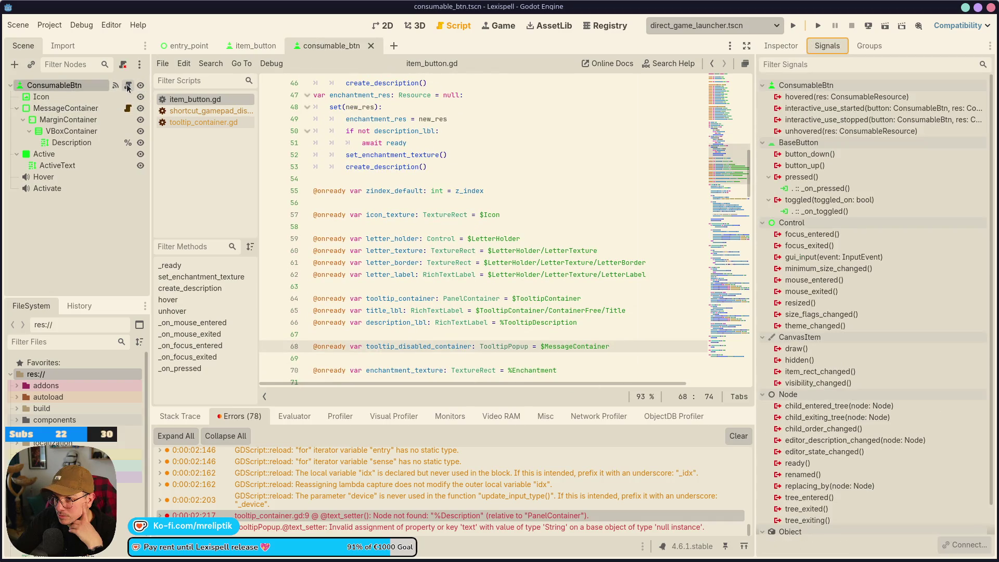
{"action": "left_click", "coordinate": [128, 85]}
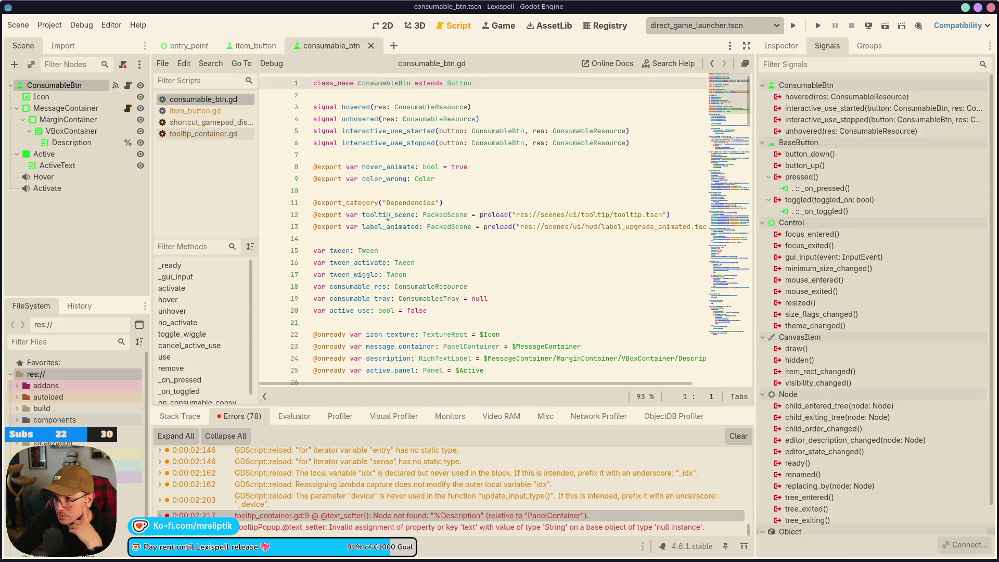
{"action": "left_click", "coordinate": [255, 45]}
{"action": "left_click", "coordinate": [385, 25]}
{"action": "left_click", "coordinate": [65, 154]}
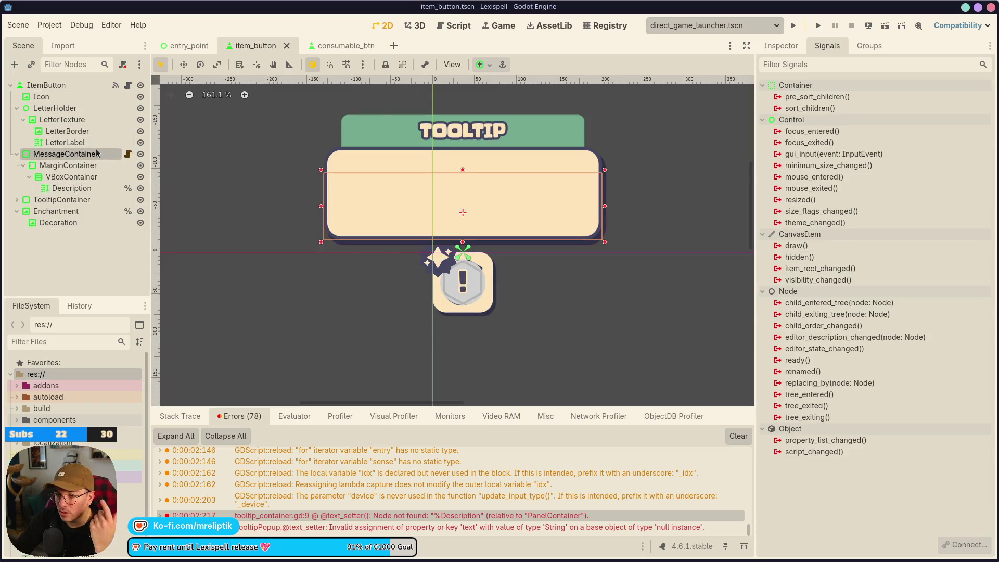
Inspect the tooltip nodes' properties, comparing ConsumableBtn and browsing TooltipContainer's and MessageContainer's children
{"action": "left_click", "coordinate": [65, 200]}
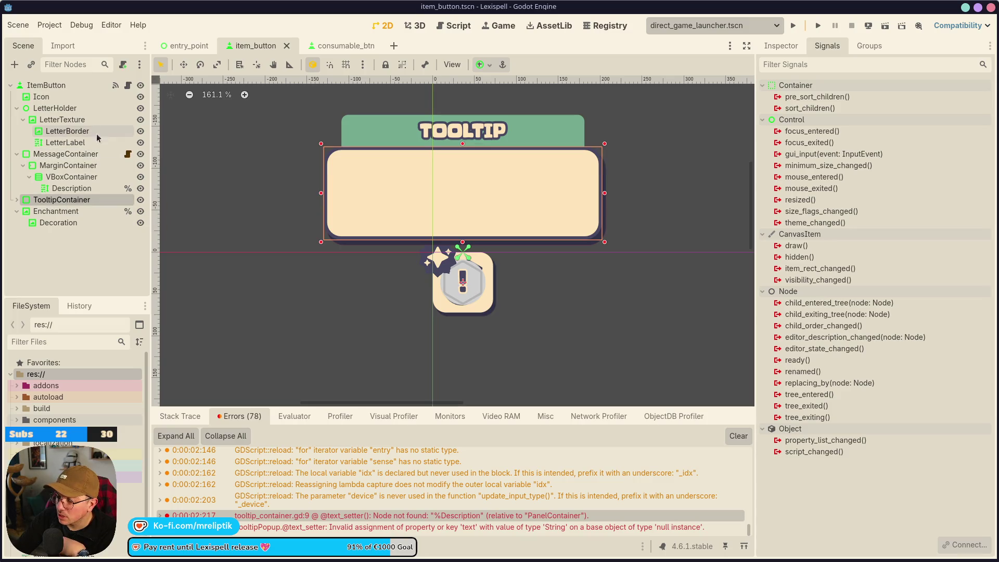
{"action": "left_click", "coordinate": [65, 154]}
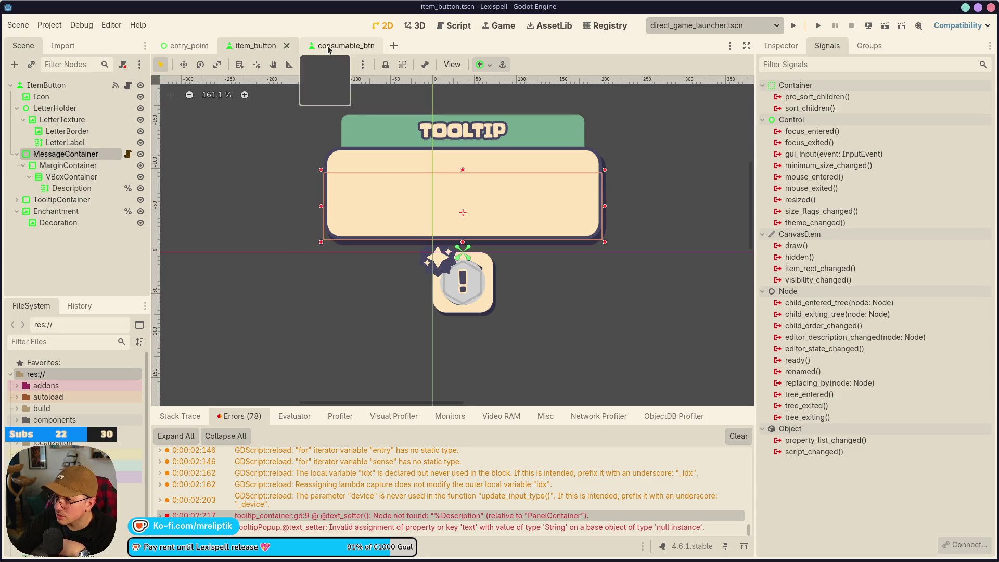
{"action": "left_click", "coordinate": [329, 48]}
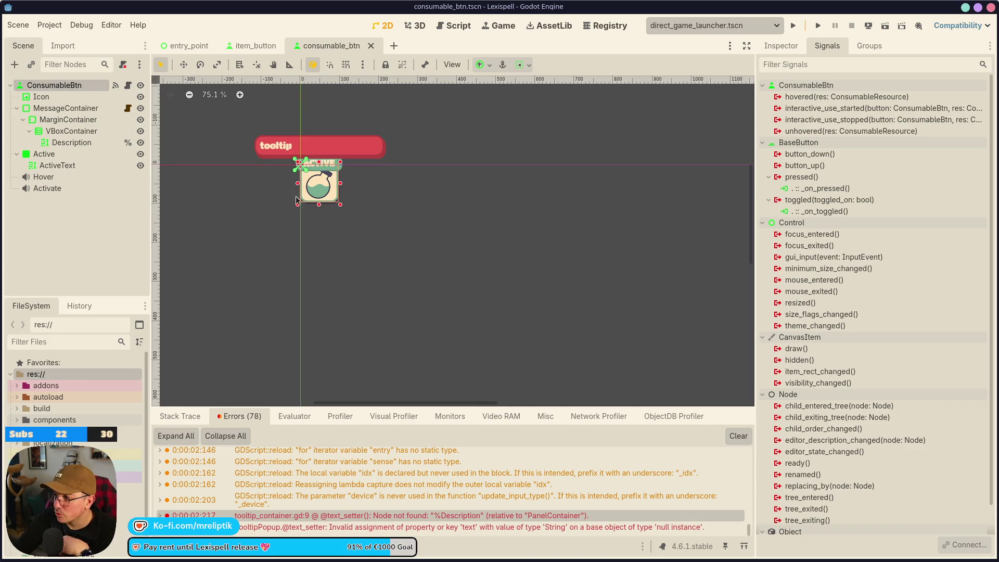
{"action": "left_click", "coordinate": [787, 48]}
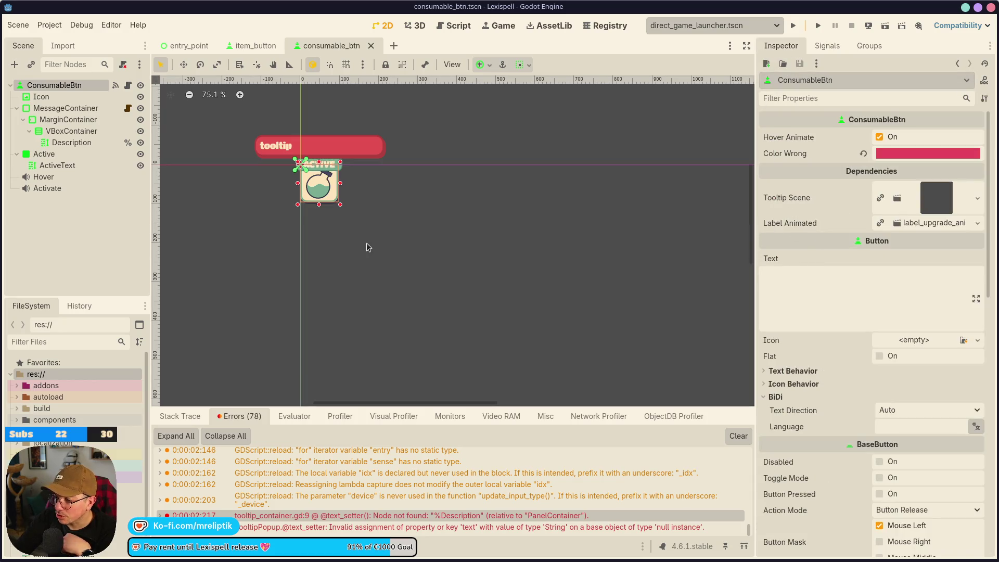
{"action": "left_click", "coordinate": [251, 45]}
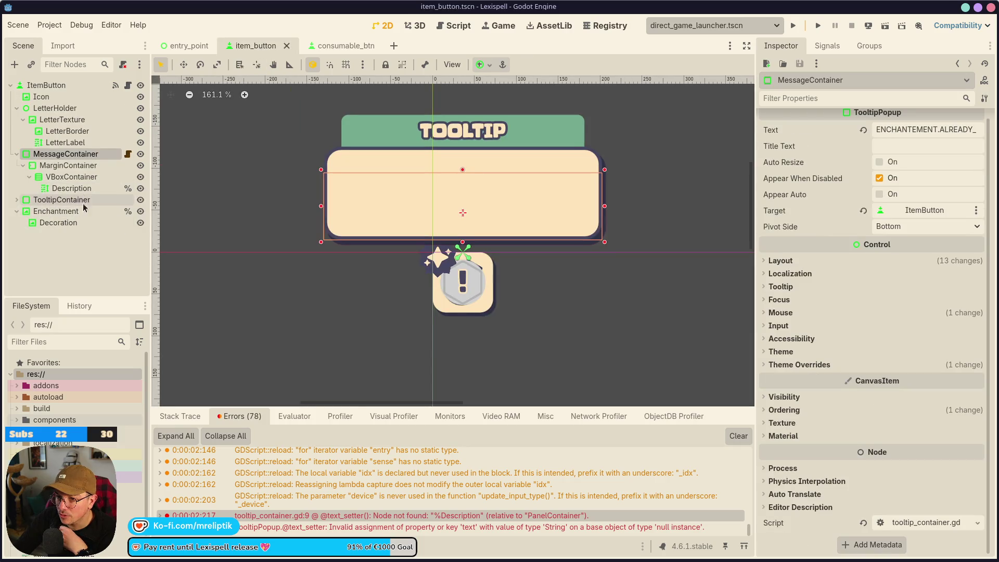
{"action": "left_click", "coordinate": [18, 200]}
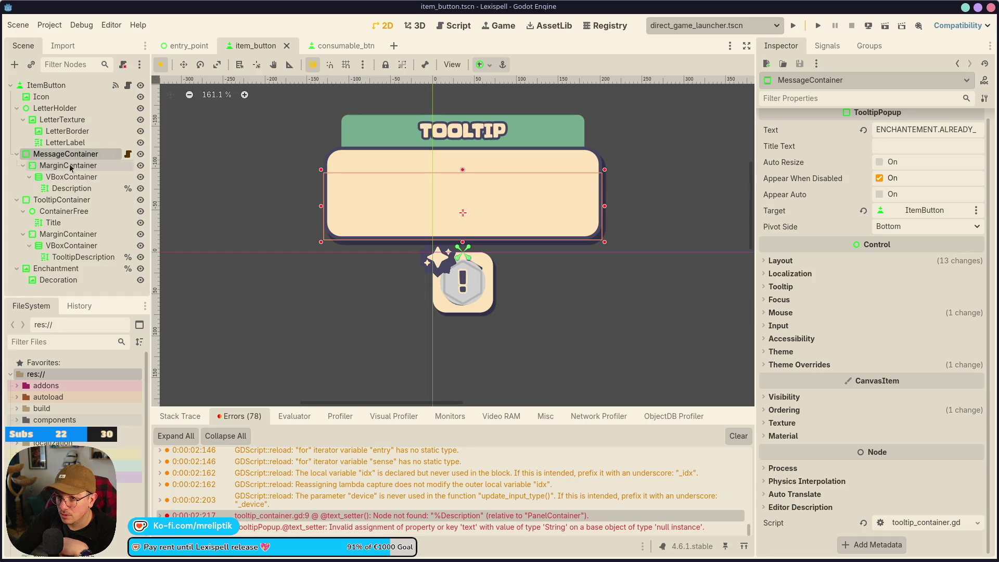
{"action": "left_click", "coordinate": [83, 167]}
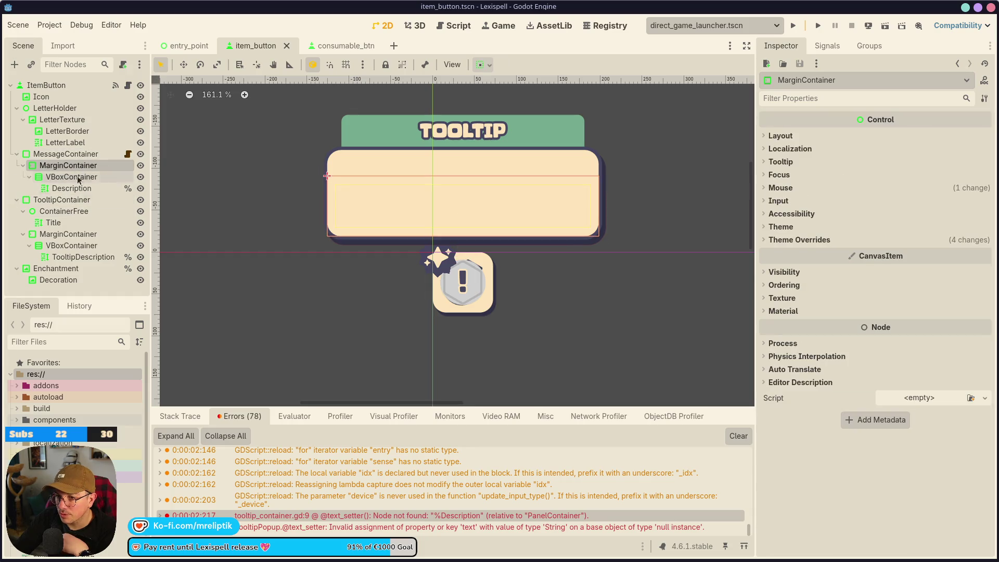
{"action": "left_click", "coordinate": [16, 200]}
Move MessageContainer below TooltipContainer and open its tooltip_container.gd script
{"action": "left_click_drag", "start_coordinate": [56, 154], "coordinate": [49, 210]}
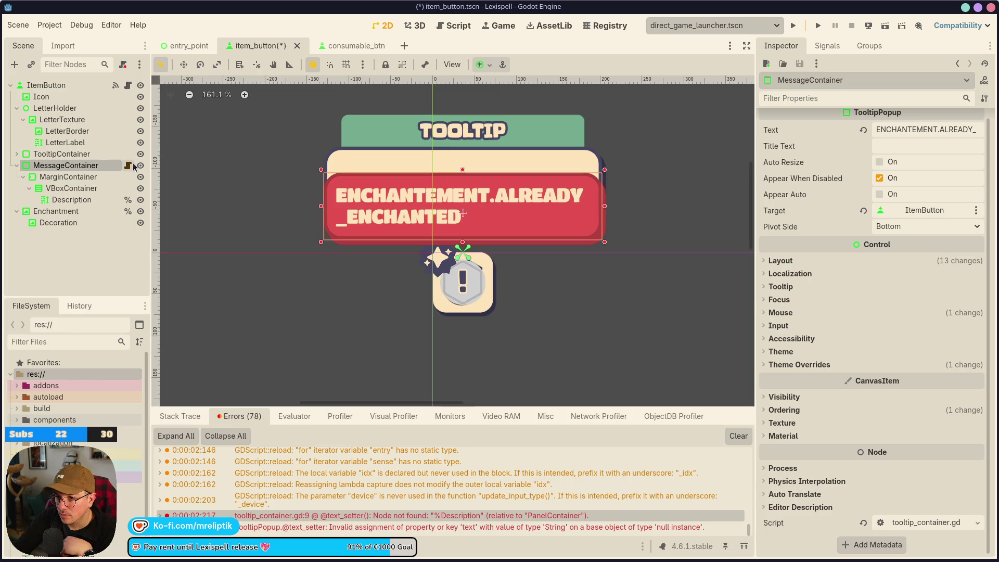
{"action": "left_click", "coordinate": [128, 165]}
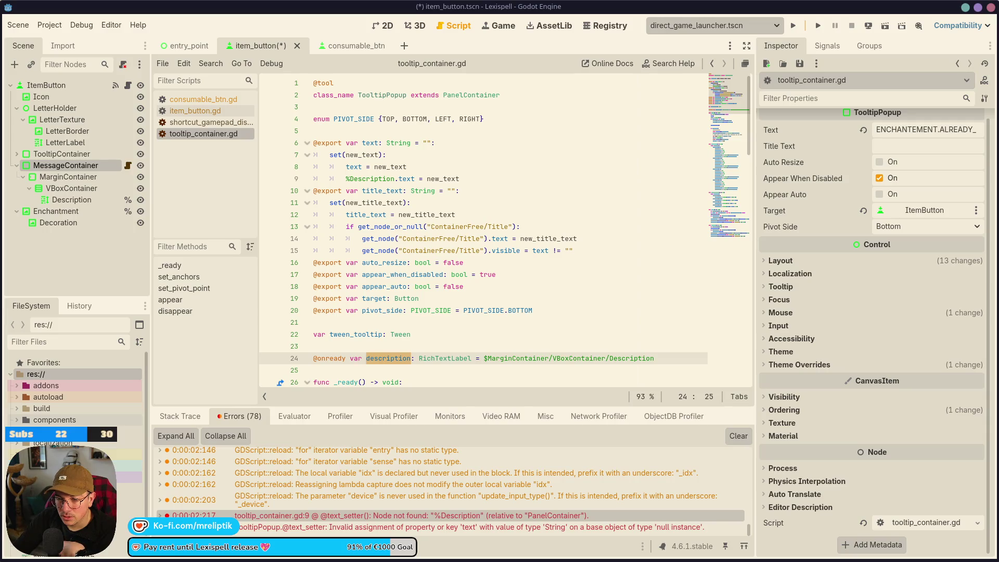
Review the tooltip_disabled_container variable in item_button.gd
{"action": "left_click", "coordinate": [128, 85]}
{"action": "scroll", "coordinate": [377, 231], "scroll_direction": "down", "scroll_amount": 3}
{"action": "double_click", "coordinate": [432, 241]}
{"action": "scroll", "coordinate": [433, 244], "scroll_direction": "down", "scroll_amount": 20}
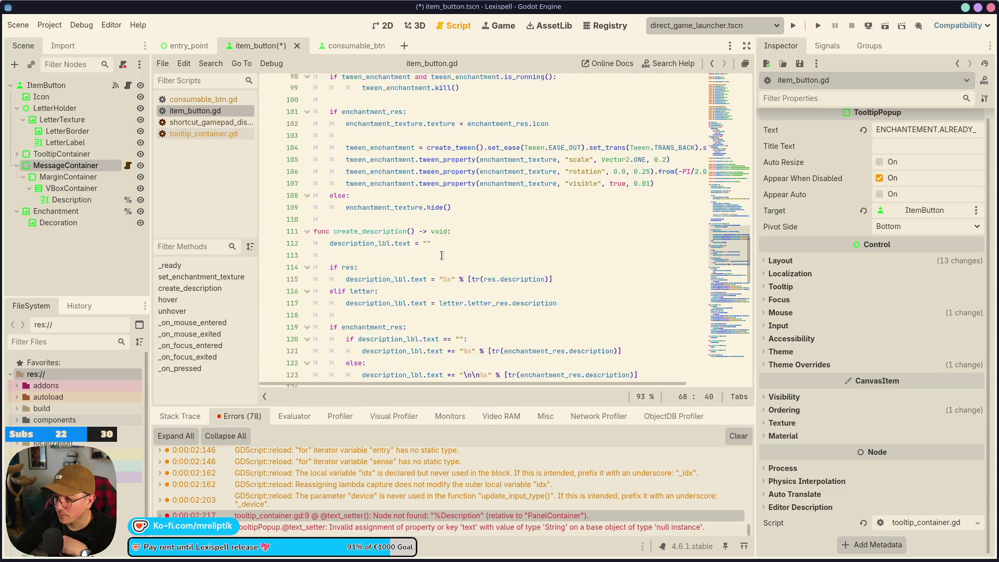
{"action": "scroll", "coordinate": [442, 255], "scroll_direction": "down", "scroll_amount": 14}
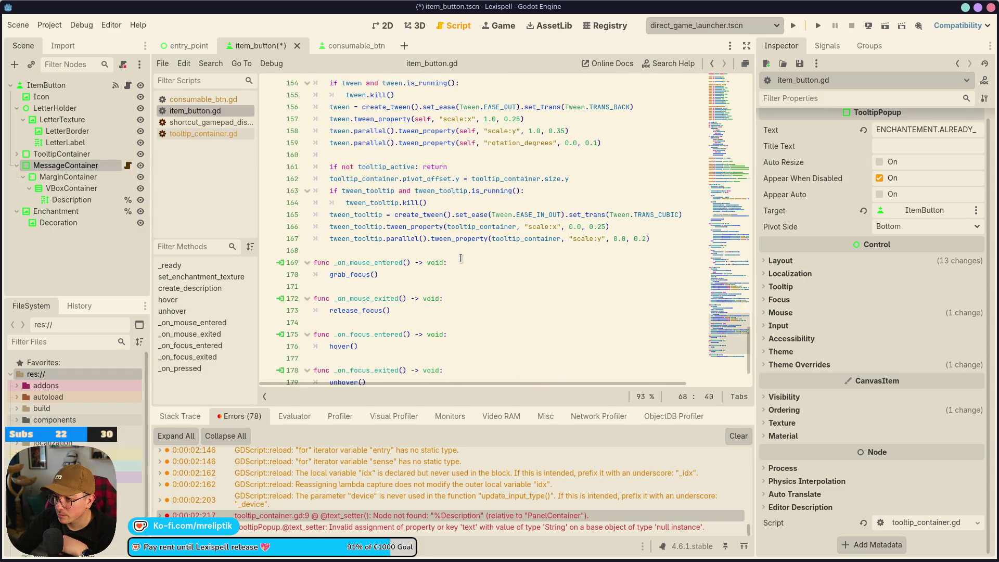
{"action": "scroll", "coordinate": [461, 260], "scroll_direction": "up", "scroll_amount": 12}
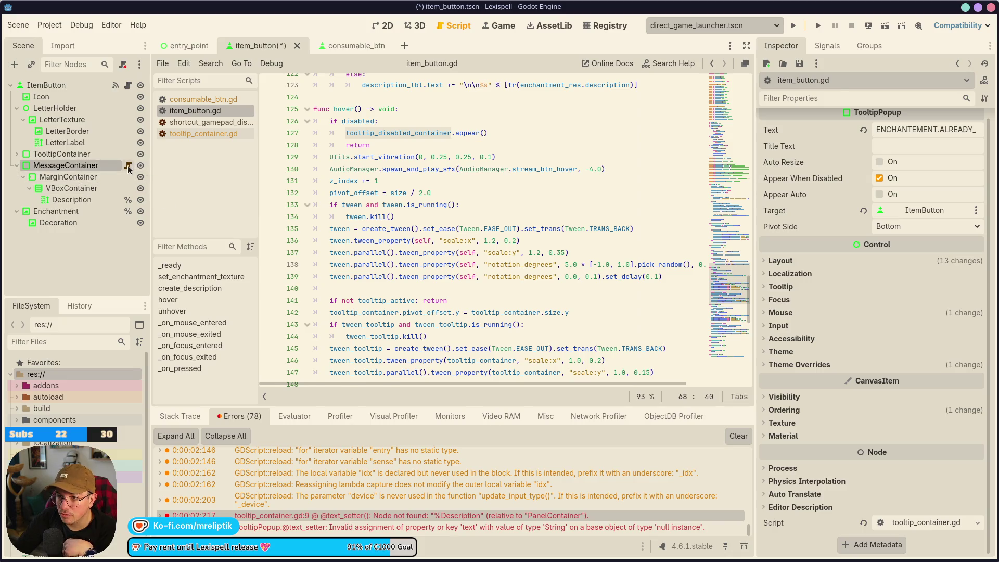
Check tooltip_container.gd's Description references on lines 24 and 9, then view consumable_btn
{"action": "left_click", "coordinate": [128, 166]}
{"action": "scroll", "coordinate": [385, 203], "scroll_direction": "down", "scroll_amount": 4}
{"action": "left_click", "coordinate": [380, 215]}
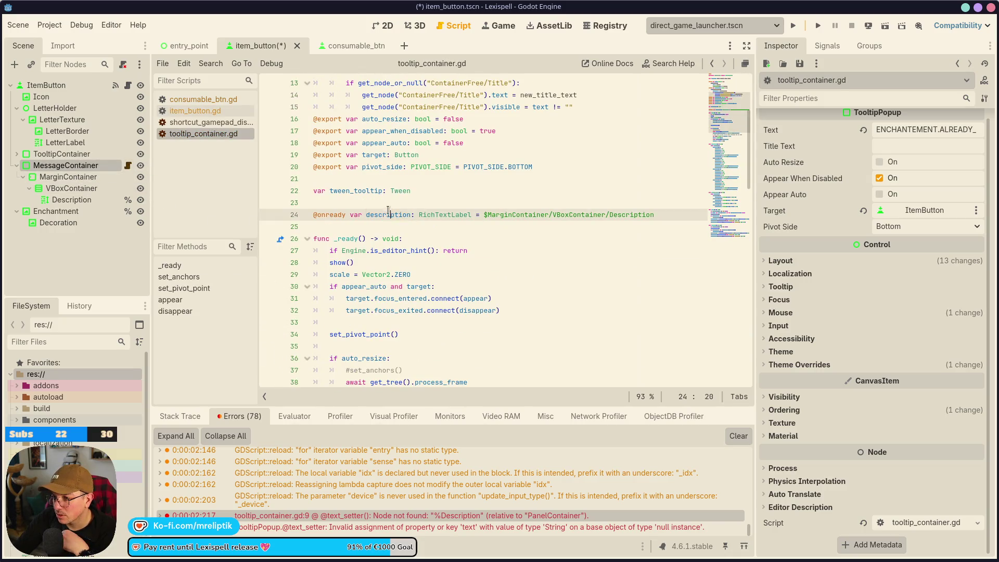
{"action": "scroll", "coordinate": [380, 224], "scroll_direction": "up", "scroll_amount": 4}
{"action": "double_click", "coordinate": [359, 179]}
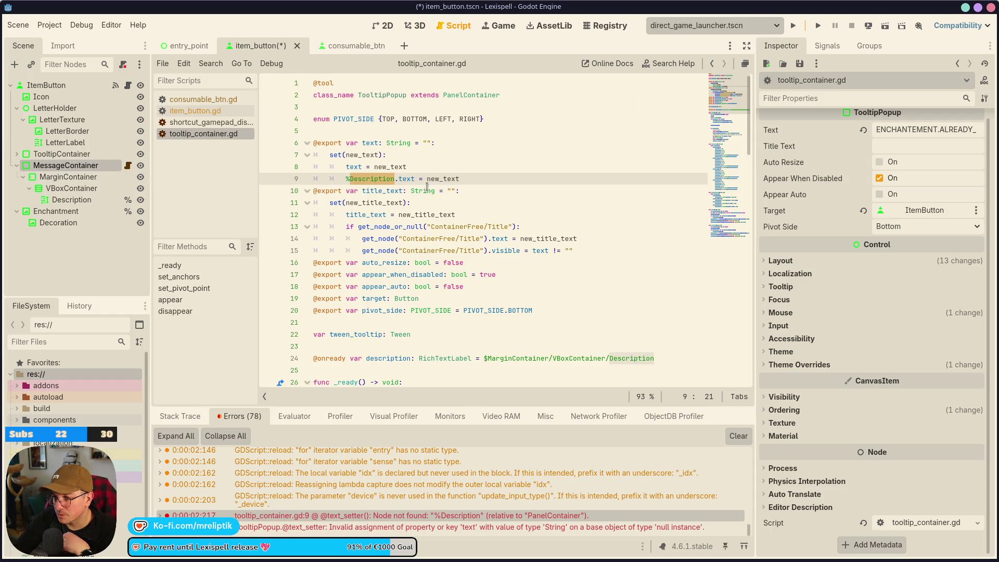
{"action": "left_click", "coordinate": [329, 46]}
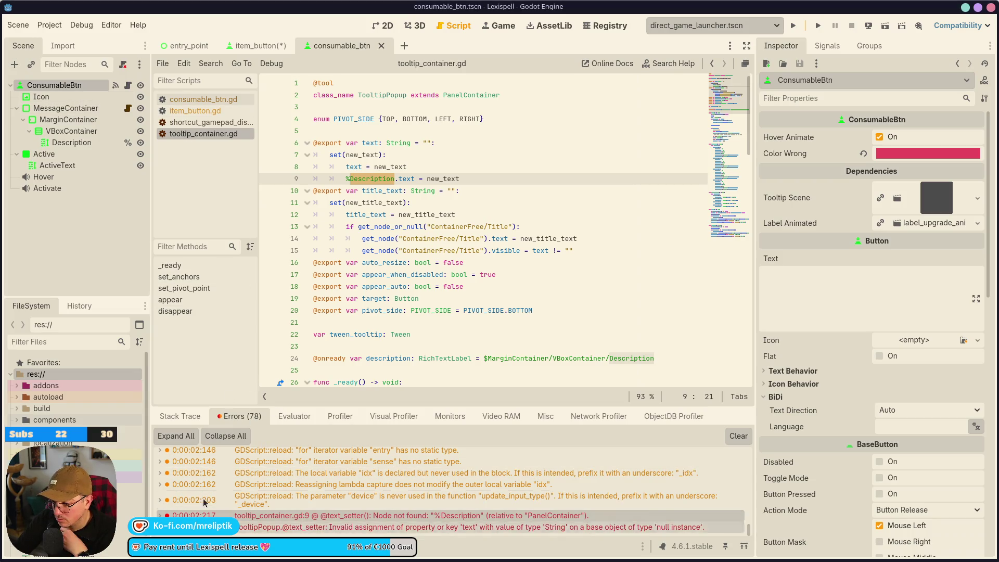
Review the debugger's stack trace and the output log
{"action": "left_click", "coordinate": [180, 417]}
{"action": "left_click", "coordinate": [165, 546]}
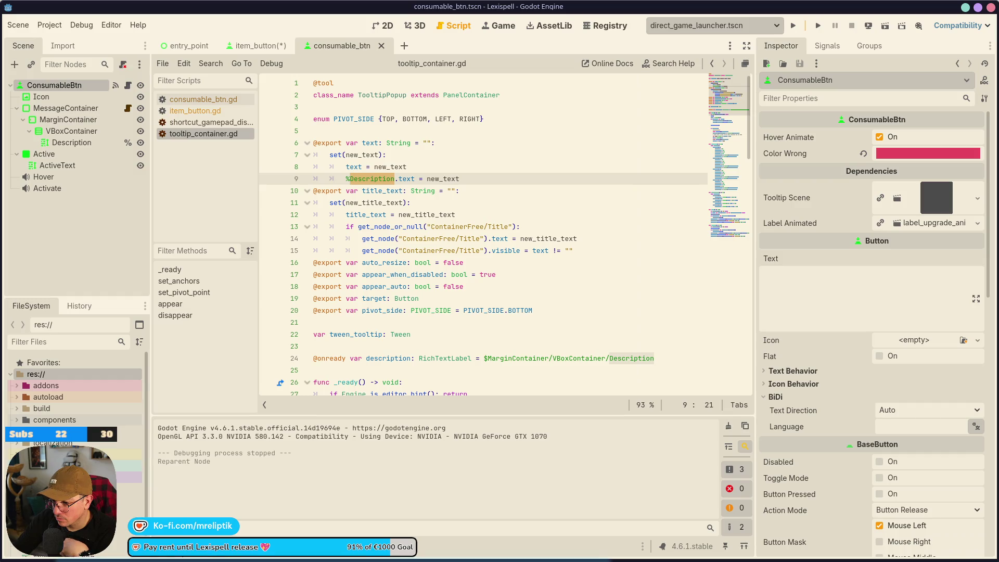
{"action": "left_click", "coordinate": [213, 546]}
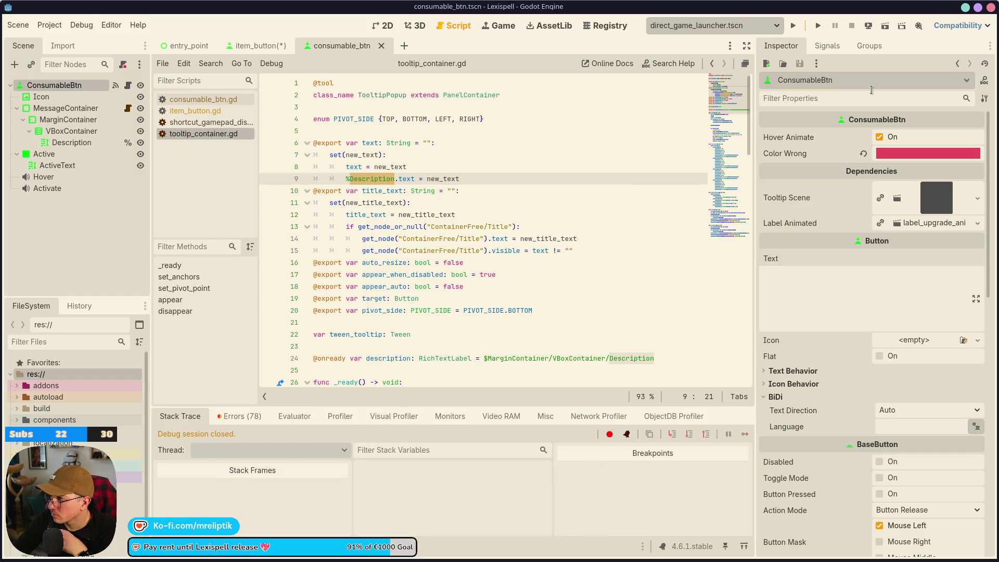
Save and run the item_button scene and browse the running game's remote node tree
{"action": "left_click", "coordinate": [255, 45]}
{"action": "left_click", "coordinate": [883, 27]}
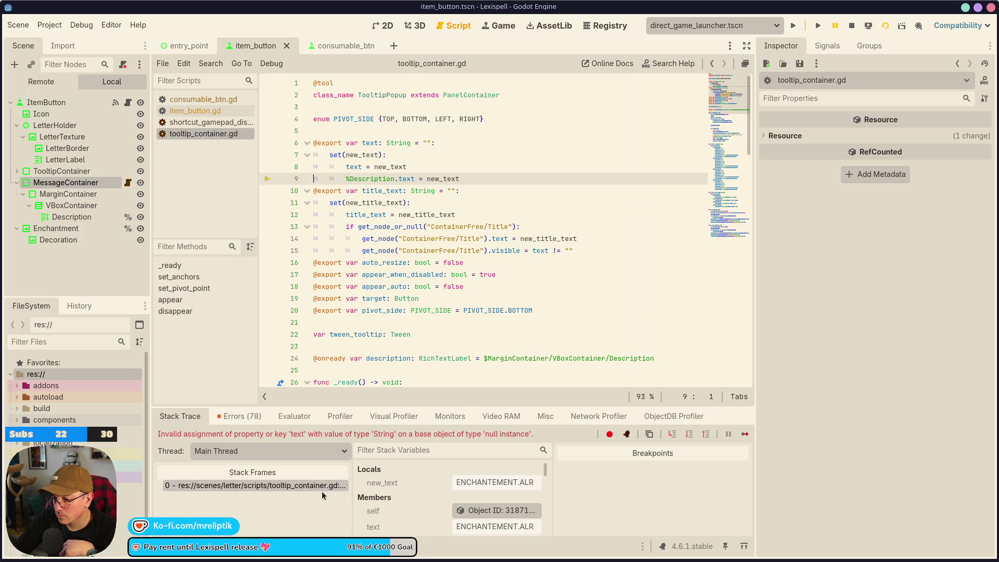
{"action": "left_click", "coordinate": [41, 81]}
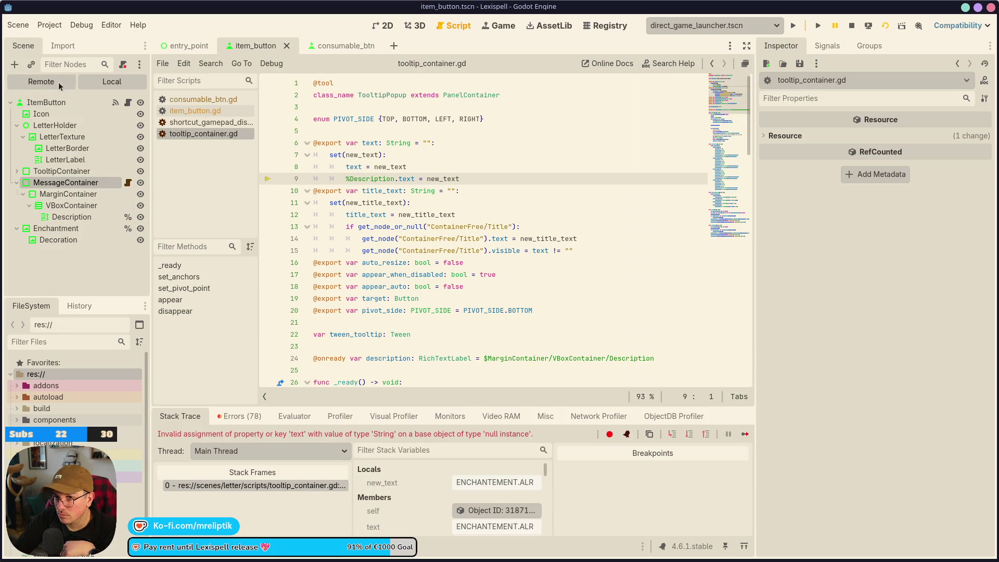
{"action": "scroll", "coordinate": [62, 240], "scroll_direction": "down", "scroll_amount": 3}
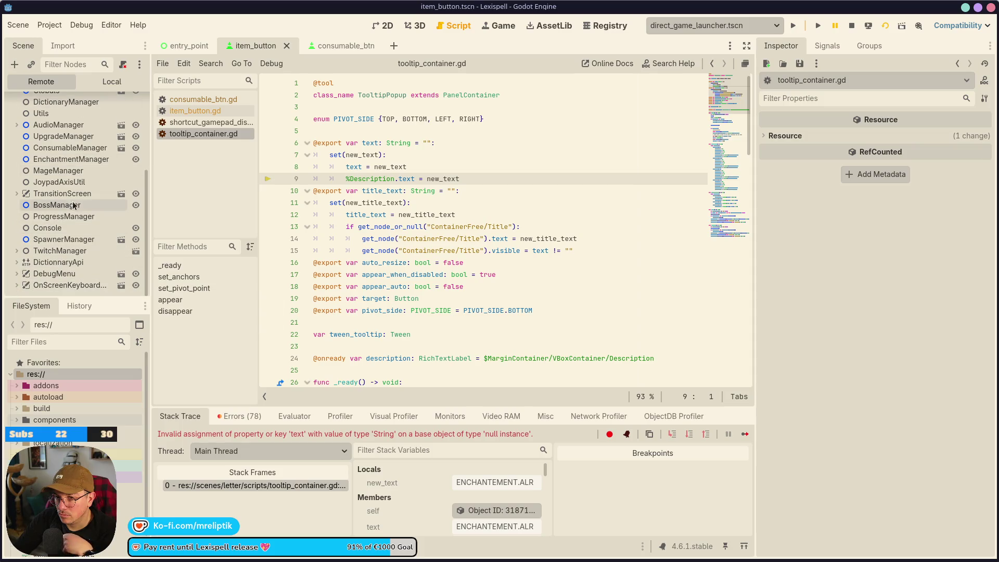
{"action": "scroll", "coordinate": [73, 276], "scroll_direction": "up", "scroll_amount": 5}
{"action": "scroll", "coordinate": [68, 276], "scroll_direction": "down", "scroll_amount": 5}
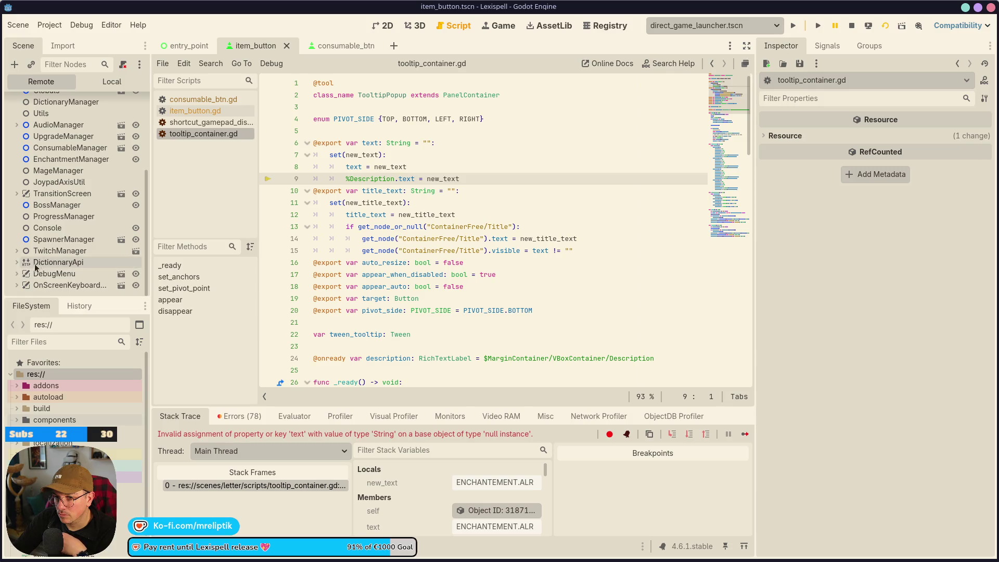
Compare item_button with consumable_btn, inspecting consumable_btn's MessageContainer properties and its script
{"action": "left_click", "coordinate": [343, 45]}
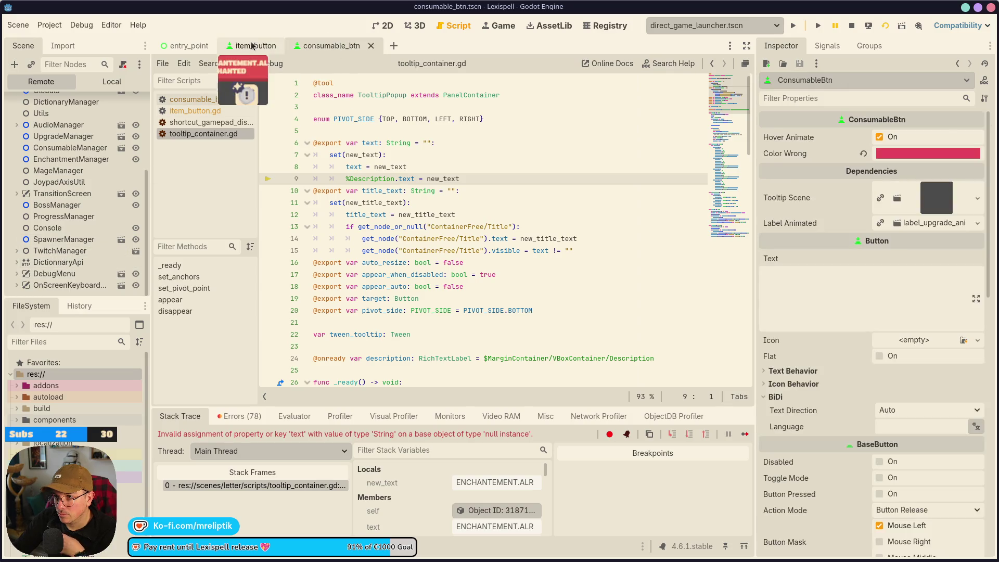
{"action": "left_click", "coordinate": [250, 46]}
{"action": "left_click", "coordinate": [117, 82]}
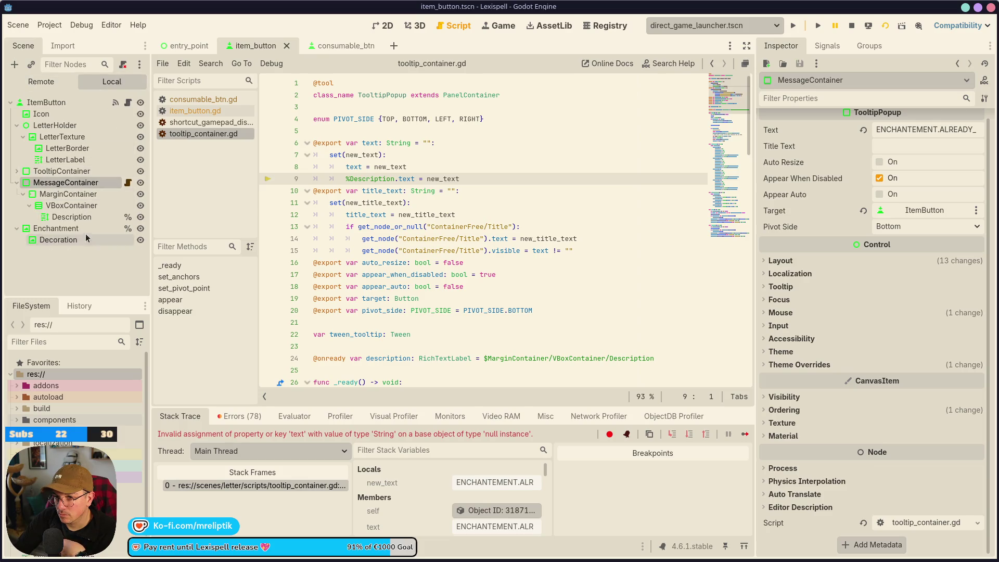
{"action": "left_click", "coordinate": [343, 46]}
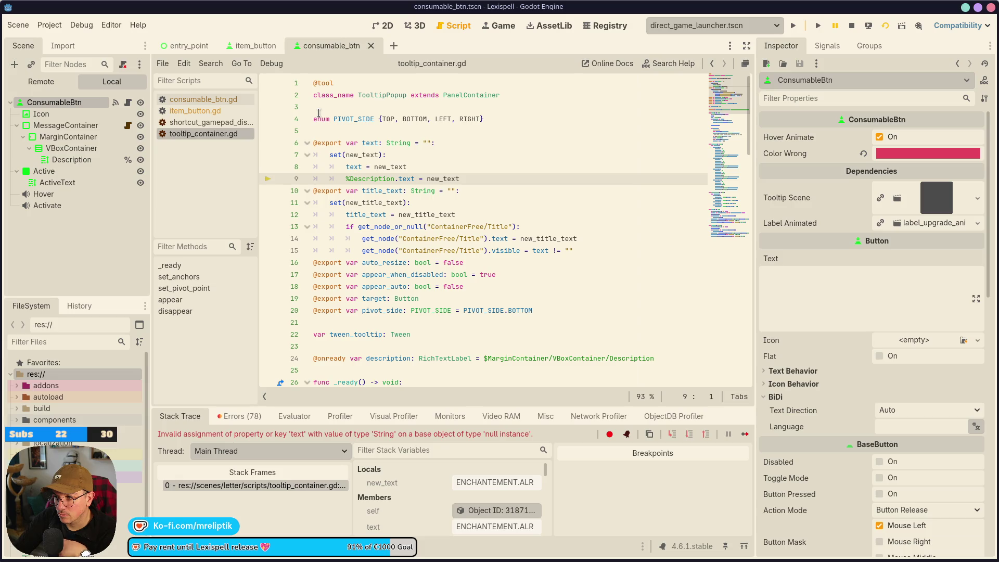
{"action": "left_click", "coordinate": [252, 46]}
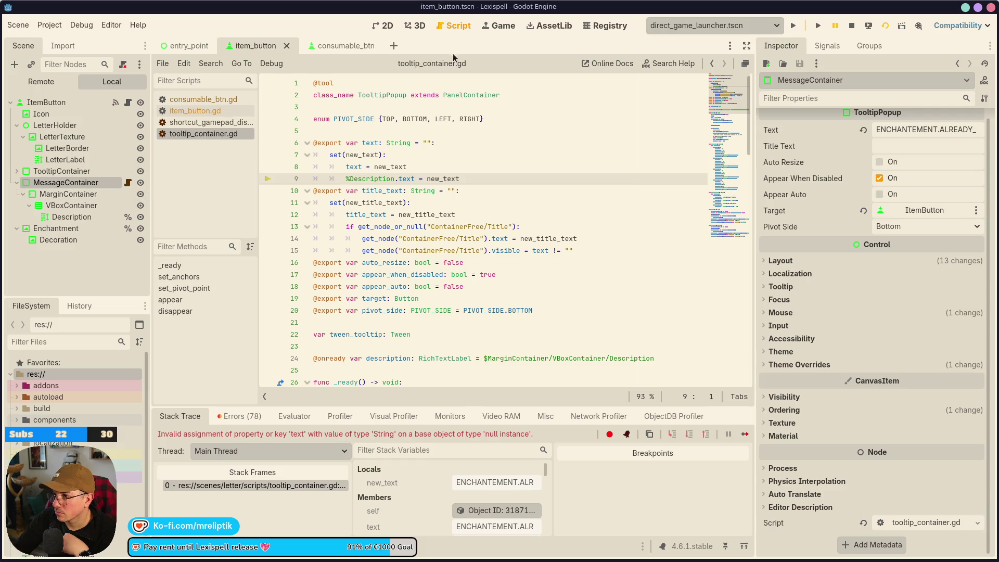
{"action": "left_click", "coordinate": [334, 46]}
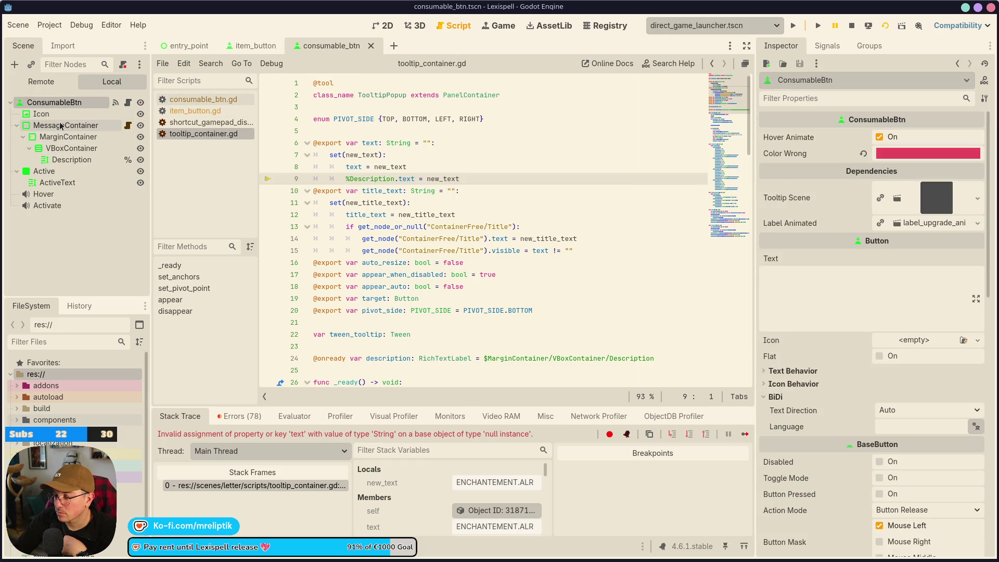
{"action": "left_click", "coordinate": [61, 125]}
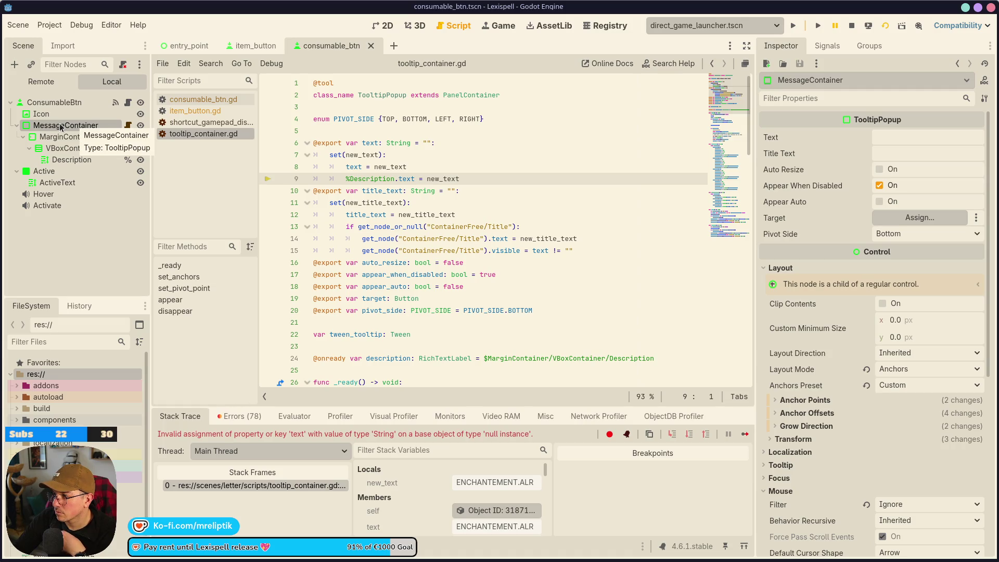
{"action": "left_click", "coordinate": [128, 102]}
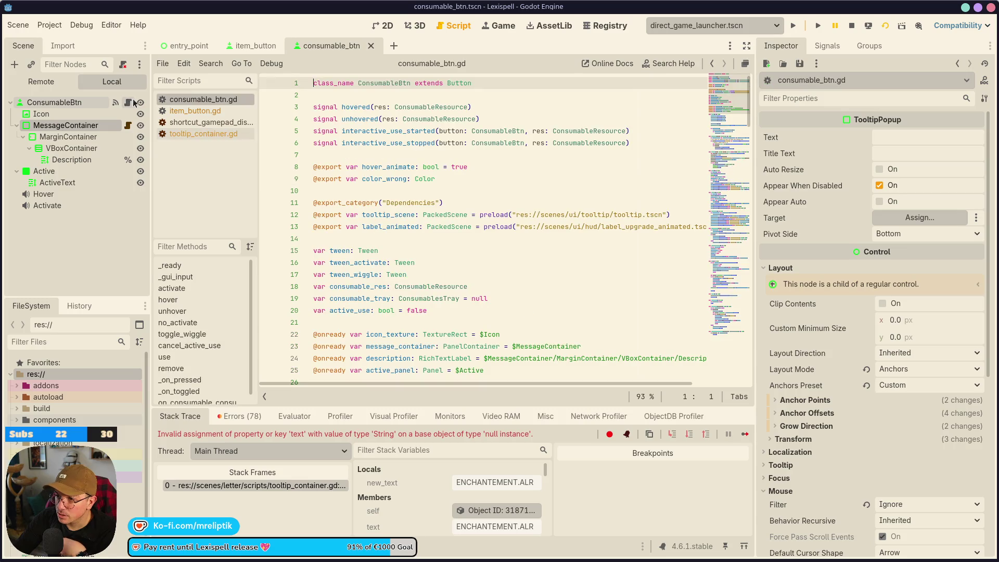
Show item_button's ENCHANTEMENT.ALREADY_ENCHANTED tooltip on the 2D canvas and edit MessageContainer's Text
{"action": "left_click", "coordinate": [233, 48]}
{"action": "left_click", "coordinate": [385, 25]}
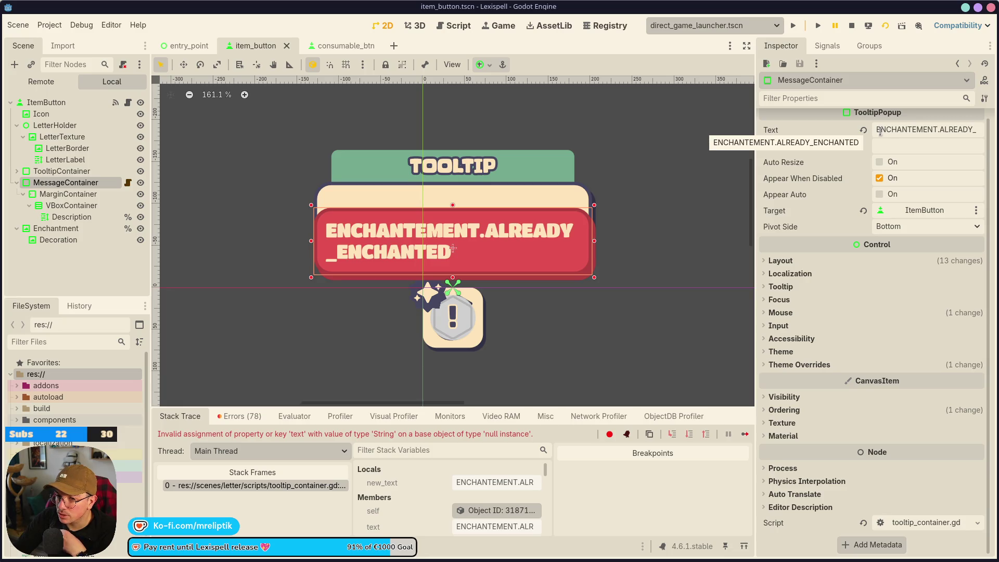
{"action": "left_click", "coordinate": [893, 130]}
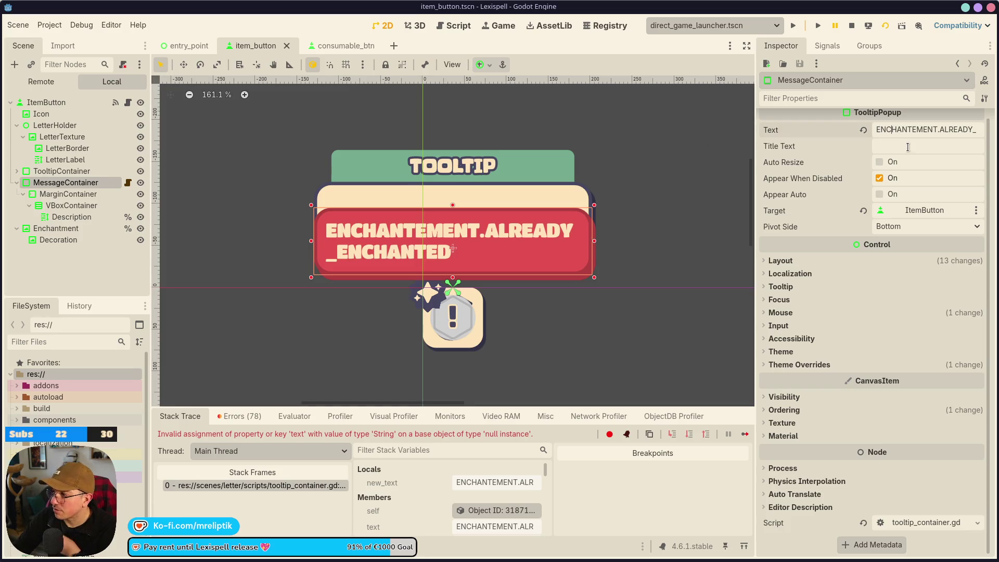
Clear the MessageContainer's Text value and save the item_button scene
{"action": "key", "text": "ctrl+a"}
{"action": "key", "text": "BackSpace"}
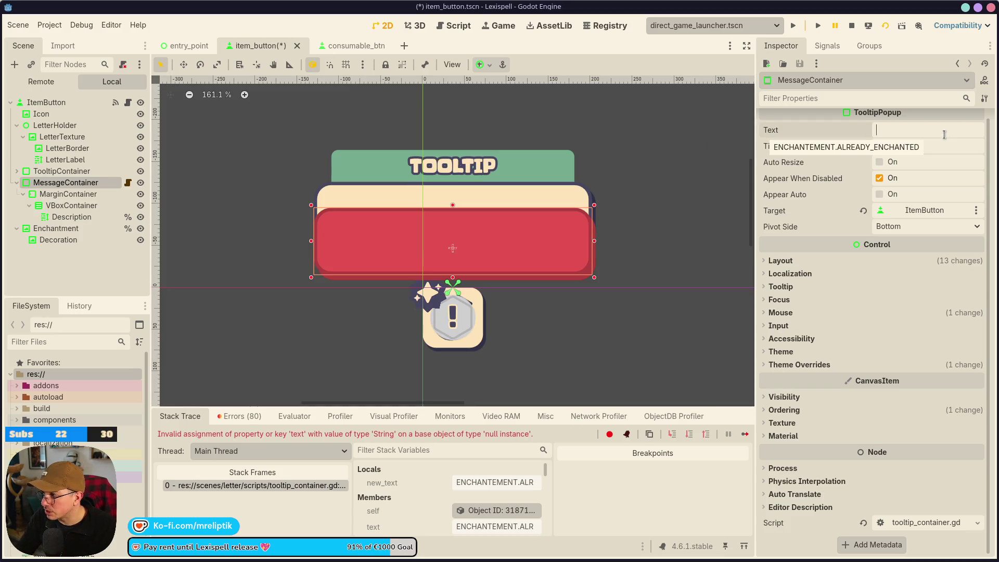
{"action": "type", "text": "ENCHANTEMENT.ALREADY_ENCHANTED"}
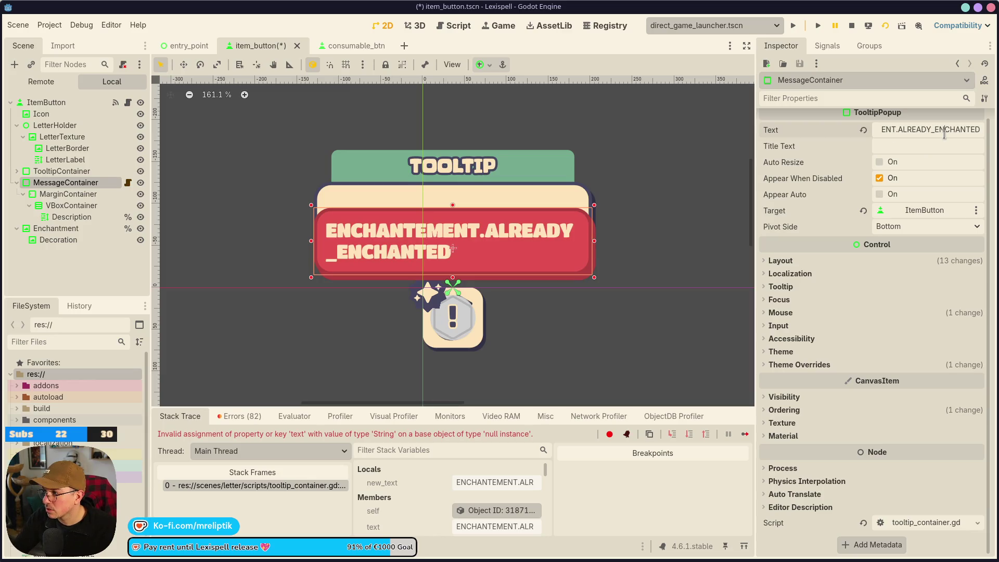
{"action": "key", "text": "ctrl+z"}
{"action": "key", "text": "ctrl+s"}
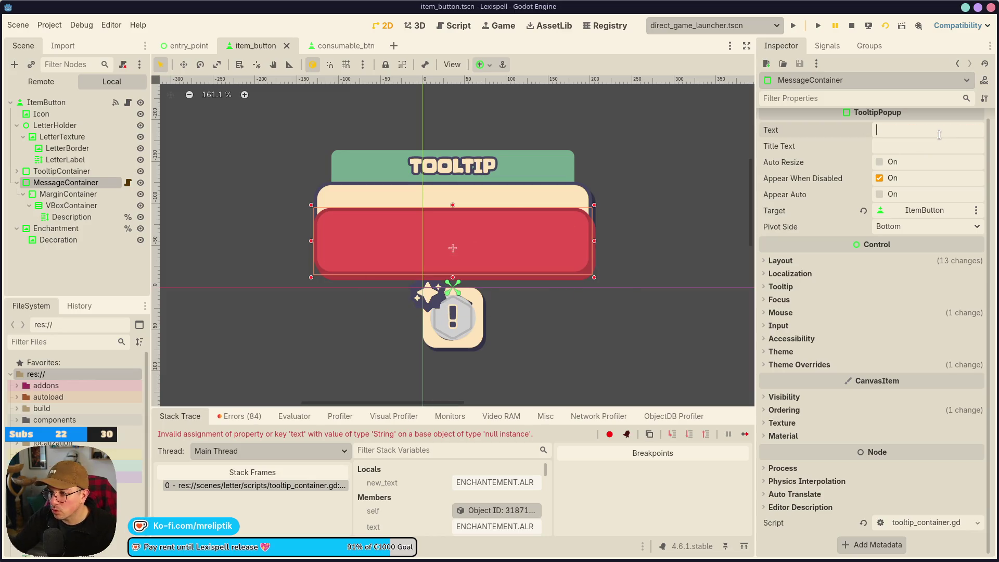
Paste ENCHANTEMENT.ALREADY_ENCHANTED into item_button's Description Text, after checking consumable_btn's Description label
{"action": "left_click", "coordinate": [321, 46]}
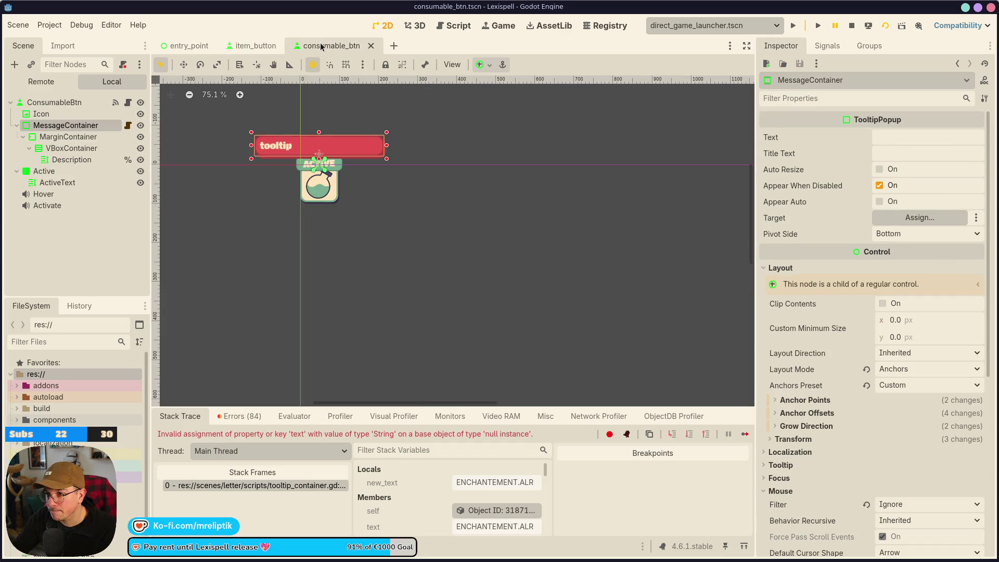
{"action": "left_click", "coordinate": [68, 126]}
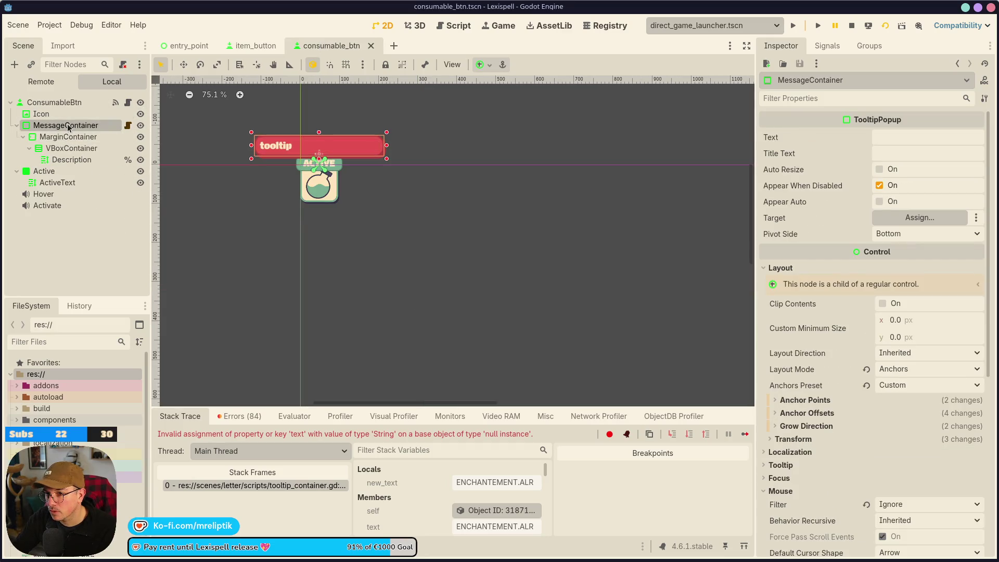
{"action": "left_click", "coordinate": [64, 161]}
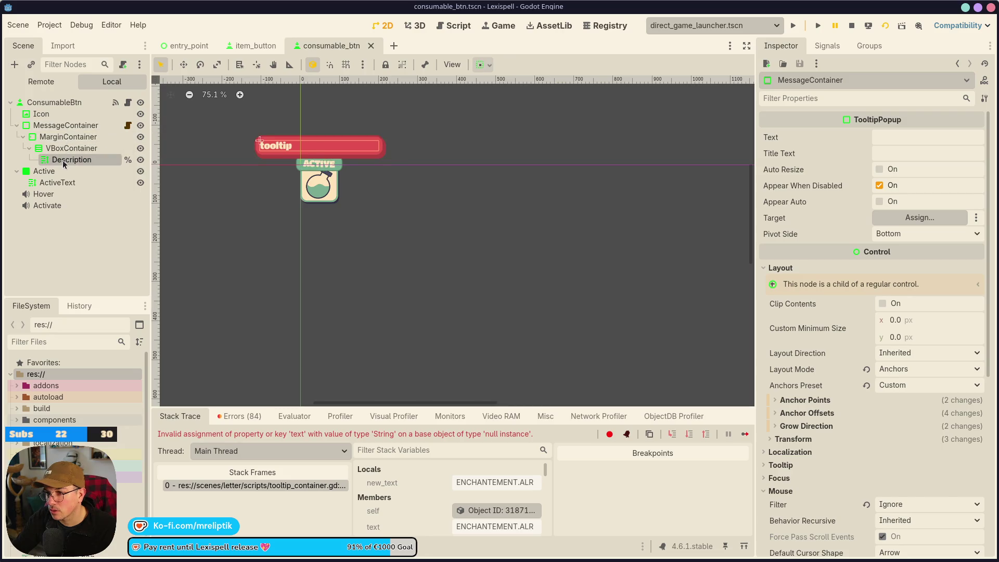
{"action": "left_click", "coordinate": [255, 46]}
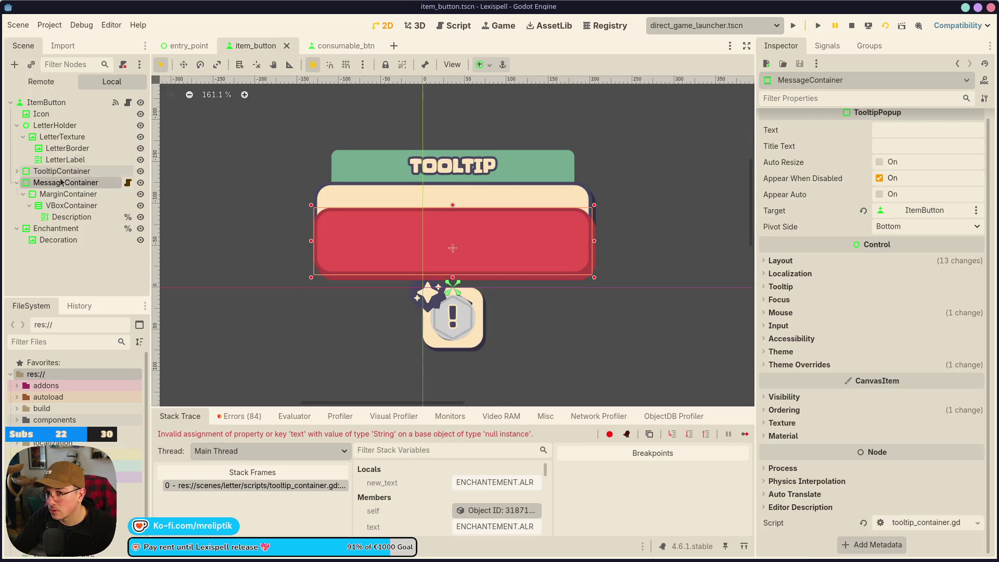
{"action": "left_click", "coordinate": [73, 217]}
{"action": "left_click", "coordinate": [826, 205]}
{"action": "type", "text": "ENCHANTEMENT.ALREADY_ENCHANTED"}
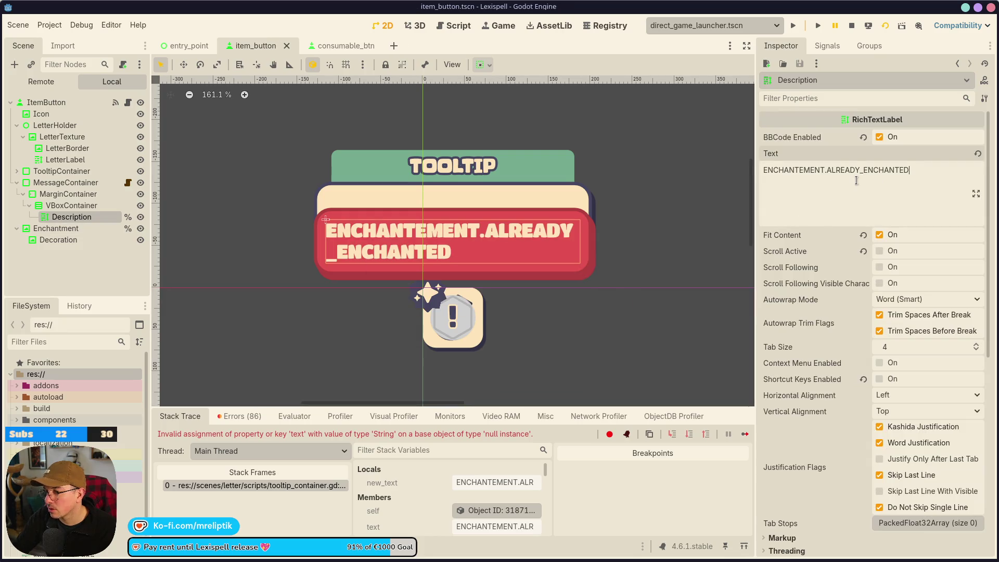
{"action": "left_click", "coordinate": [73, 184]}
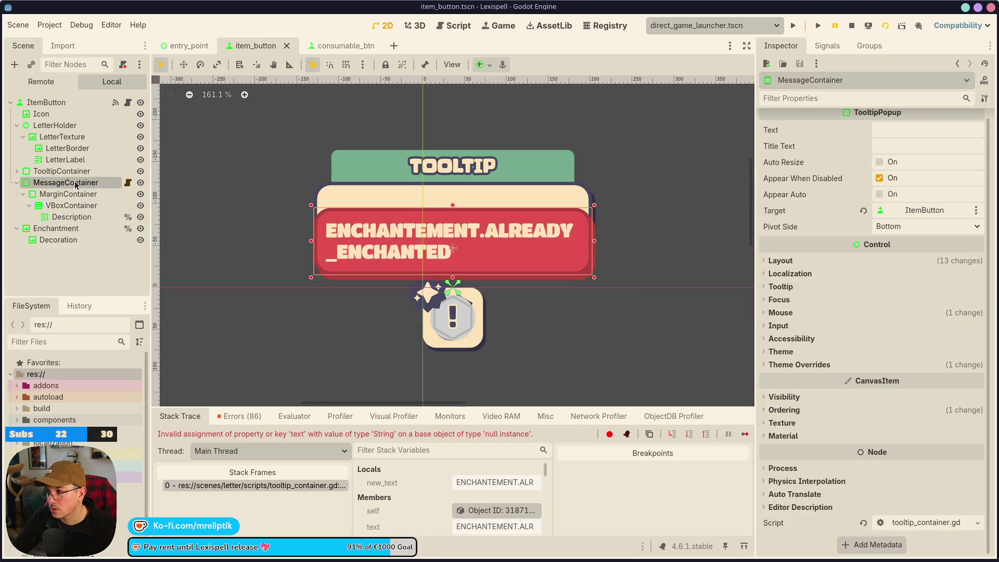
{"action": "left_click", "coordinate": [128, 103]}
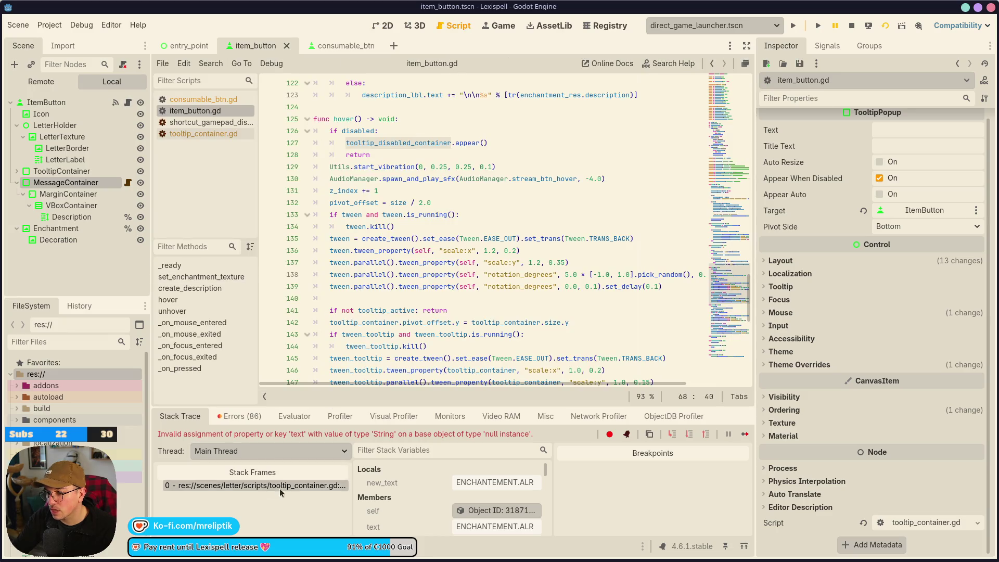
Hide the debugger and add a blank line after the enchantment_res lookup at line 93 of _ready
{"action": "key", "text": "alt+o"}
{"action": "key", "text": "alt+o"}
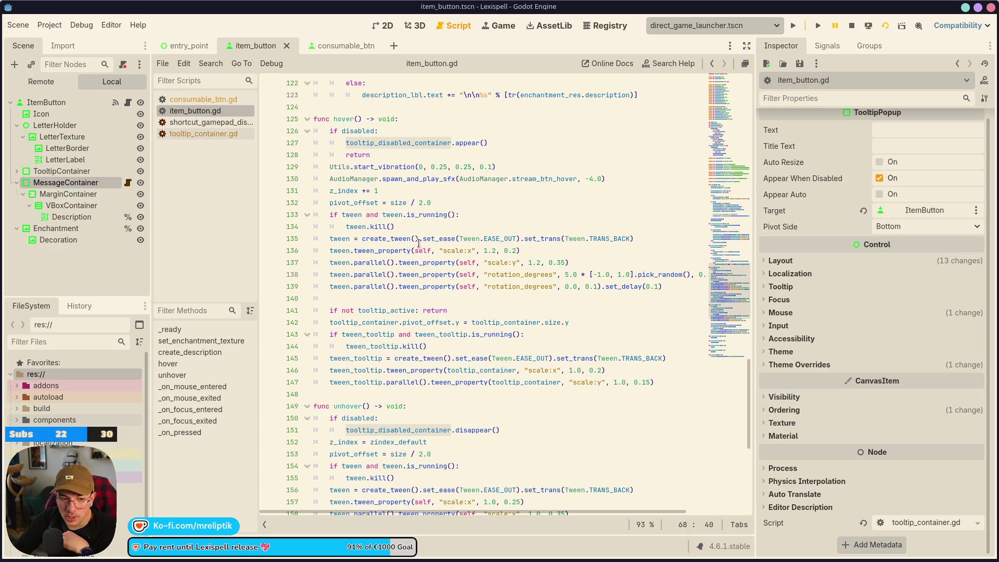
{"action": "scroll", "coordinate": [366, 117], "scroll_direction": "up", "scroll_amount": 20}
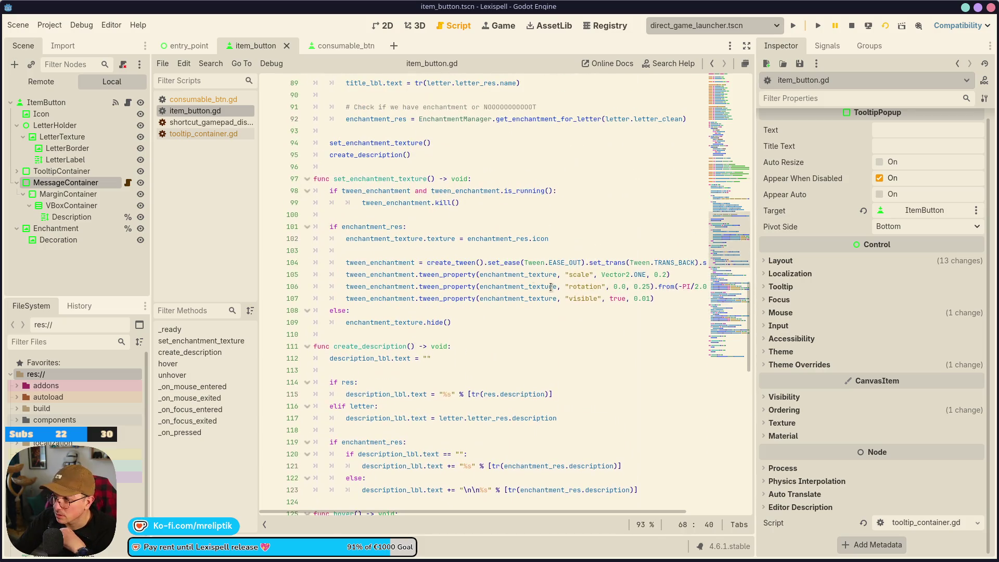
{"action": "scroll", "coordinate": [528, 318], "scroll_direction": "up", "scroll_amount": 6}
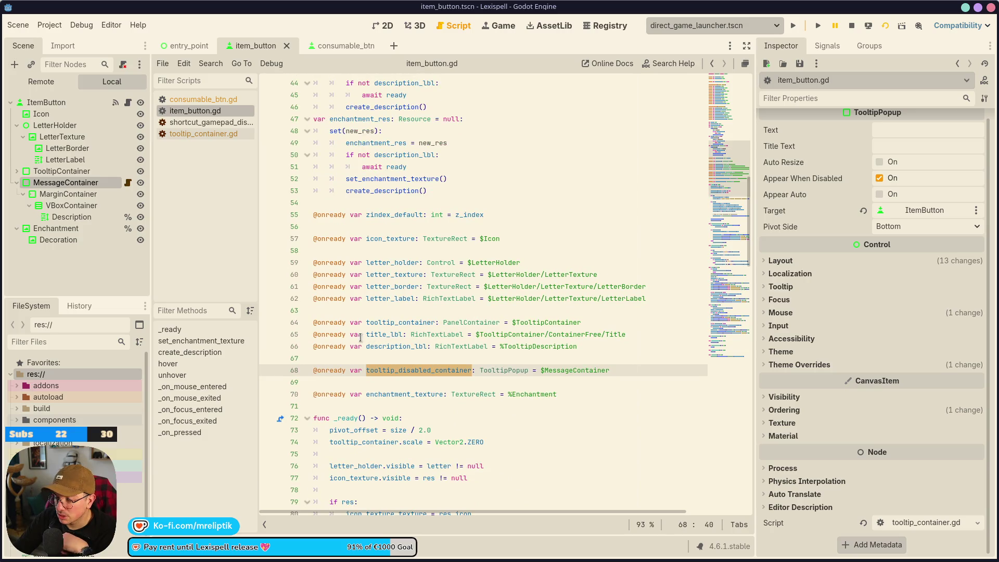
{"action": "scroll", "coordinate": [363, 337], "scroll_direction": "down", "scroll_amount": 6}
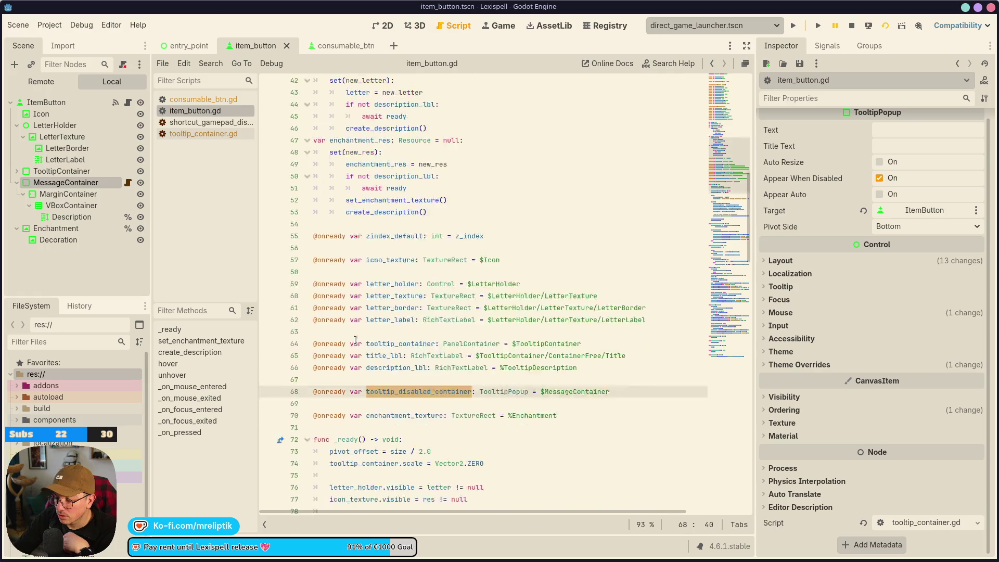
{"action": "scroll", "coordinate": [357, 337], "scroll_direction": "down", "scroll_amount": 1}
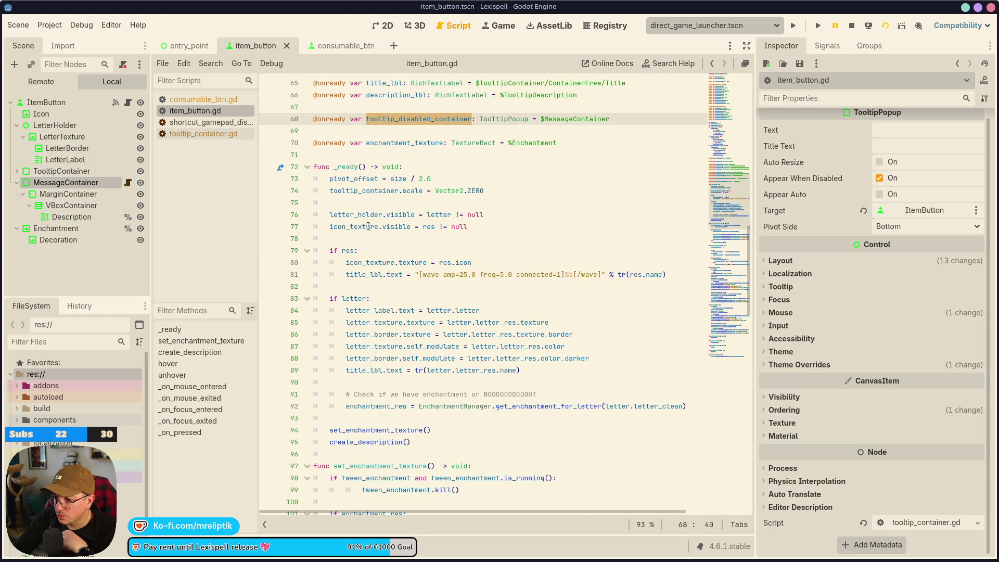
{"action": "left_click", "coordinate": [395, 243]}
{"action": "scroll", "coordinate": [402, 325], "scroll_direction": "down", "scroll_amount": 3}
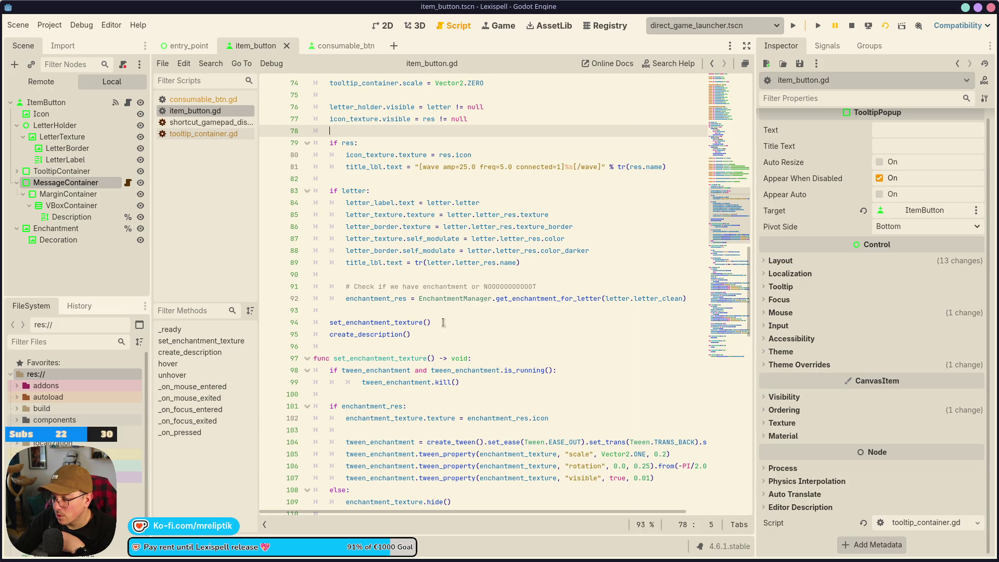
{"action": "scroll", "coordinate": [381, 271], "scroll_direction": "up", "scroll_amount": 1}
{"action": "left_click", "coordinate": [409, 347]}
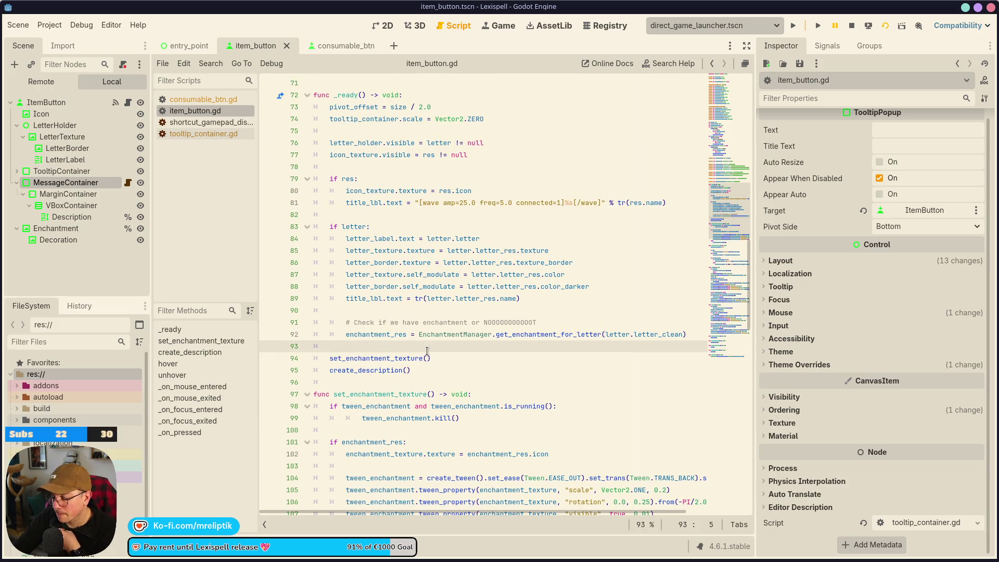
{"action": "key", "text": "Return"}
{"action": "key", "text": "Up"}
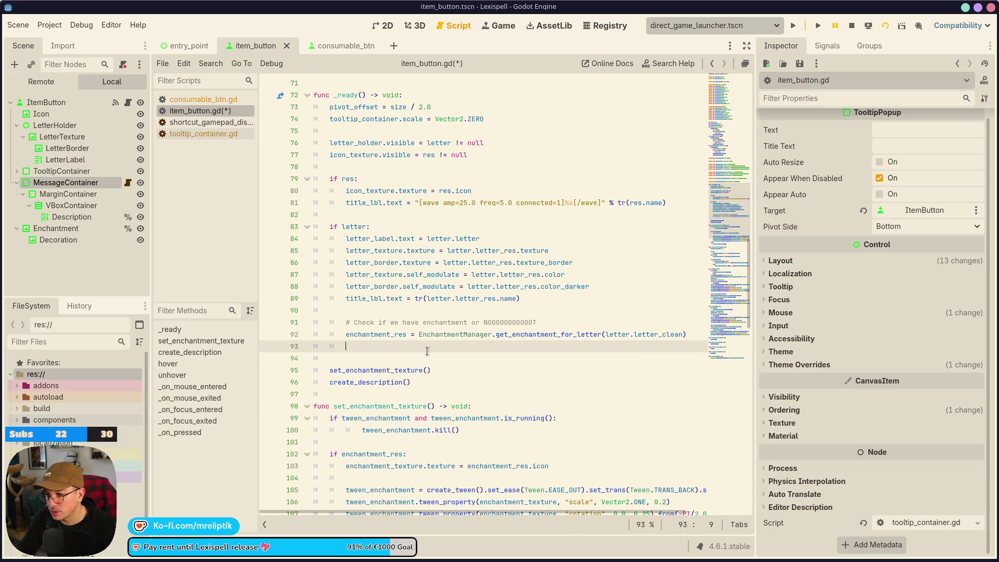
Write %Description.text = "ENCHANTEMENT.ALREADY_ENCHANTED" on line 93 and save the script
{"action": "key", "text": "BackSpace"}
{"action": "key", "text": "BackSpace"}
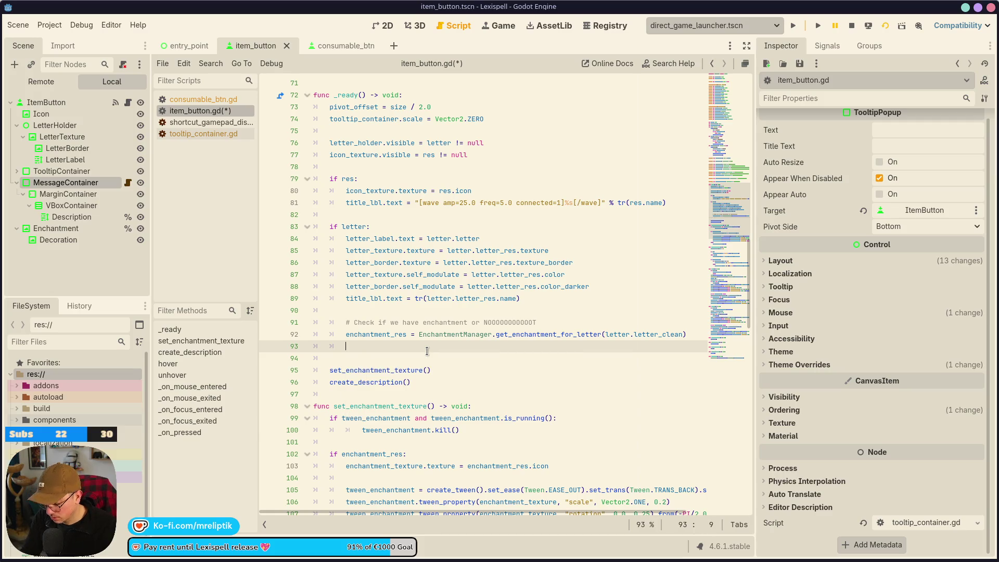
{"action": "type", "text": "%De"}
{"action": "key", "text": "Return"}
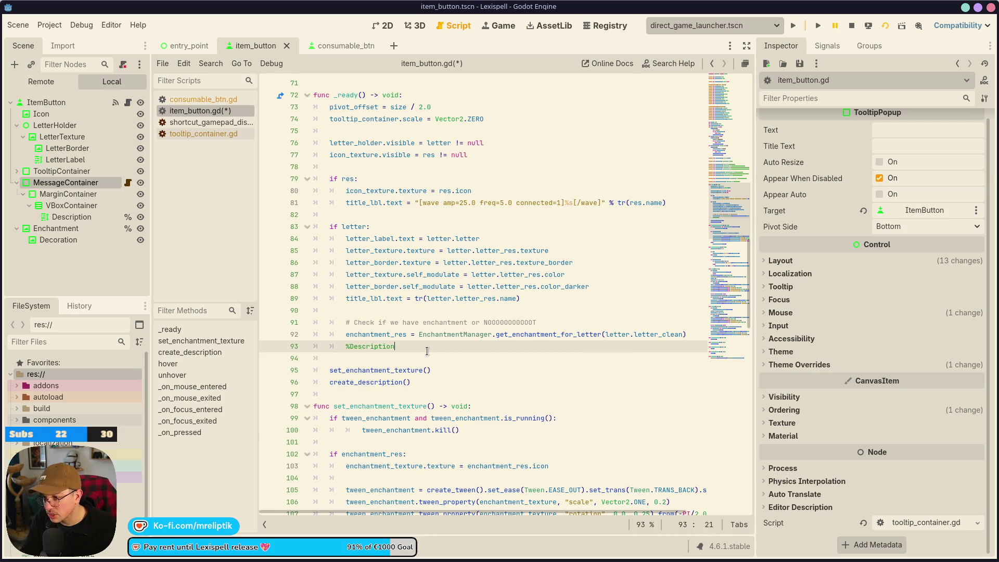
{"action": "type", "text": "."}
{"action": "type", "text": "ENCHANTMENT.ALREADY_ENCHANTED"}
{"action": "key", "text": "ctrl+BackSpace"}
{"action": "key", "text": "ctrl+BackSpace"}
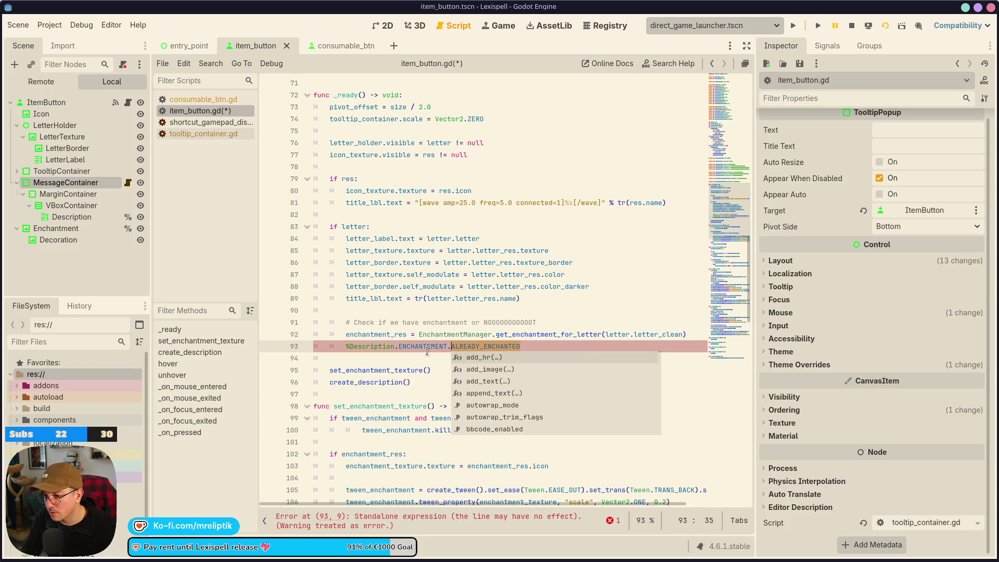
{"action": "type", "text": "tex"}
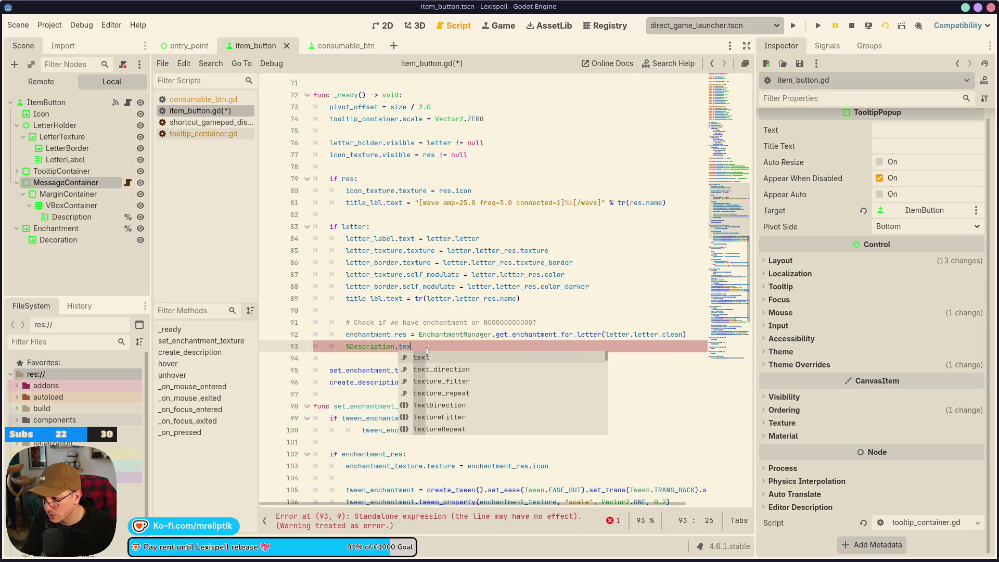
{"action": "key", "text": "Return"}
{"action": "type", "text": "= \""}
{"action": "type", "text": "ENCHANTEMENT.ALREADY_ENCHANTED"}
{"action": "key", "text": "ctrl+s"}
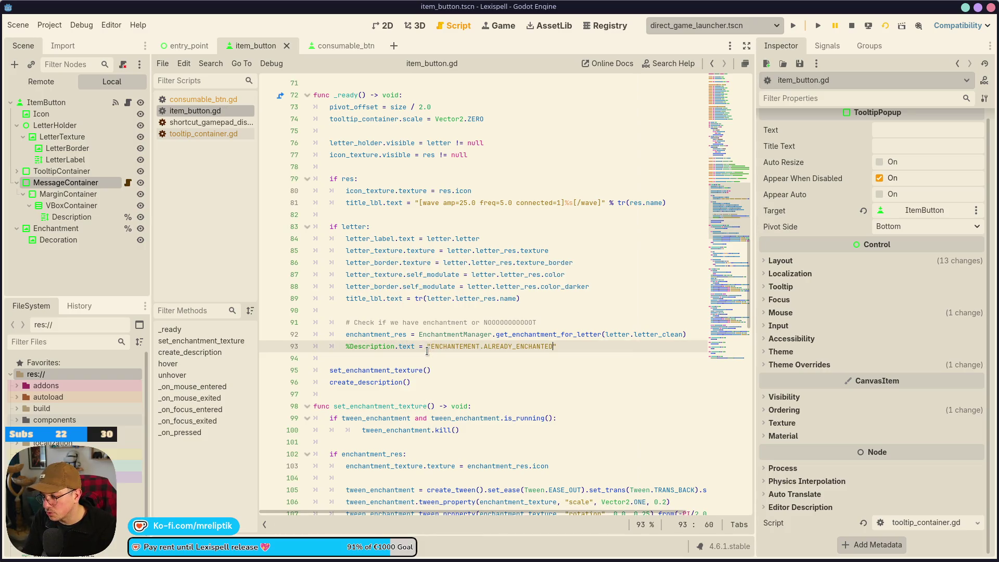
Wrap the message key in tr(), save the script, and stop the running game
{"action": "left_click", "coordinate": [427, 352]}
{"action": "type", "text": "tr()"}
{"action": "key", "text": "BackSpace"}
{"action": "type", "text": ")"}
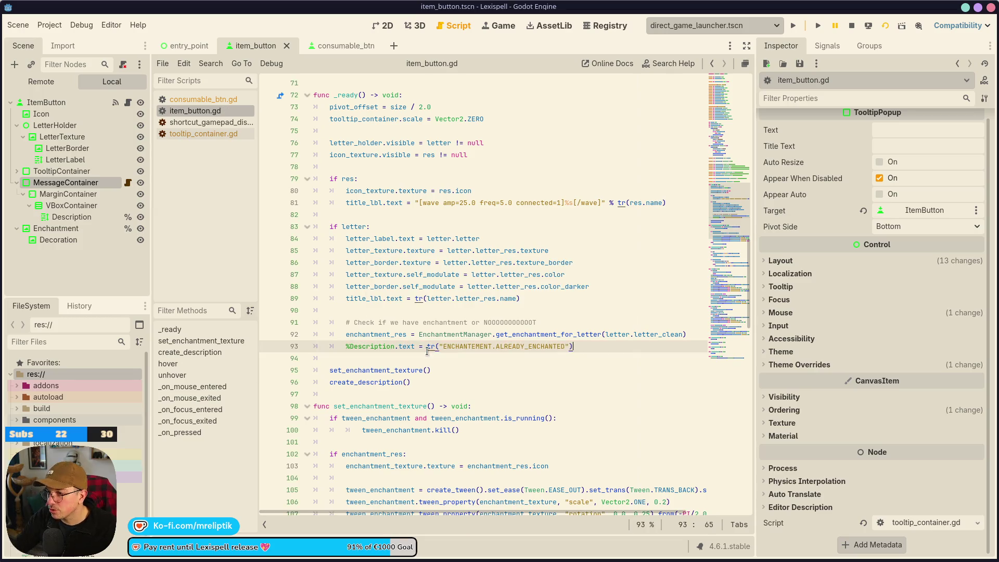
{"action": "key", "text": "ctrl+s"}
{"action": "left_click", "coordinate": [851, 26]}
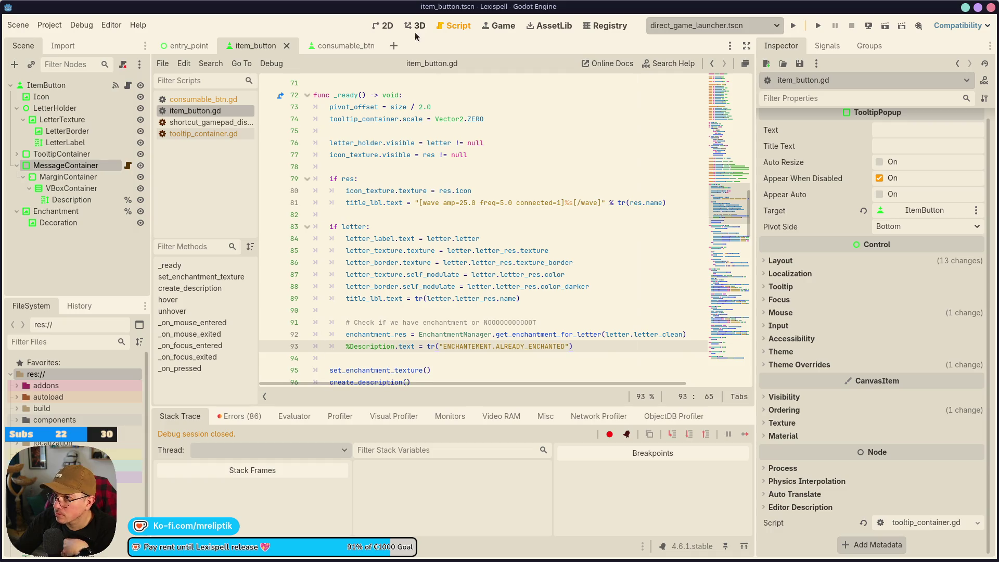
Test-run item_button briefly, then launch the game from entry_point and start Chapter 1
{"action": "left_click", "coordinate": [885, 28]}
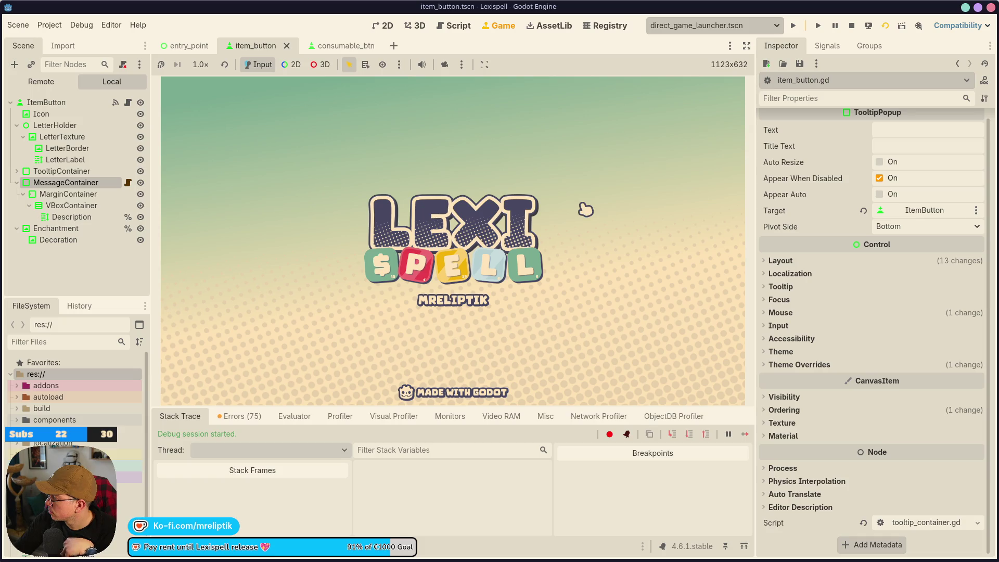
{"action": "left_click", "coordinate": [586, 209]}
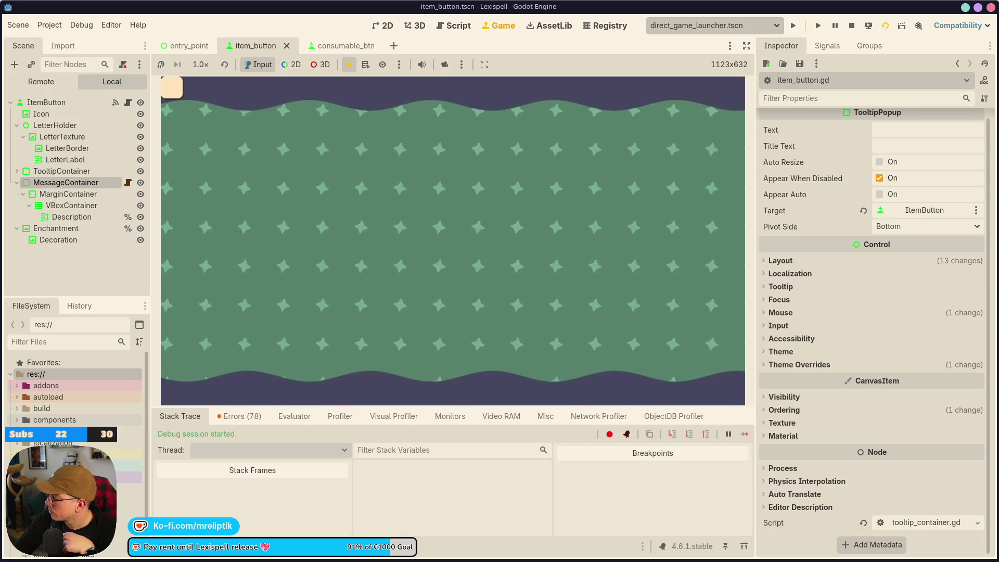
{"action": "left_click", "coordinate": [853, 31]}
{"action": "left_click", "coordinate": [189, 46]}
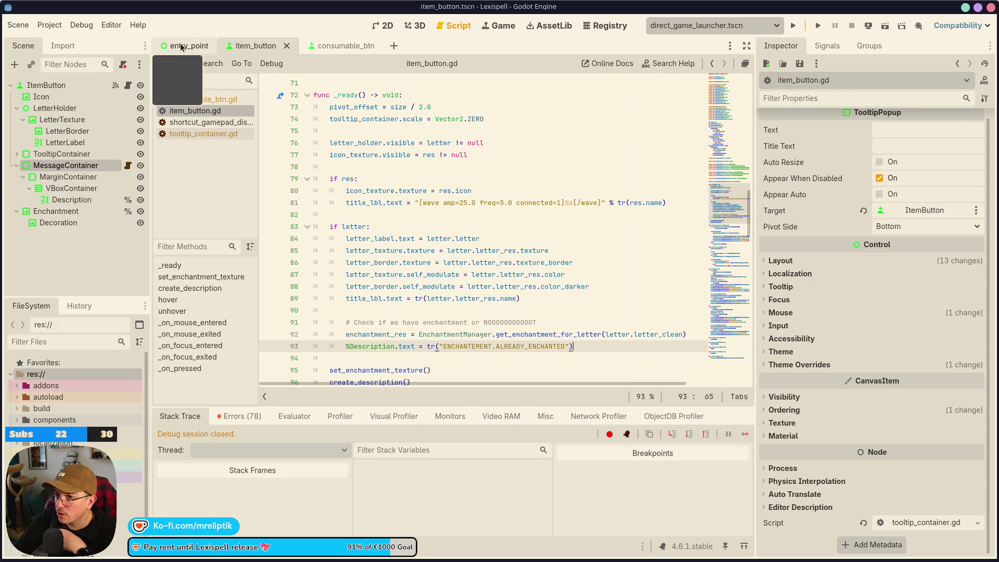
{"action": "left_click", "coordinate": [793, 25]}
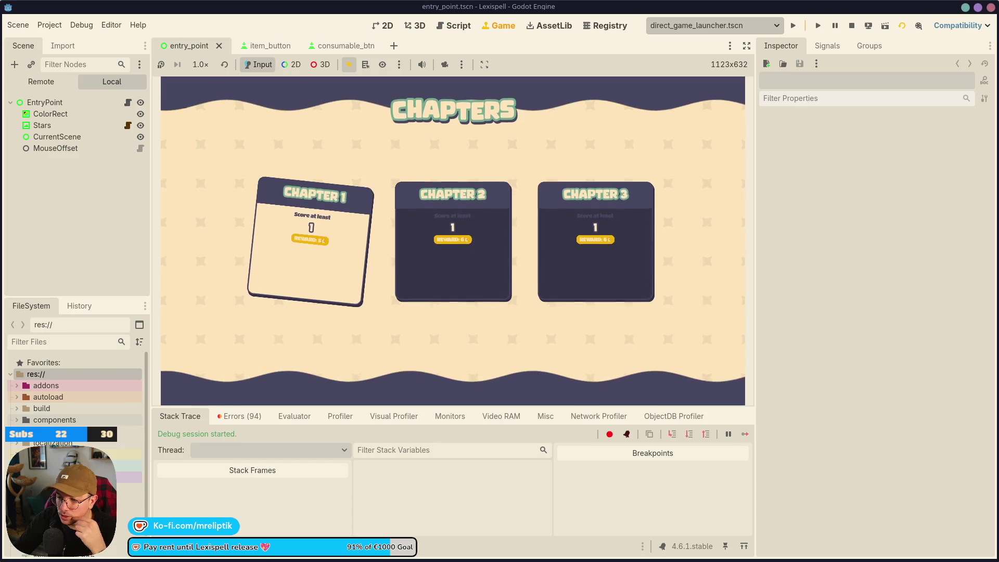
{"action": "left_click", "coordinate": [346, 258]}
{"action": "left_click", "coordinate": [239, 417]}
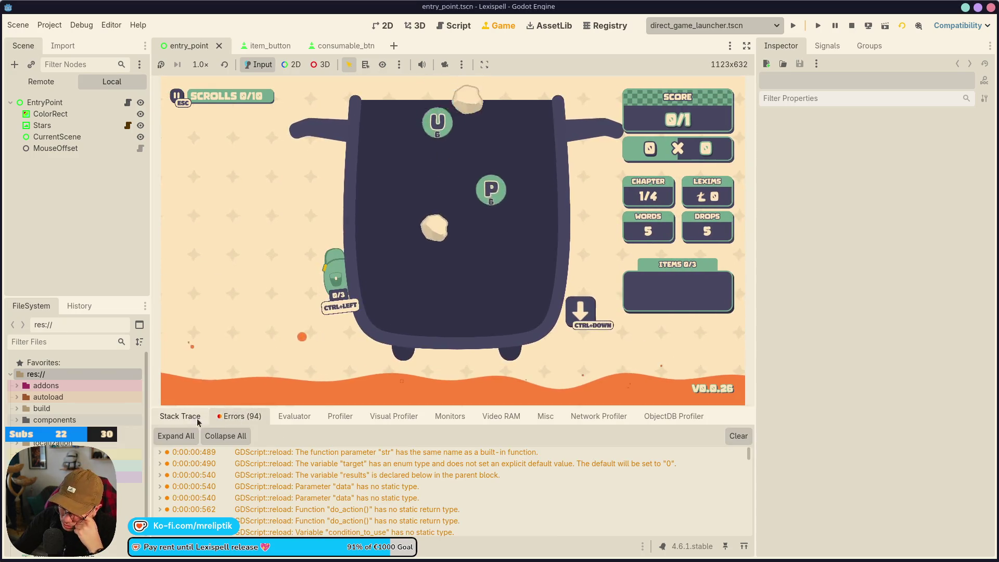
Review the Errors tab and output log, then collapse the debugger panel
{"action": "left_click", "coordinate": [180, 416]}
{"action": "left_click", "coordinate": [248, 416]}
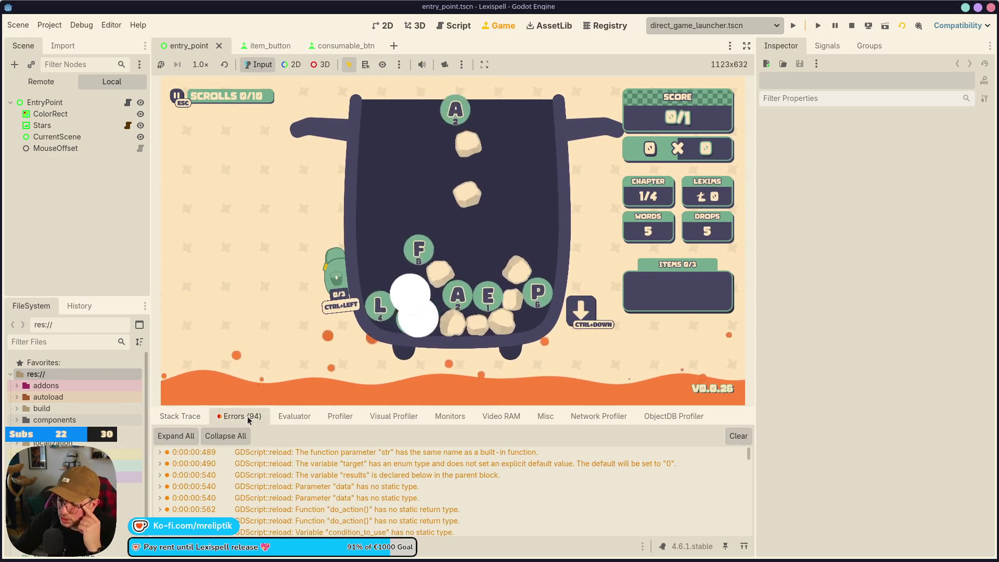
{"action": "scroll", "coordinate": [317, 492], "scroll_direction": "down", "scroll_amount": 15}
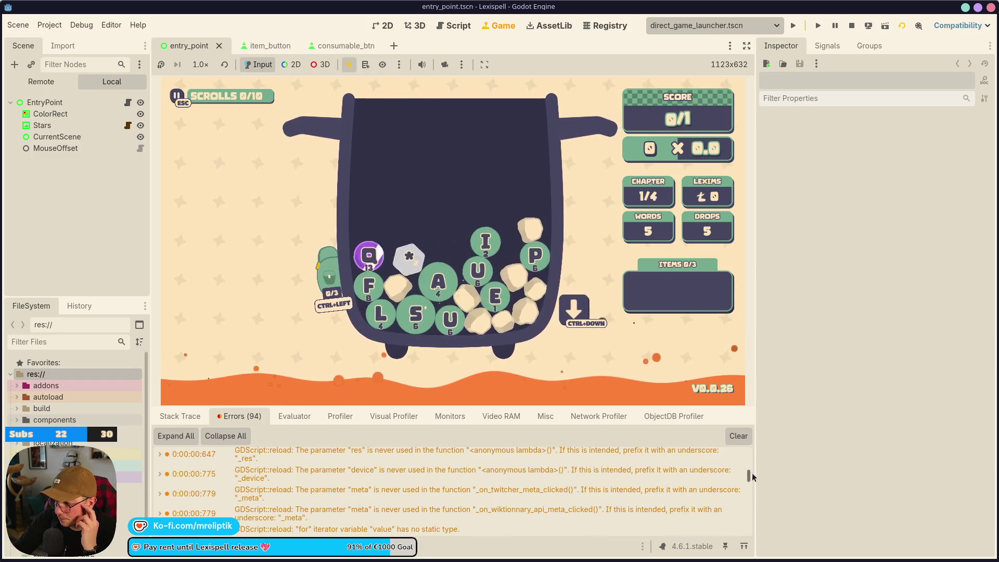
{"action": "left_click", "coordinate": [191, 536]}
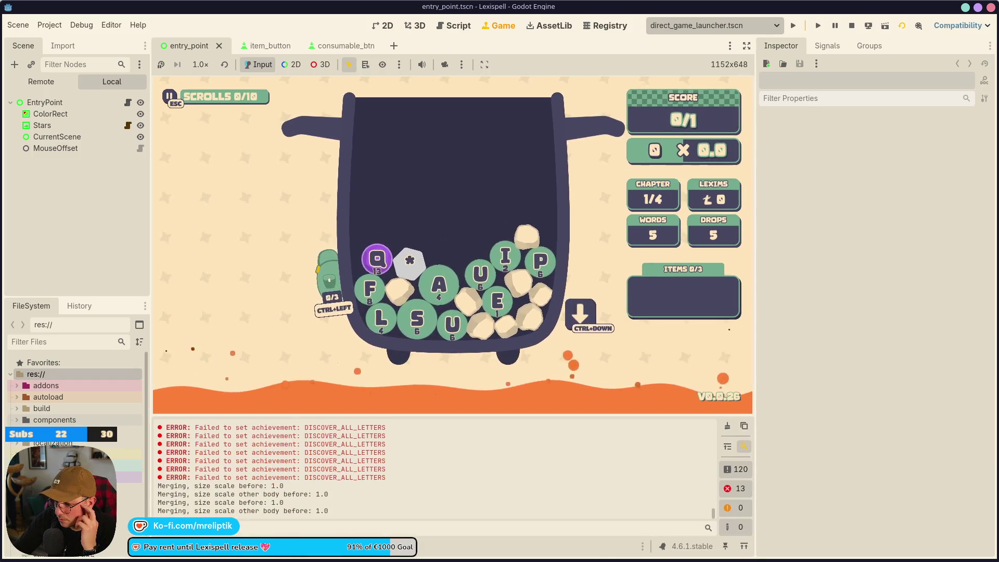
{"action": "left_click", "coordinate": [192, 536]}
{"action": "mouse_move", "coordinate": [380, 324]}
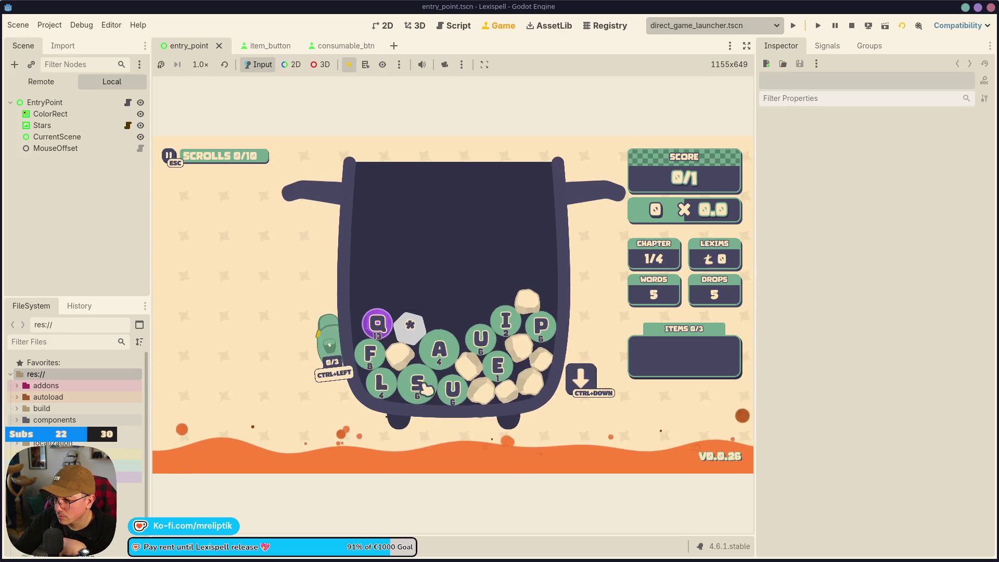
Spell and submit SALU*E using S, A, L, U, the wildcard and E
{"action": "key", "text": "s"}
{"action": "key", "text": "a"}
{"action": "key", "text": "l"}
{"action": "key", "text": "u"}
{"action": "left_click", "coordinate": [422, 336]}
{"action": "key", "text": "e"}
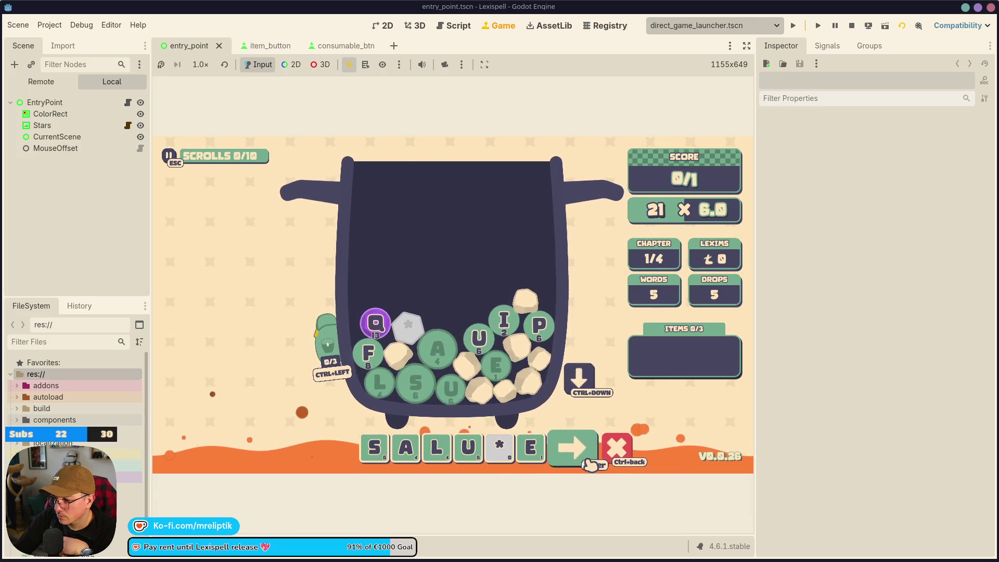
{"action": "key", "text": "Return"}
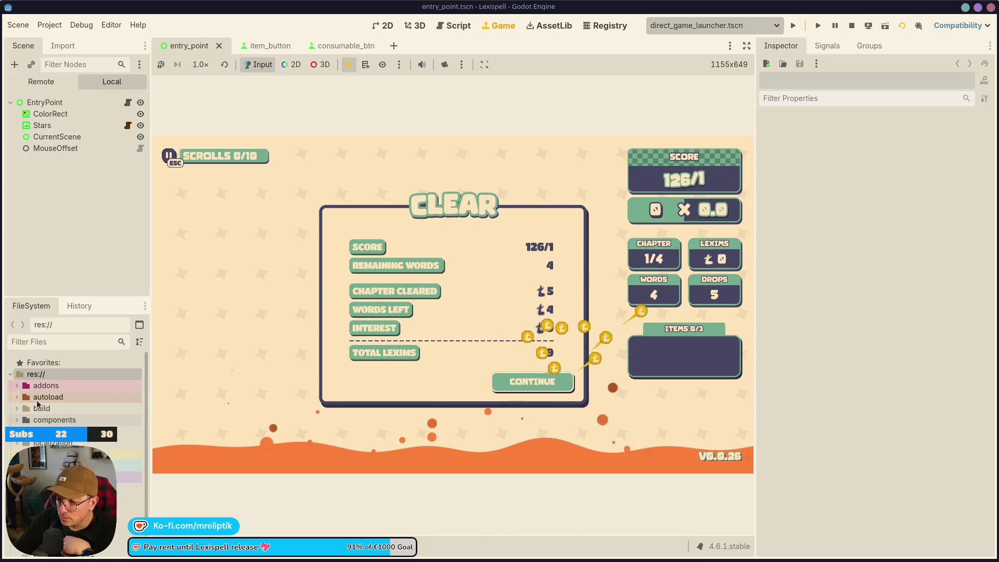
Continue past the results and enchant the letter E
{"action": "left_click", "coordinate": [526, 382]}
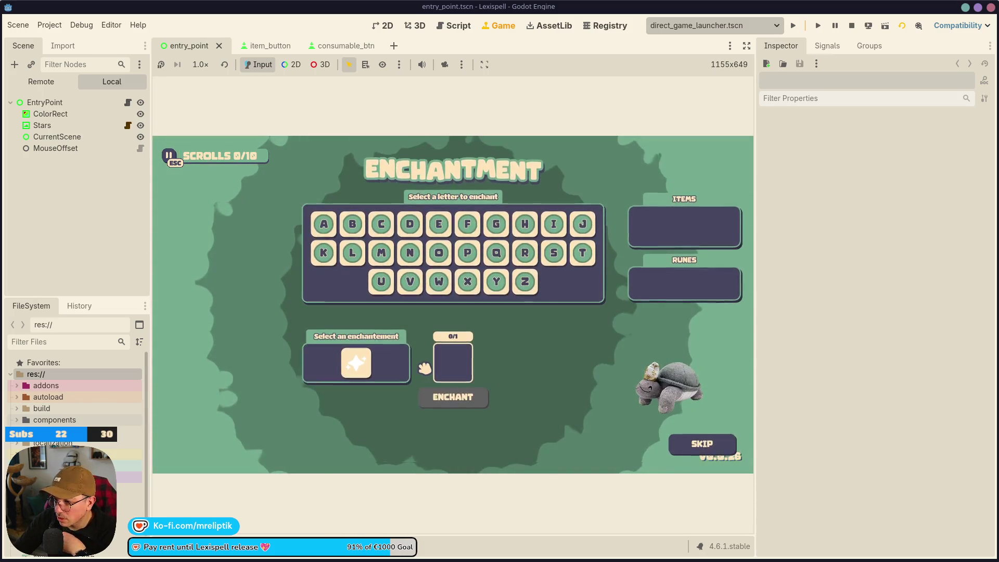
{"action": "left_click", "coordinate": [439, 225]}
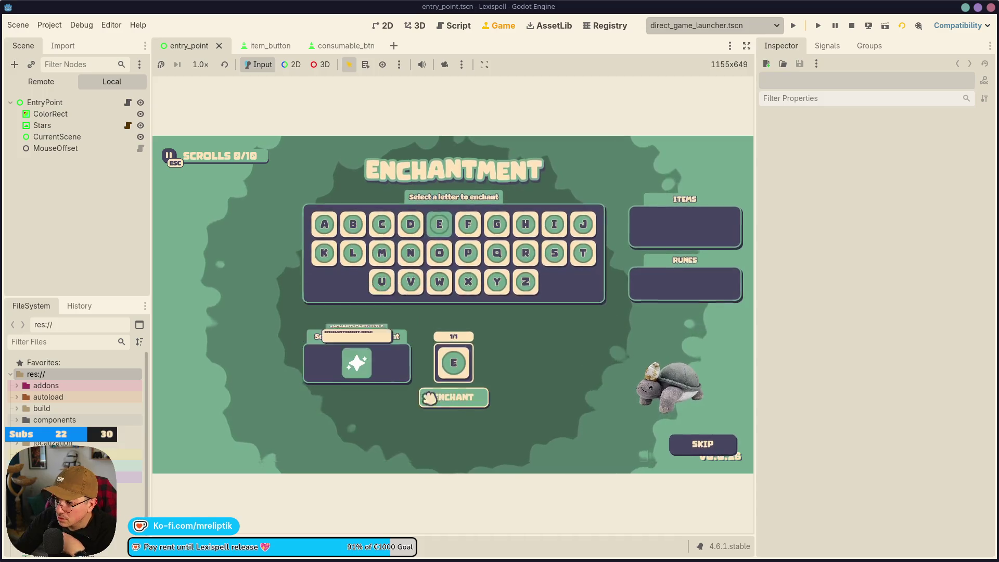
{"action": "left_click", "coordinate": [472, 403]}
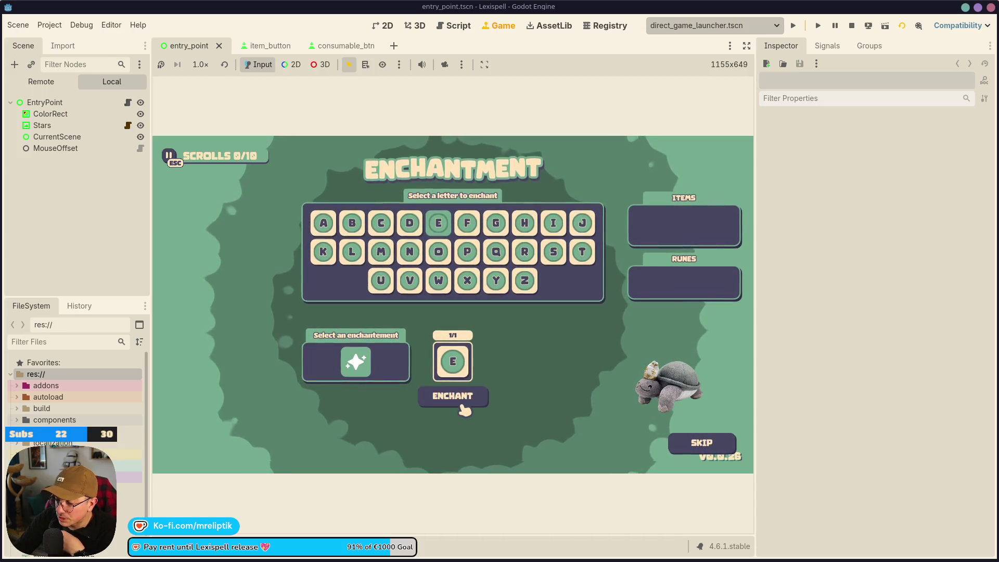
{"action": "left_click", "coordinate": [461, 402]}
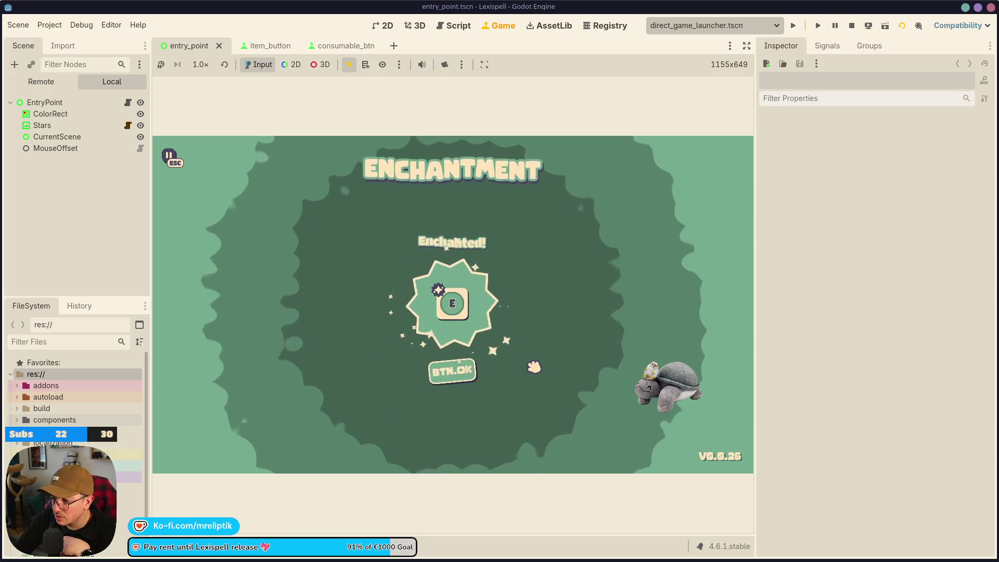
Buy the Downhill scroll and a rune in the shop, then start chapter 2
{"action": "mouse_move", "coordinate": [448, 304]}
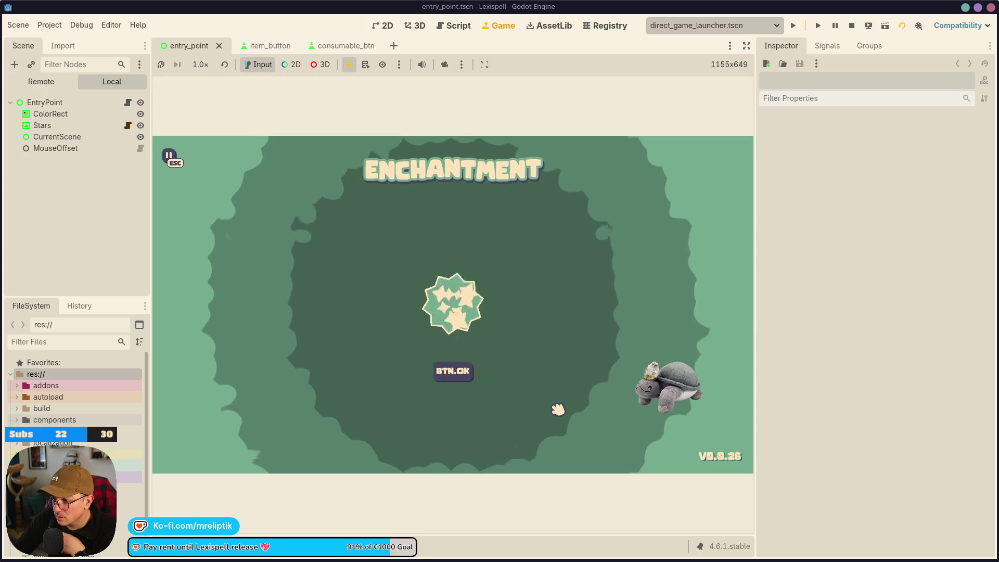
{"action": "left_click", "coordinate": [453, 372]}
{"action": "left_click", "coordinate": [490, 325]}
{"action": "left_click", "coordinate": [530, 401]}
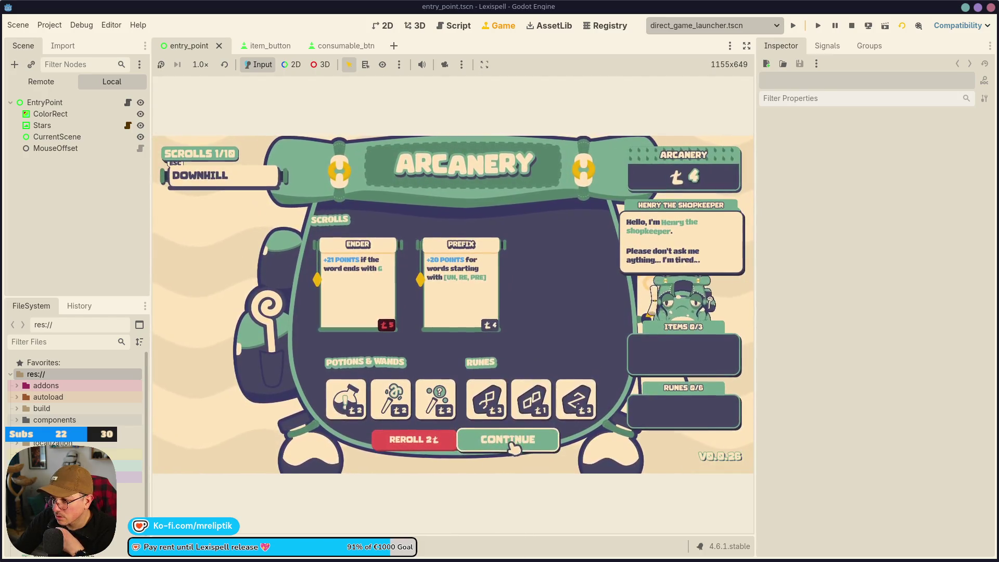
{"action": "left_click", "coordinate": [509, 440]}
{"action": "left_click", "coordinate": [453, 351]}
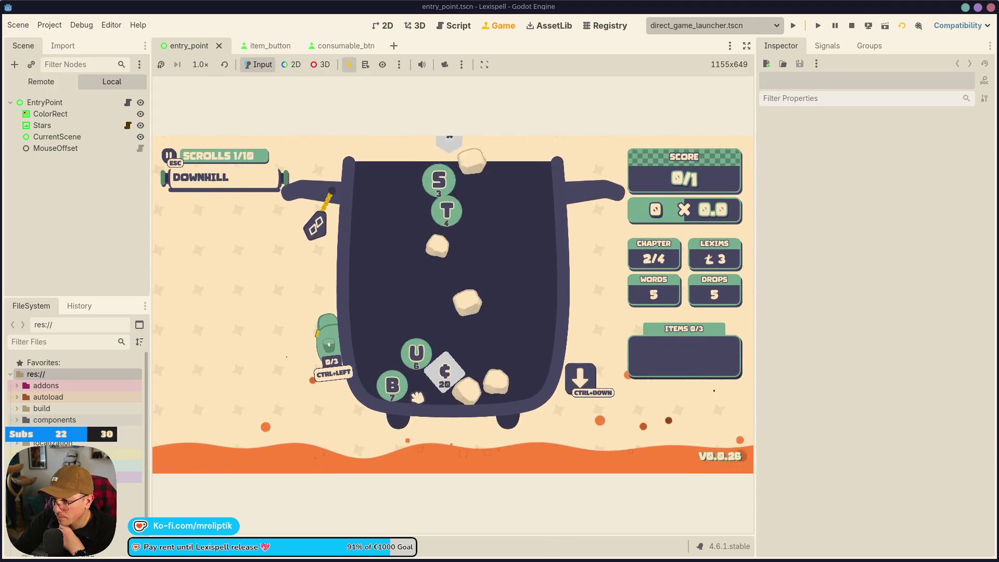
Build a word from B, U, S, T, Y and E and submit BUSTYE
{"action": "left_click", "coordinate": [370, 359]}
{"action": "left_click", "coordinate": [378, 378]}
{"action": "left_click", "coordinate": [440, 357]}
{"action": "left_click", "coordinate": [471, 365]}
{"action": "mouse_move", "coordinate": [401, 352]}
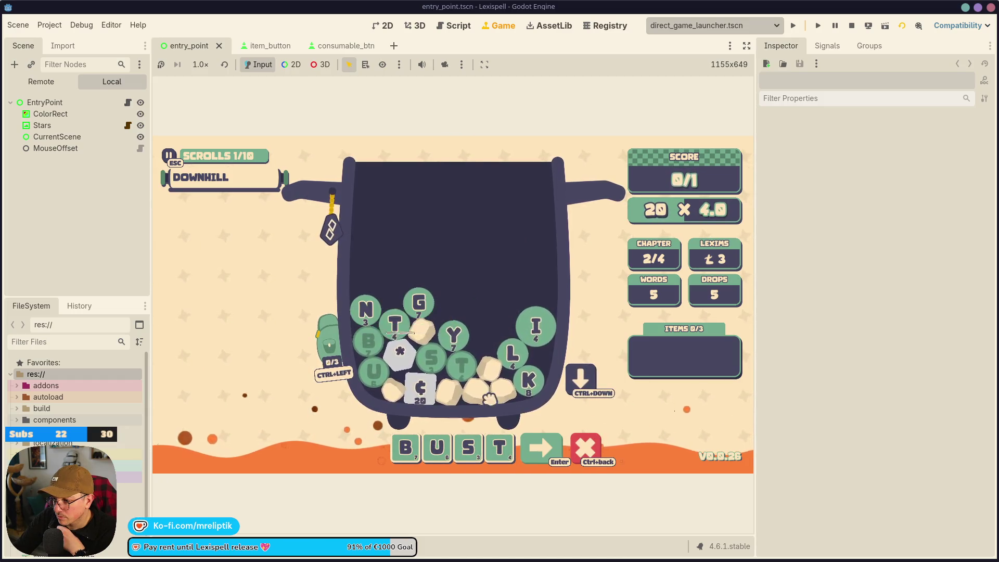
{"action": "type", "text": "y"}
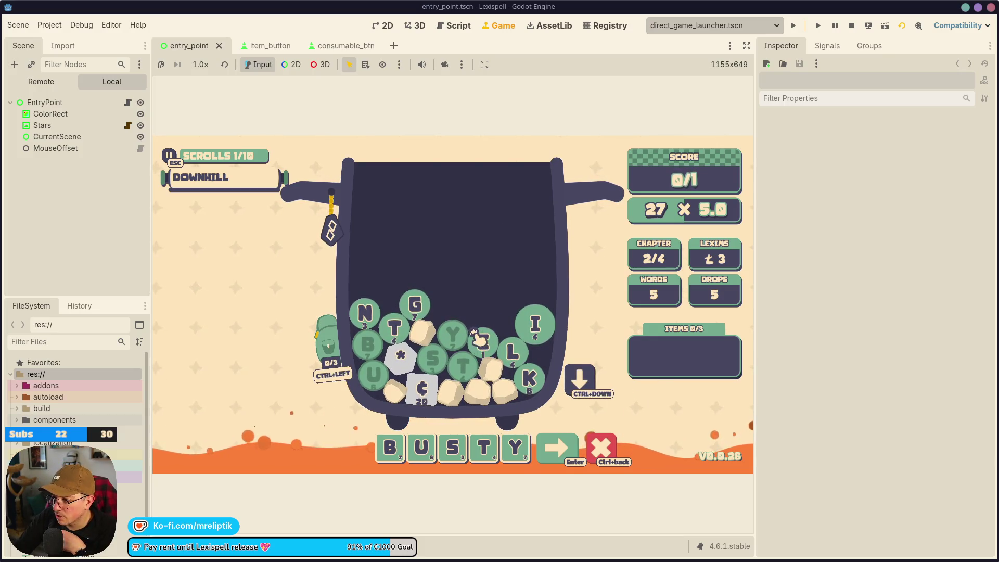
{"action": "left_click", "coordinate": [479, 339]}
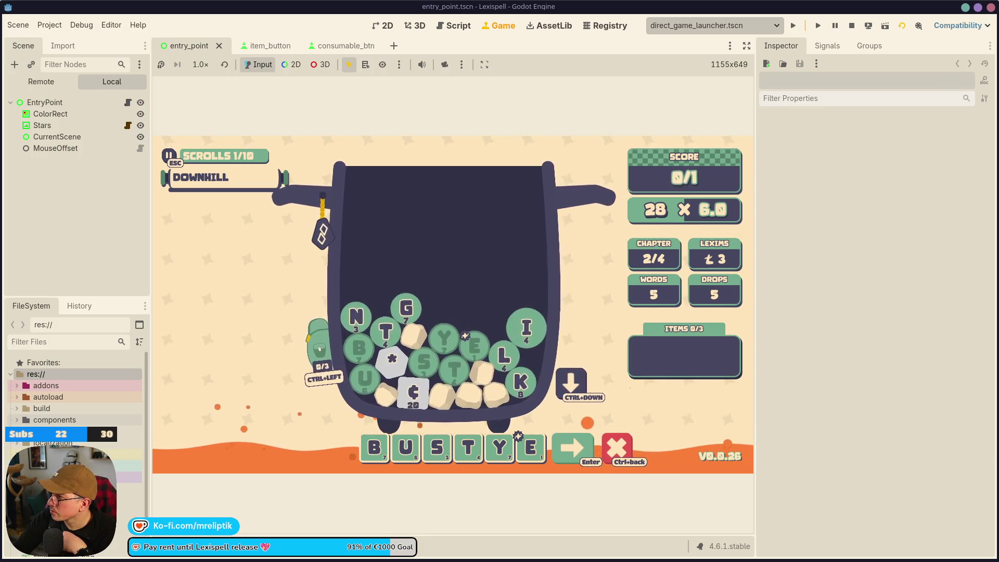
{"action": "left_click", "coordinate": [565, 450]}
Rework the tiles through BUSTE and BUSTEY, submit BUSTY, and continue past the results
{"action": "left_click", "coordinate": [500, 447]}
{"action": "left_click", "coordinate": [554, 447]}
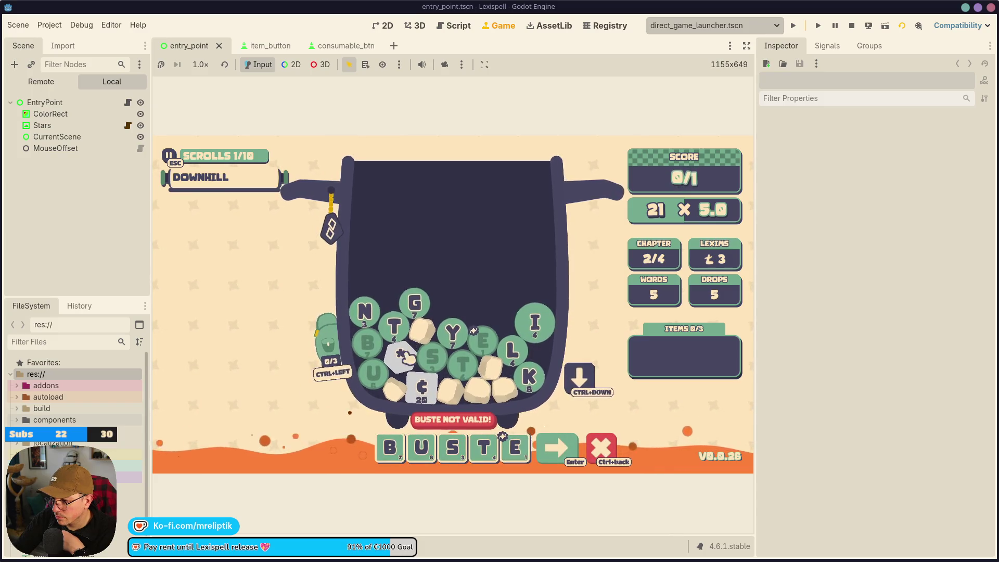
{"action": "left_click", "coordinate": [452, 333]}
{"action": "left_click", "coordinate": [573, 447]}
{"action": "left_click", "coordinate": [499, 448]}
{"action": "key", "text": "Return"}
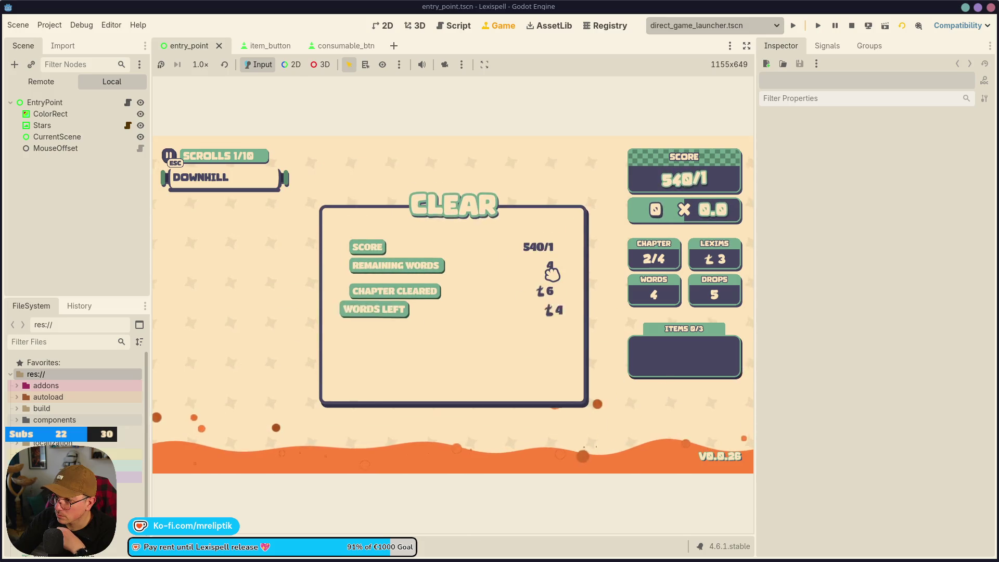
{"action": "left_click", "coordinate": [536, 385]}
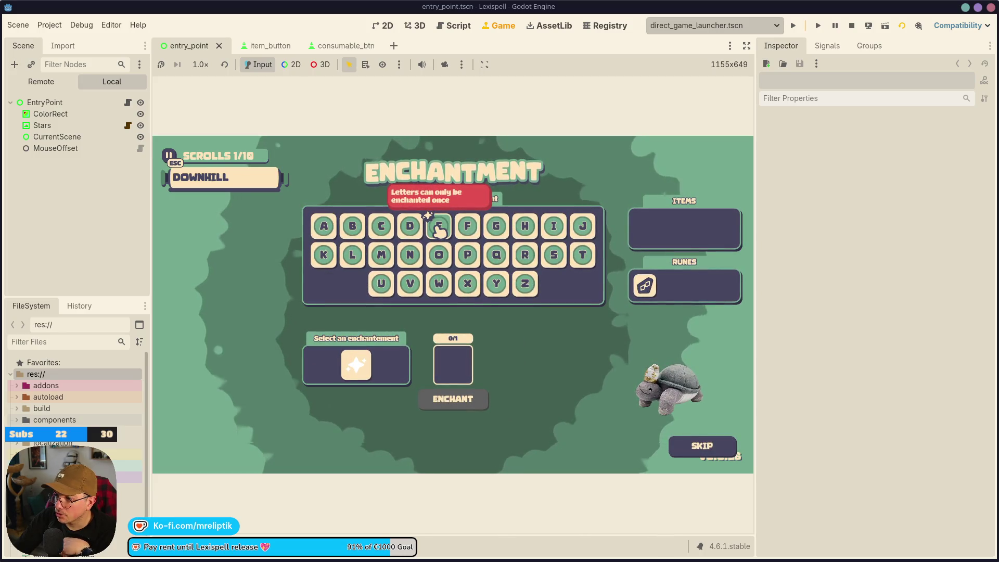
Recheck E's 'Letters can only be enchanted once' warning, then switch to the 2D editor with Ctrl+F1
{"action": "left_click", "coordinate": [444, 230]}
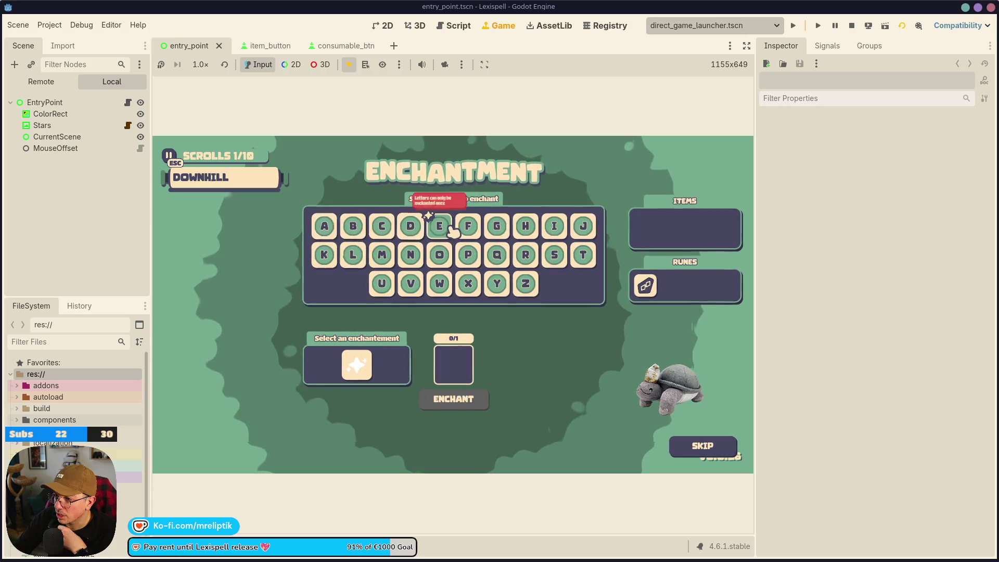
{"action": "left_click", "coordinate": [445, 231]}
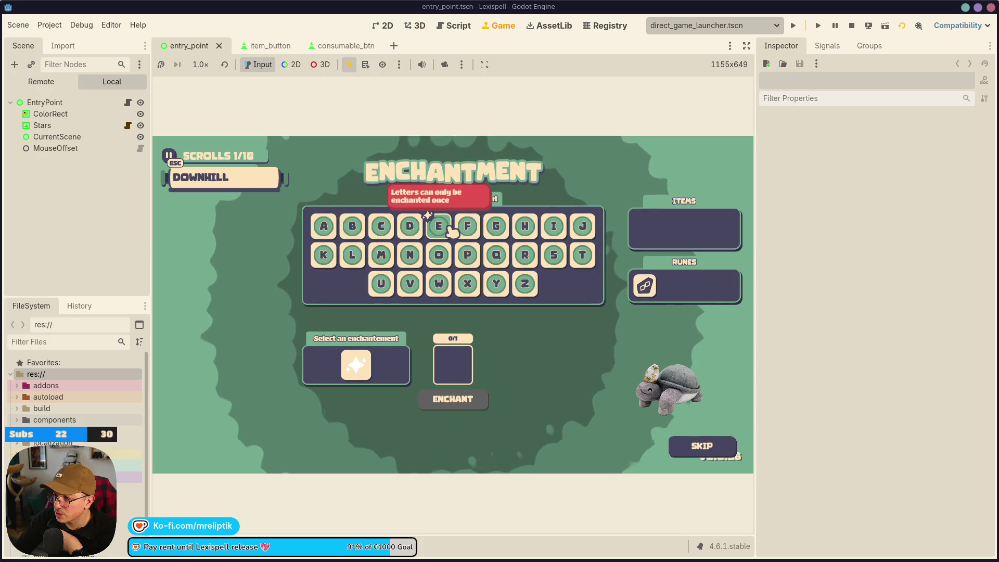
{"action": "key", "text": "ctrl+F1"}
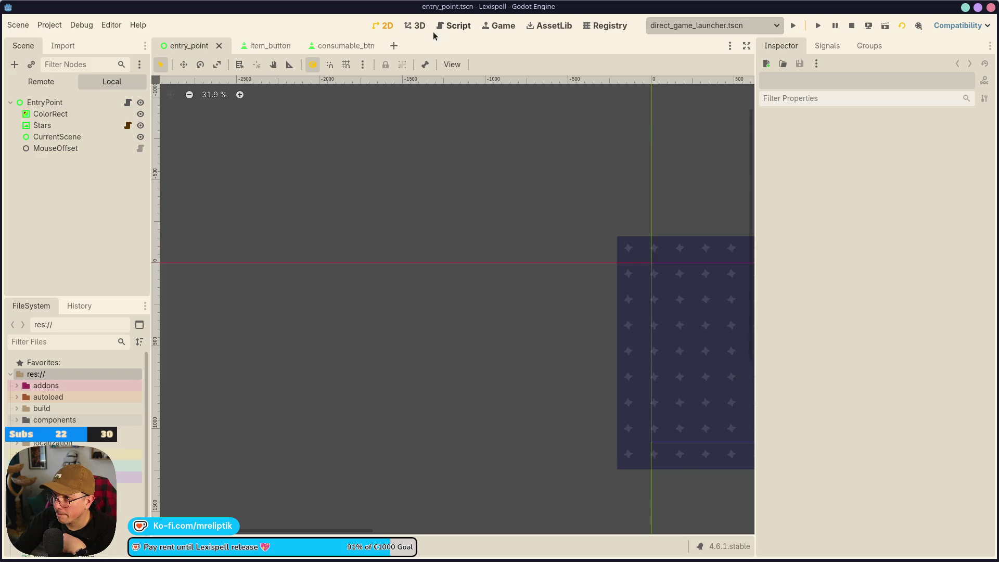
{"action": "left_click", "coordinate": [449, 27]}
{"action": "left_click", "coordinate": [503, 26]}
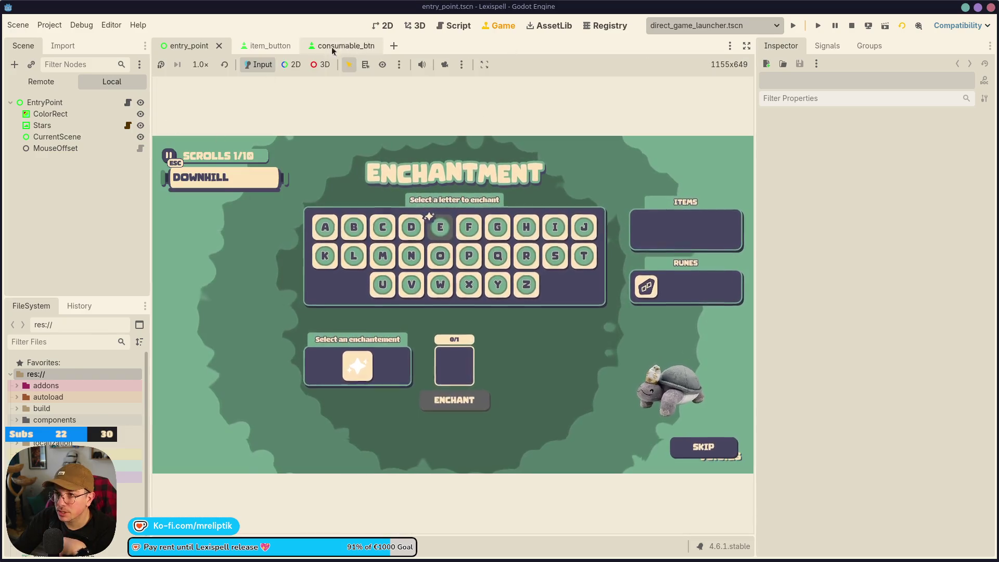
Close the consumable_btn scene
{"action": "left_click", "coordinate": [333, 46]}
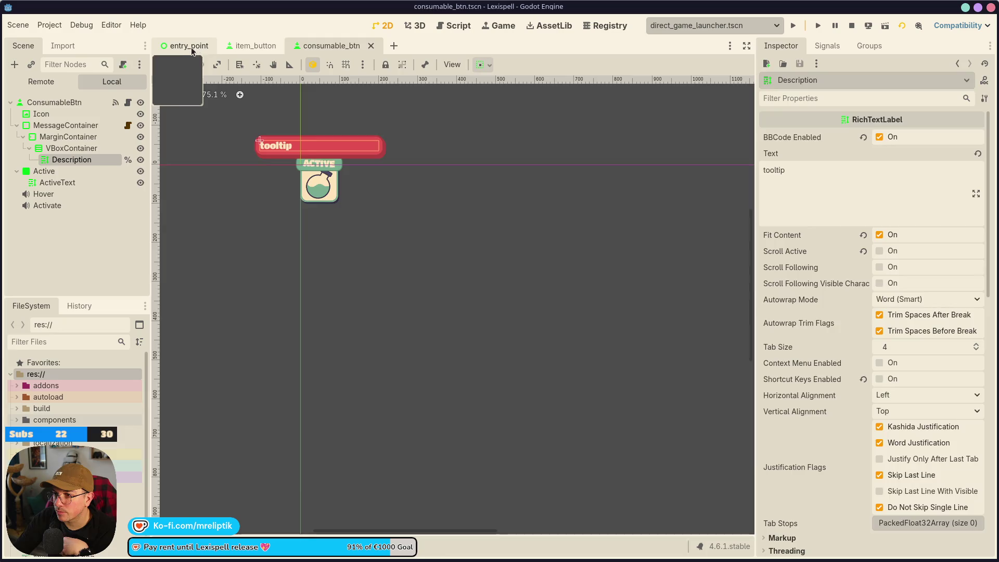
{"action": "left_click", "coordinate": [191, 51]}
{"action": "left_click", "coordinate": [325, 47]}
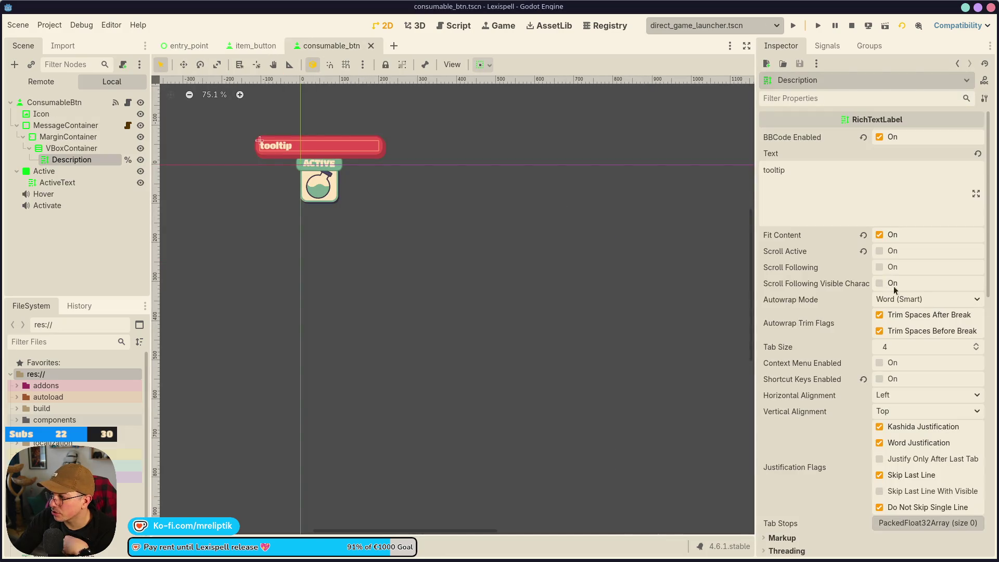
{"action": "scroll", "coordinate": [338, 147], "scroll_direction": "up", "scroll_amount": 2}
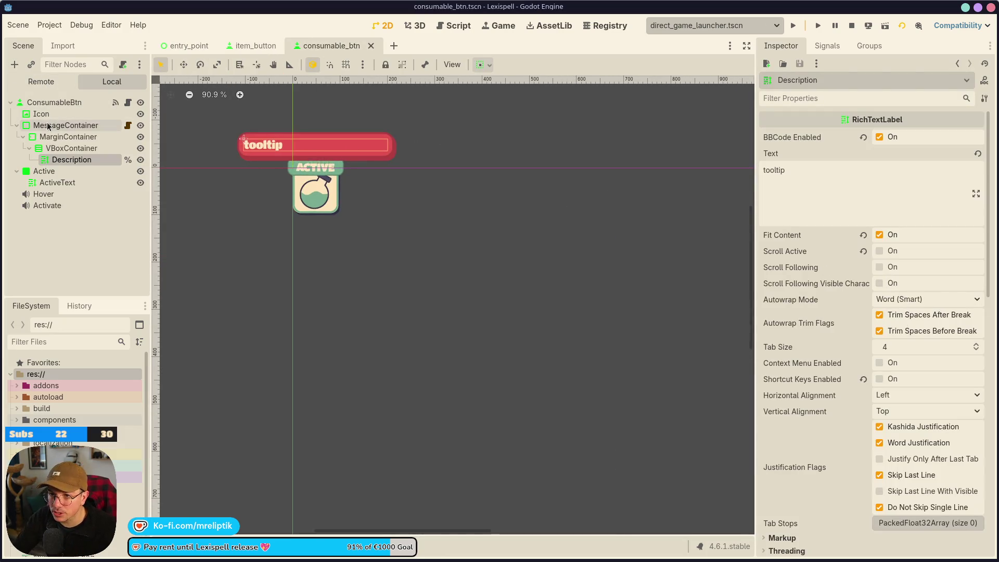
{"action": "left_click", "coordinate": [65, 125]}
Widen item_button's MessageContainer tooltip twice, test-running the game after each change
{"action": "left_click", "coordinate": [371, 45]}
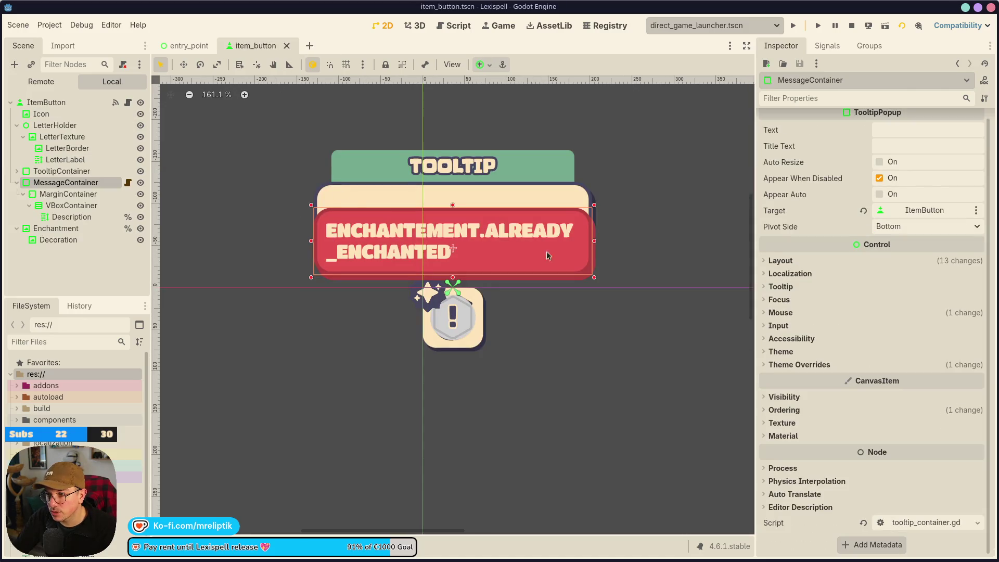
{"action": "left_click_drag", "start_coordinate": [594, 241], "coordinate": [602, 240]}
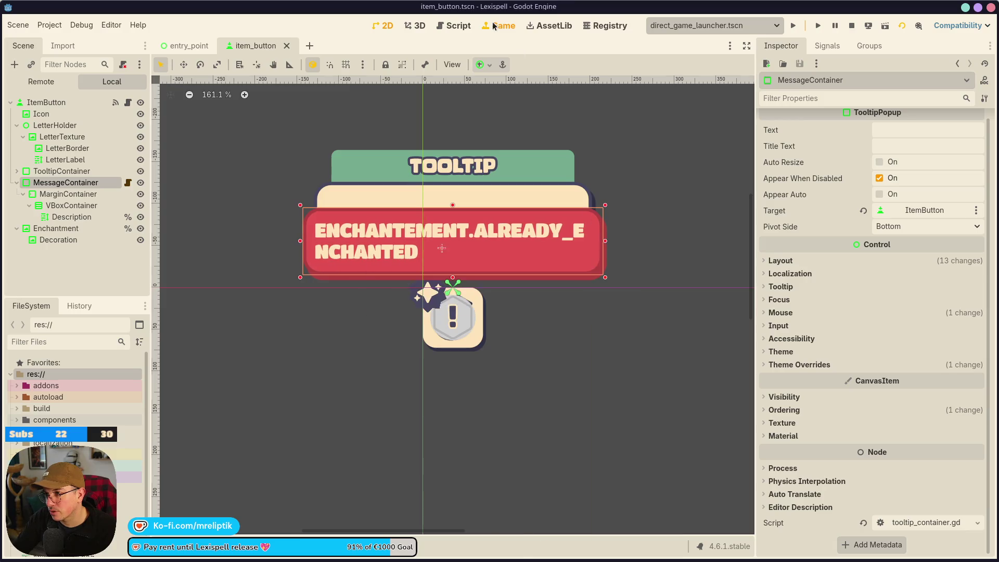
{"action": "key", "text": "F5"}
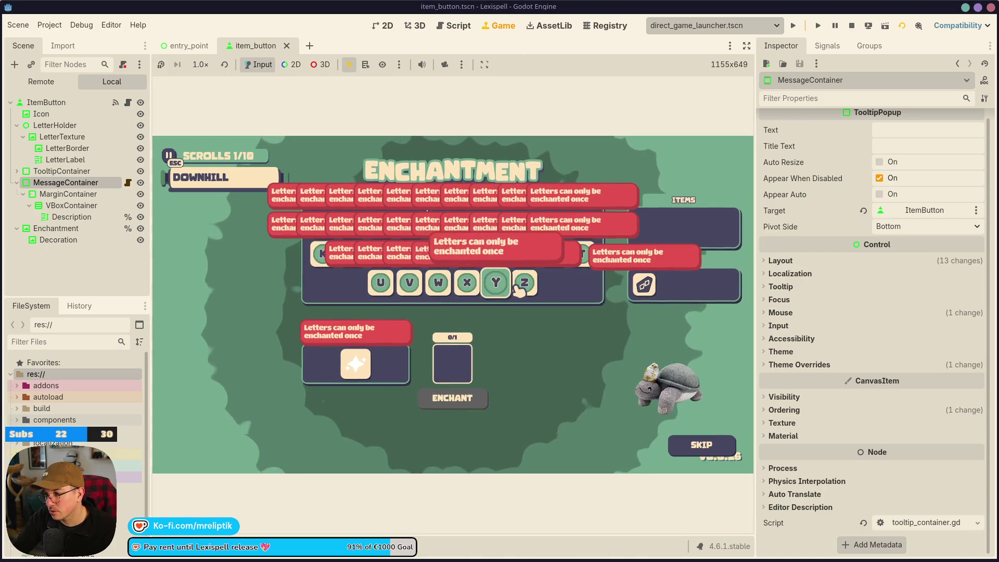
{"action": "key", "text": "F8"}
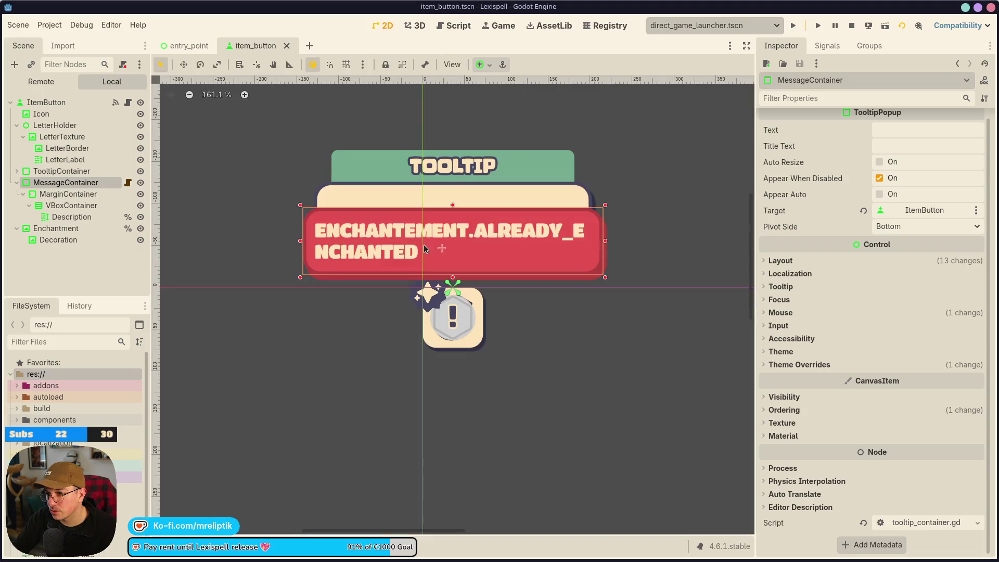
{"action": "left_click_drag", "start_coordinate": [607, 244], "coordinate": [614, 243]}
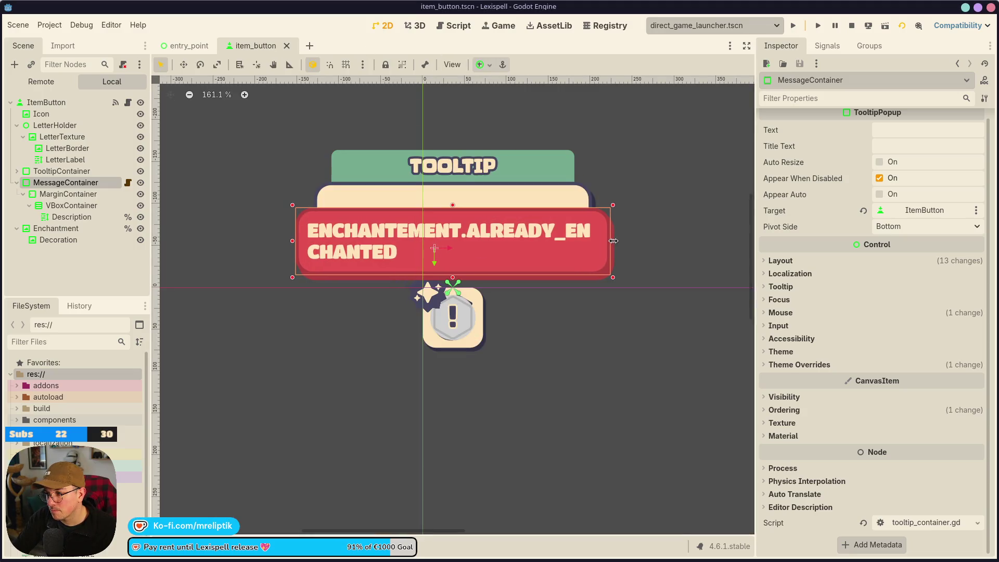
{"action": "left_click", "coordinate": [493, 29]}
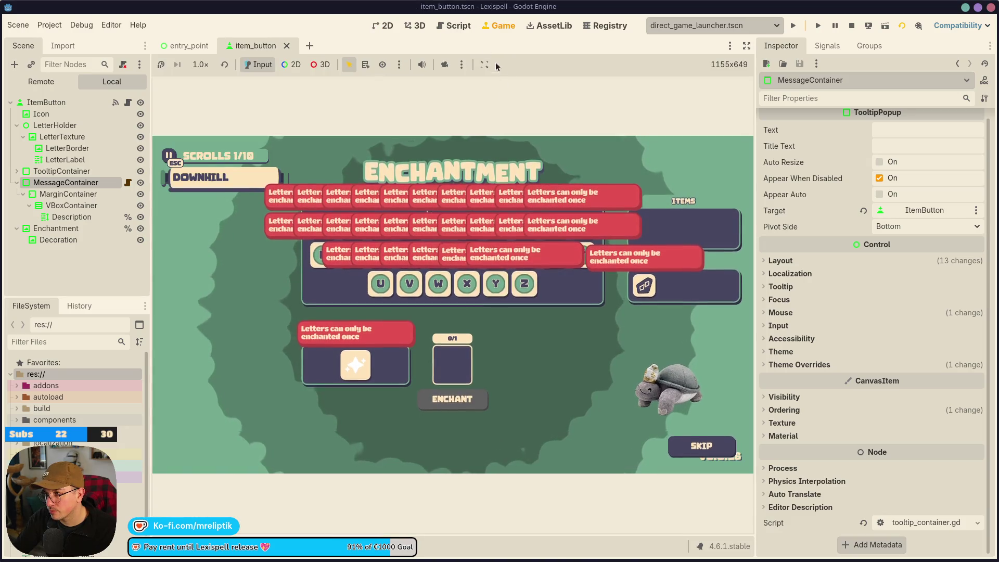
{"action": "left_click", "coordinate": [387, 29]}
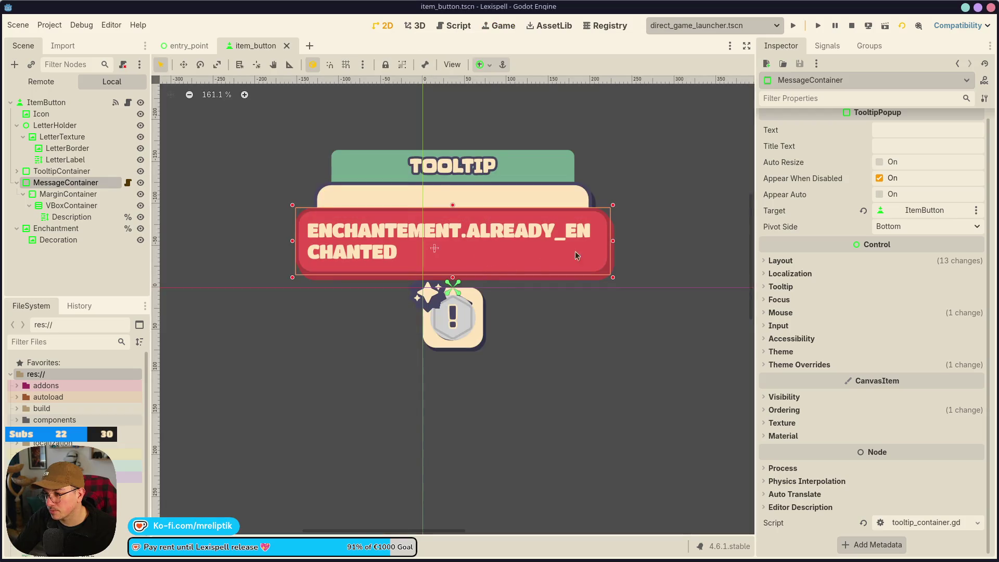
{"action": "key", "text": "F5"}
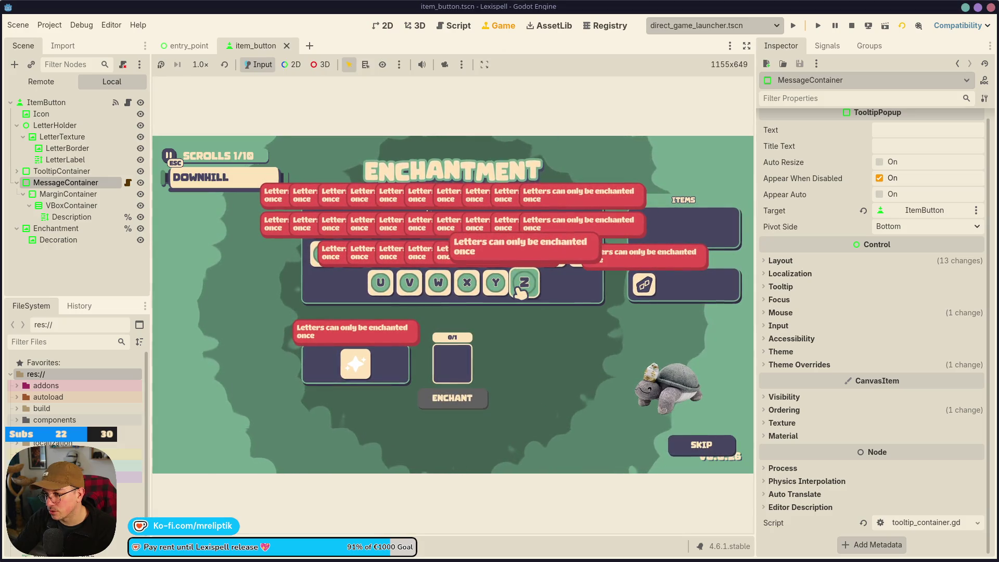
{"action": "key", "text": "F8"}
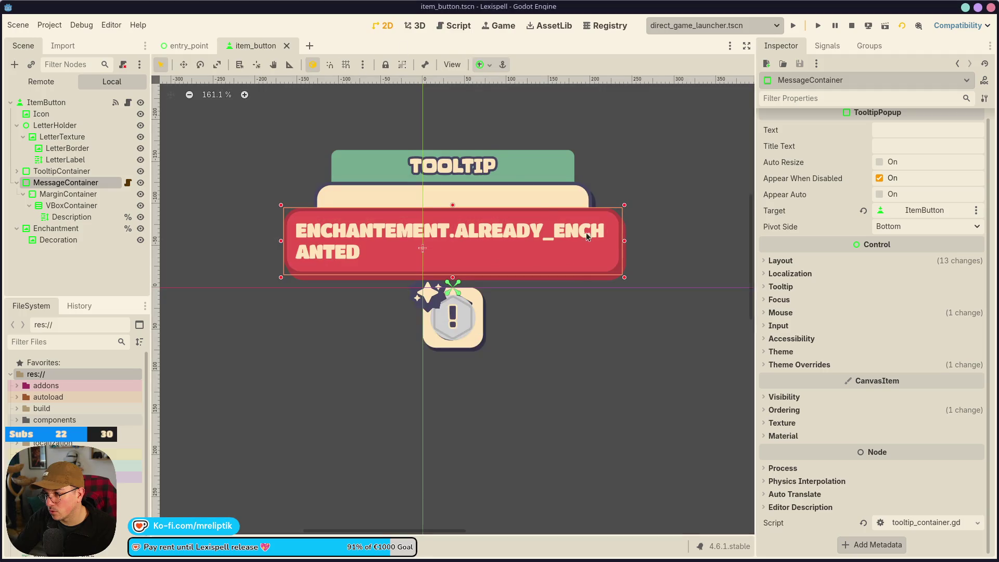
Narrow the tooltip so the message wraps onto two lines, save, and check letter tooltips in-game
{"action": "left_click_drag", "start_coordinate": [622, 244], "coordinate": [594, 245]}
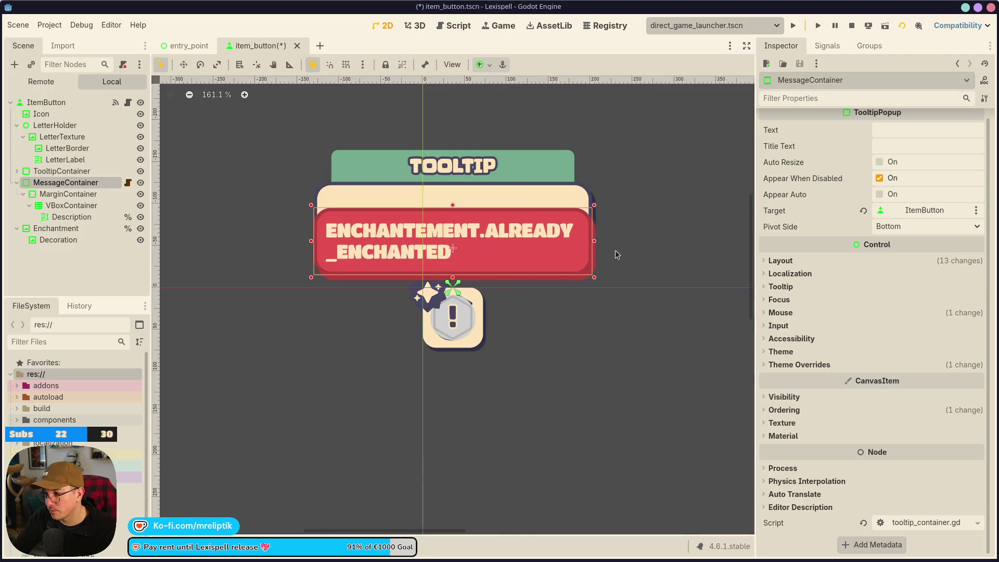
{"action": "key", "text": "ctrl+s"}
{"action": "left_click", "coordinate": [500, 25]}
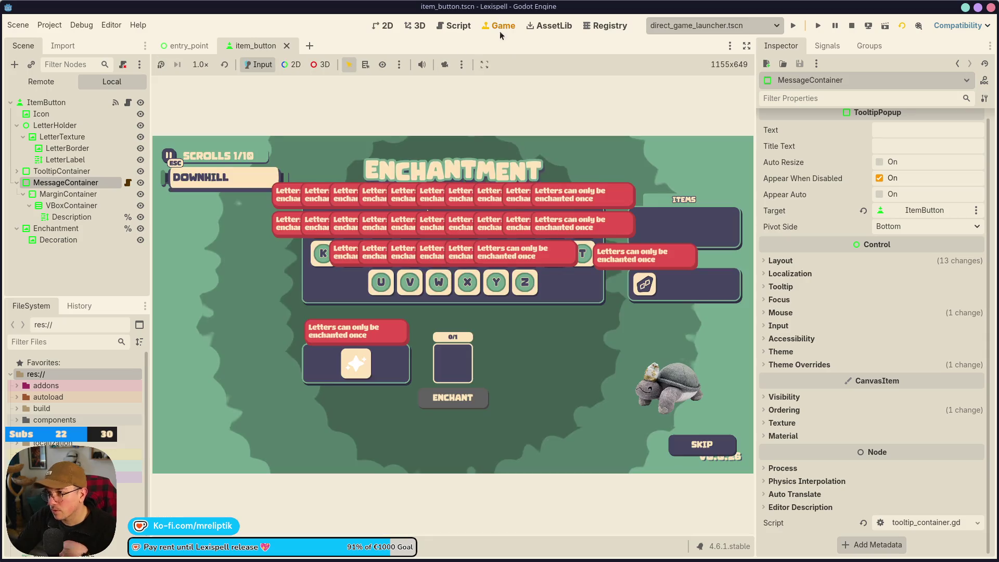
{"action": "key", "text": "Right"}
{"action": "key", "text": "Right"}
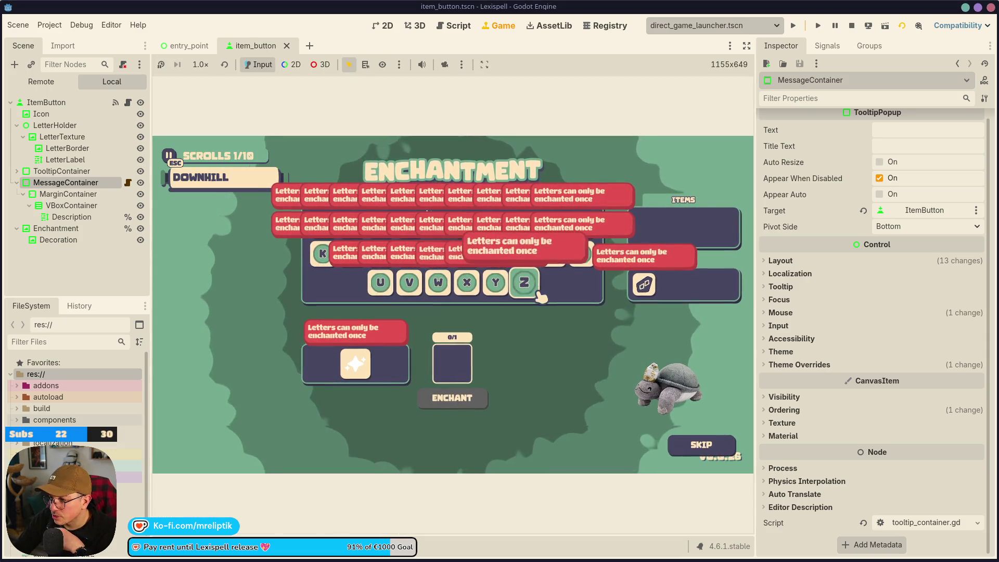
{"action": "key", "text": "Left"}
{"action": "key", "text": "Left"}
{"action": "key", "text": "Left"}
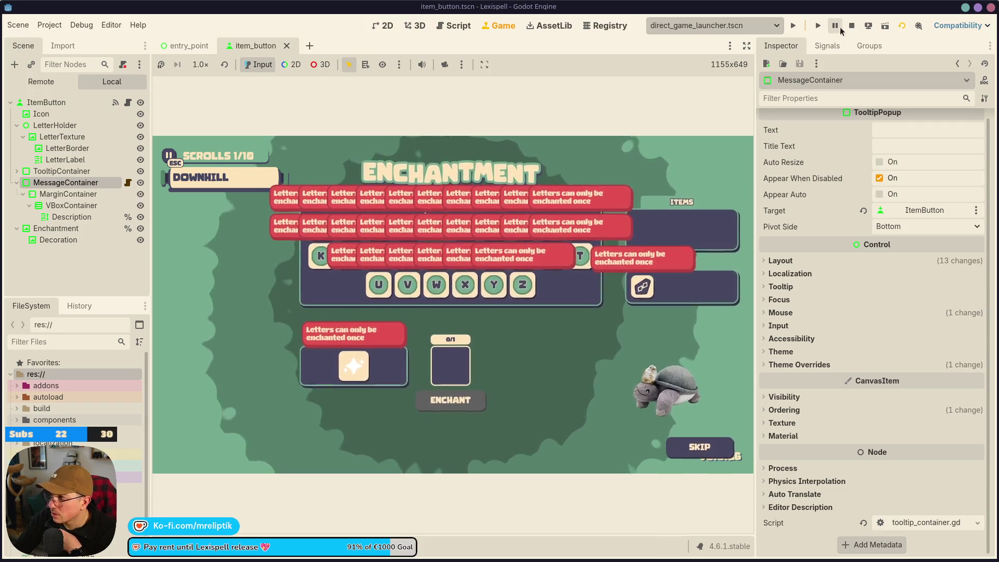
{"action": "key", "text": "F8"}
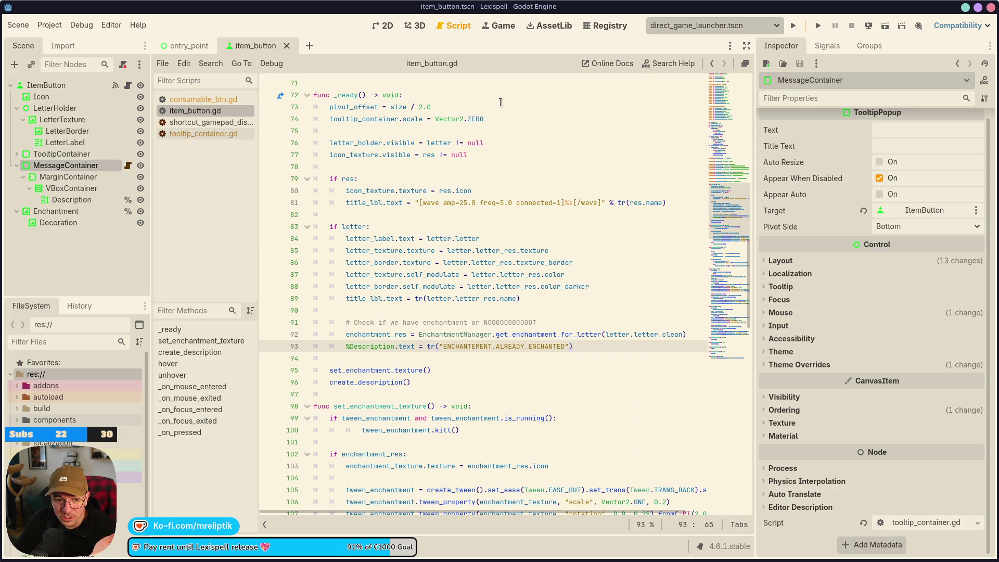
{"action": "left_click", "coordinate": [125, 264]}
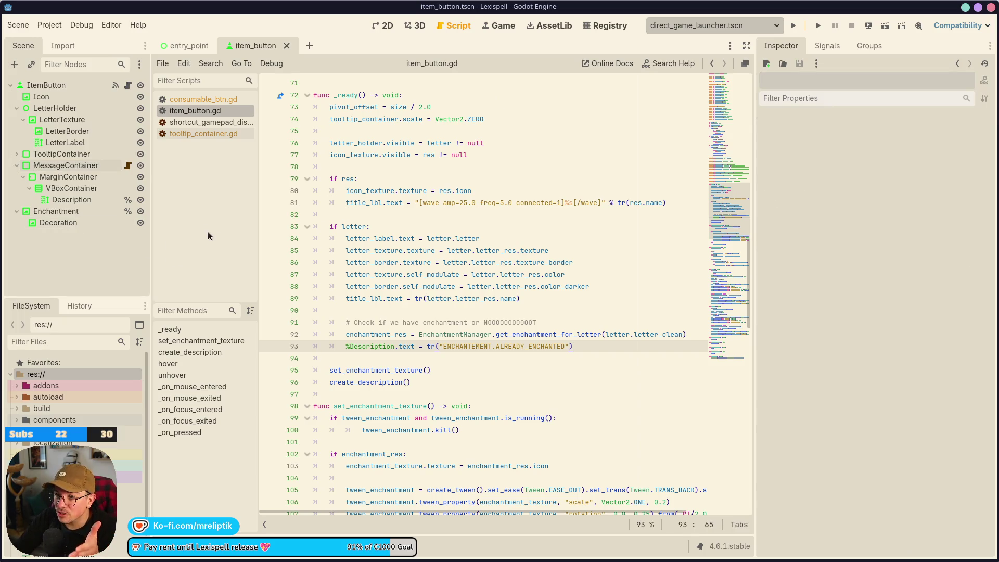
{"action": "key", "text": "alt+shift+d"}
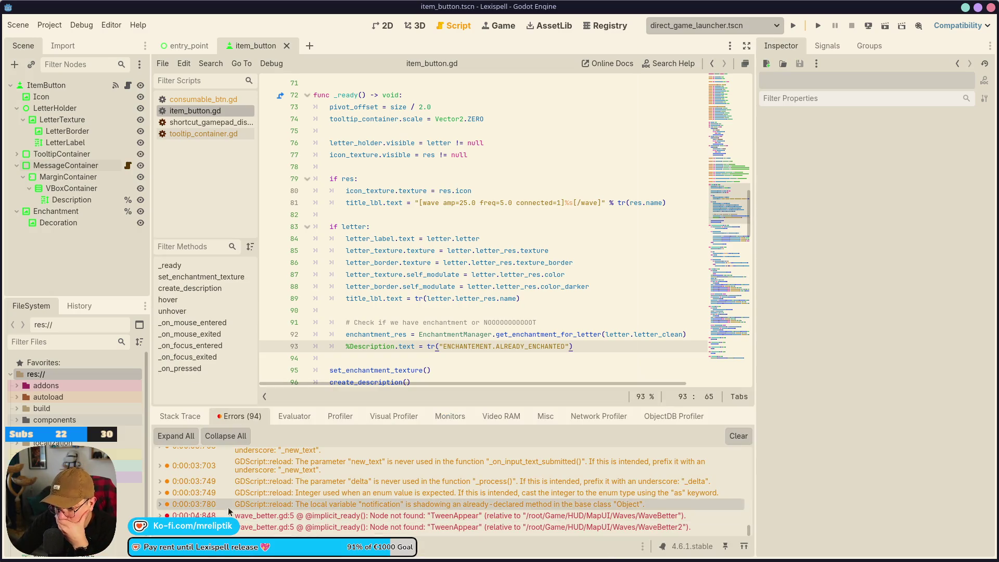
{"action": "key", "text": "alt+shift+d"}
{"action": "key", "text": "alt+o"}
{"action": "key", "text": "alt+o"}
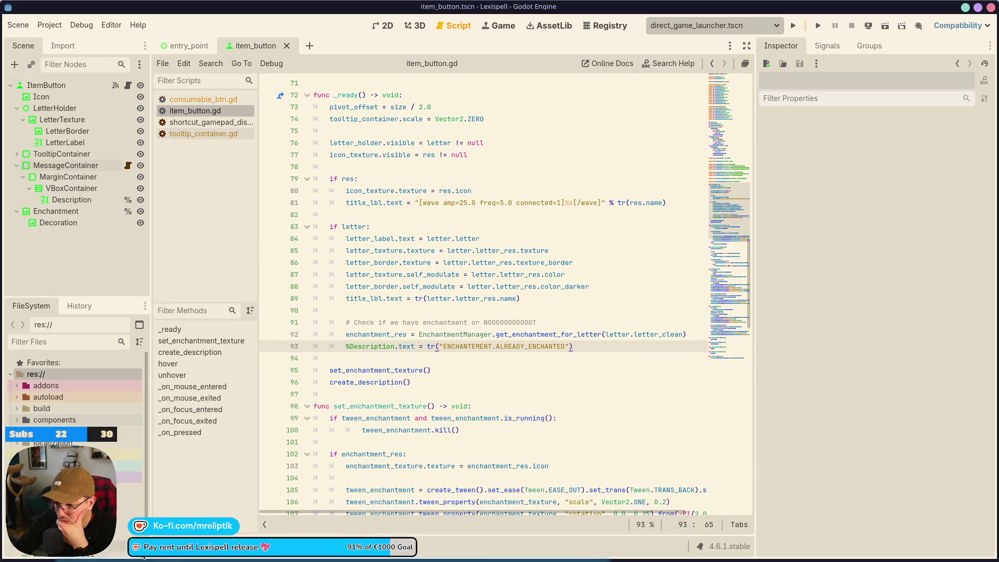
{"action": "mouse_move", "coordinate": [179, 558]}
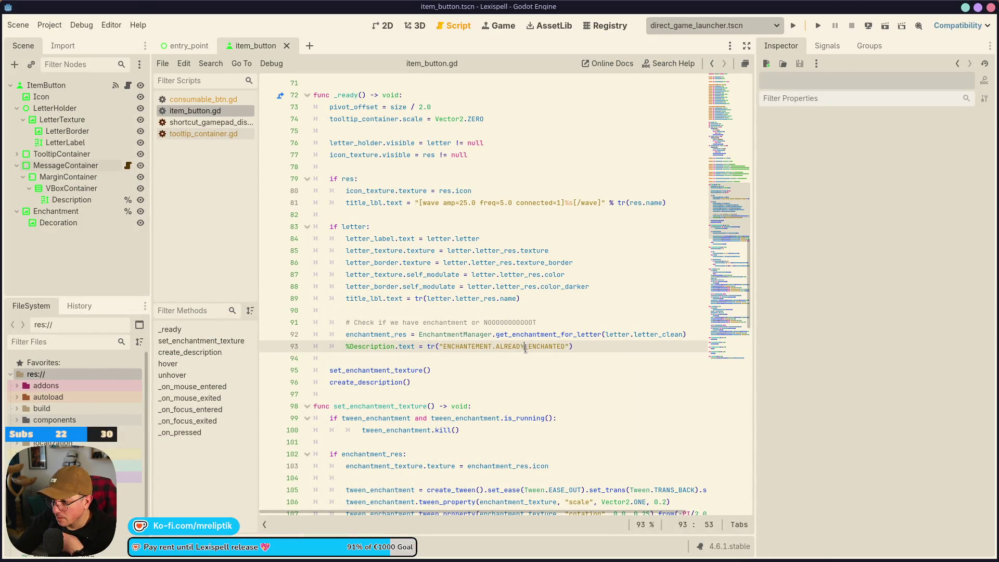
{"action": "double_click", "coordinate": [526, 348]}
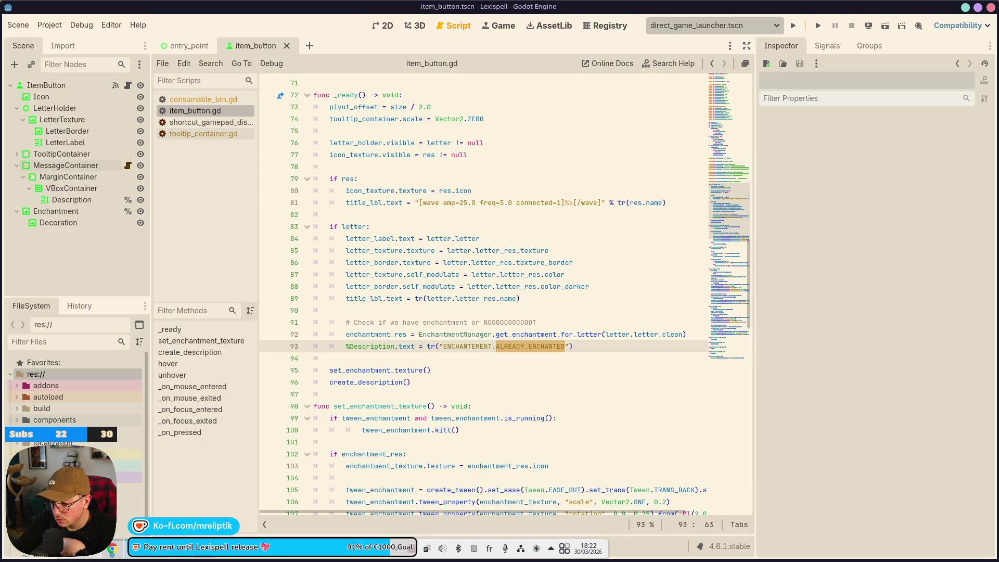
Edit cell B375 in Lexispell_localization and select its text 'Letters can only be enchanted once'
{"action": "key", "text": "alt+Tab"}
{"action": "left_click", "coordinate": [287, 345]}
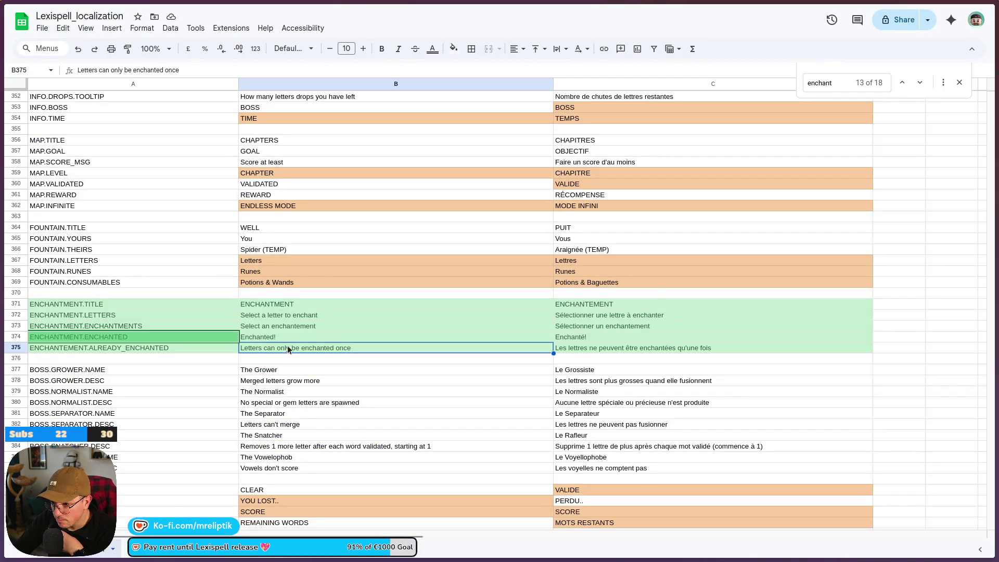
{"action": "double_click", "coordinate": [362, 348]}
{"action": "left_click_drag", "start_coordinate": [361, 348], "coordinate": [217, 349]}
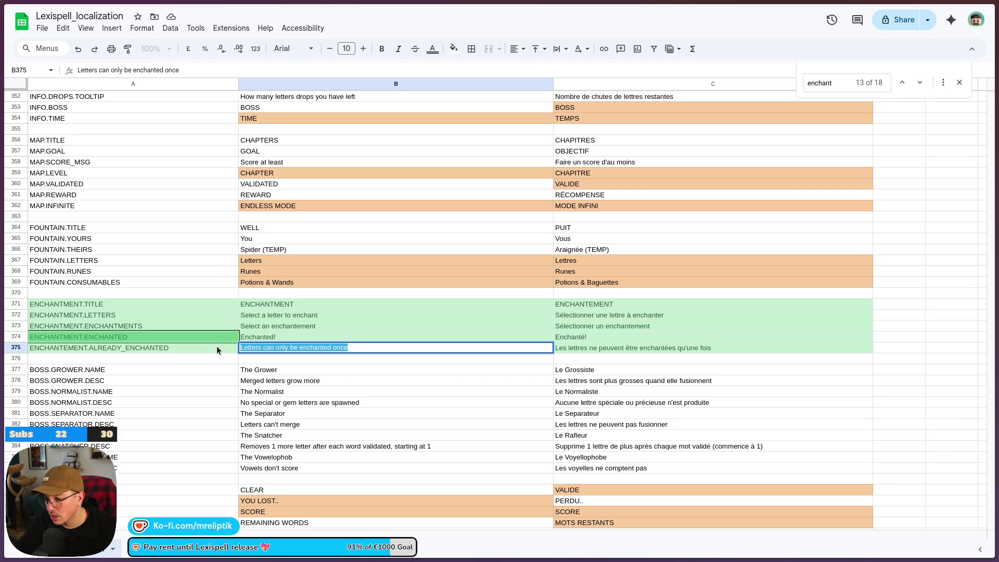